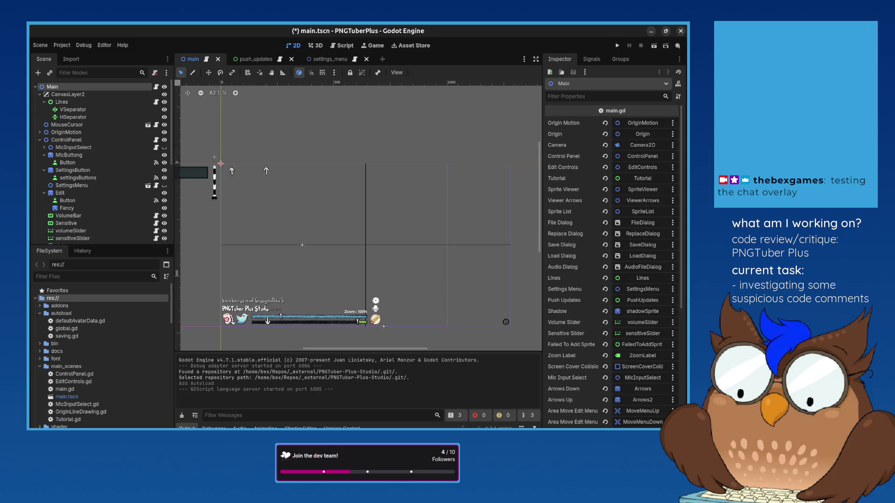
# - Save main.tscn and switch to Rider, where sprite_viewer.gd is open
pyautogui.hotkey('ctrl', 's')
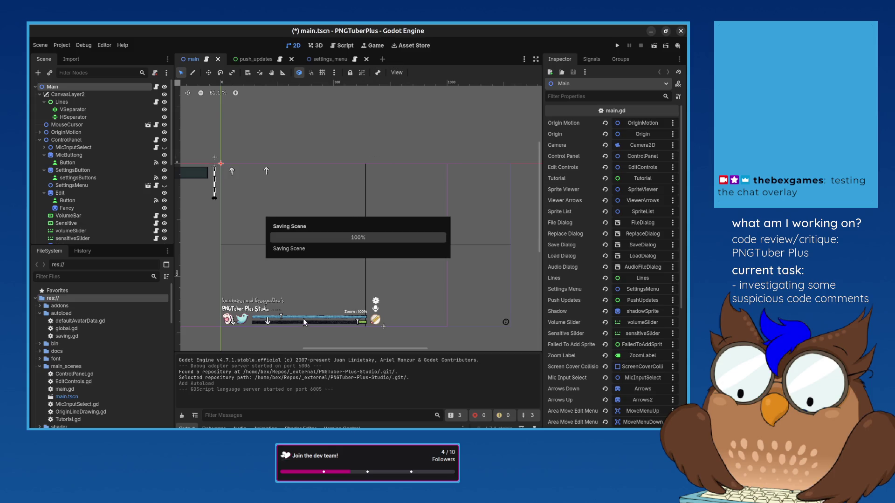
pyautogui.hotkey('alt', 'Tab')
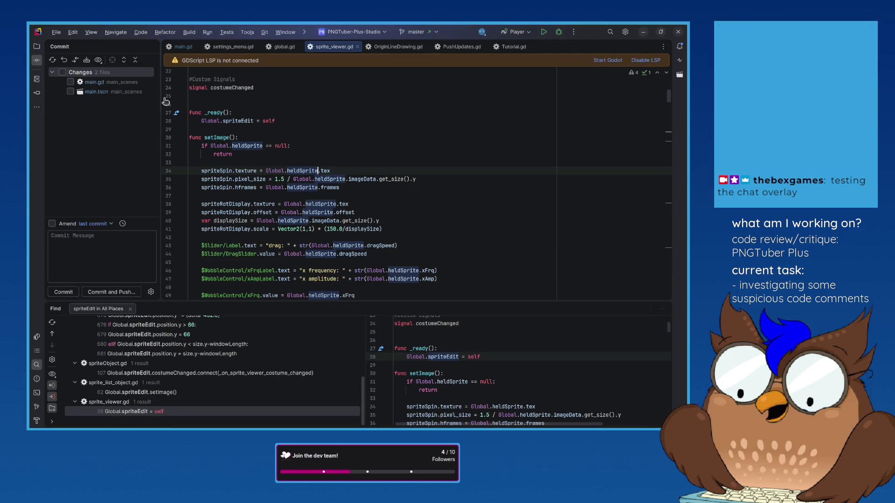
pyautogui.doubleClick(130, 83)
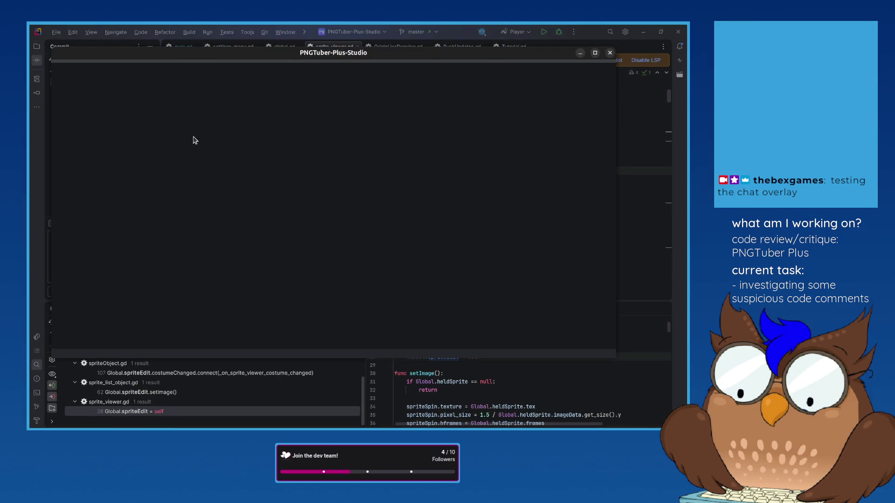
pyautogui.press('Escape')
pyautogui.doubleClick(100, 92)
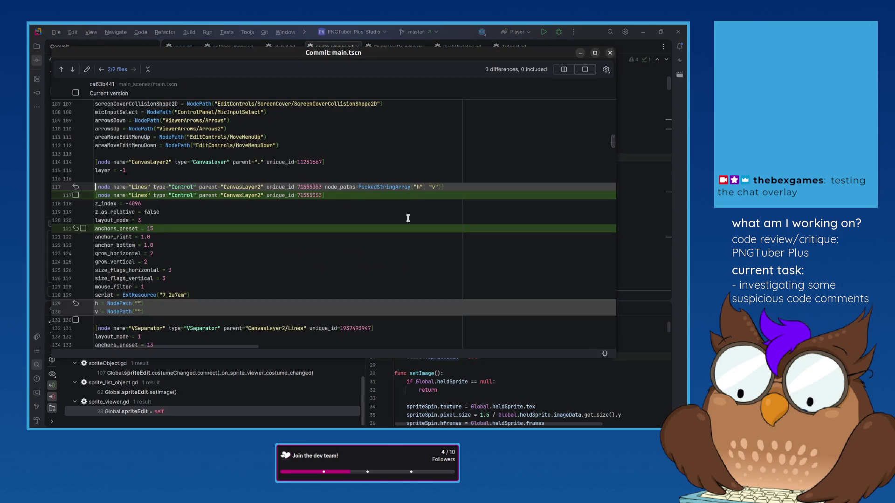
pyautogui.scroll(-1, 408, 217)
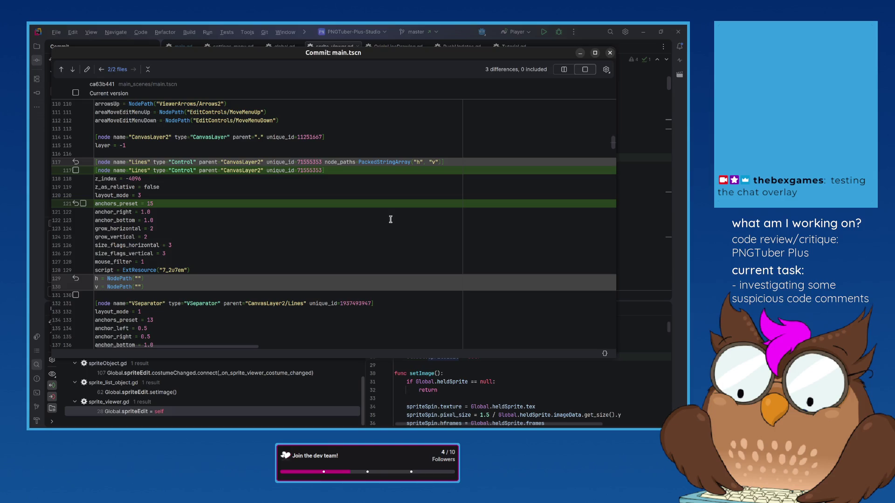
pyautogui.scroll(-1, 390, 220)
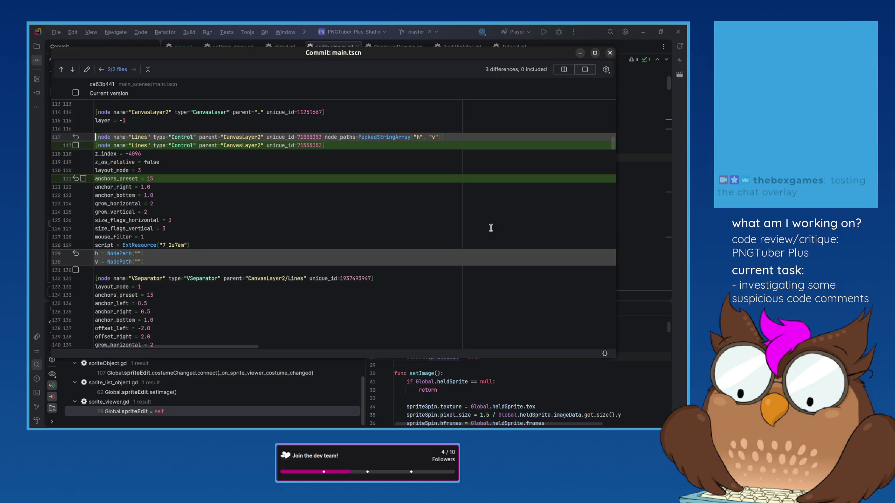
pyautogui.scroll(-1, 490, 228)
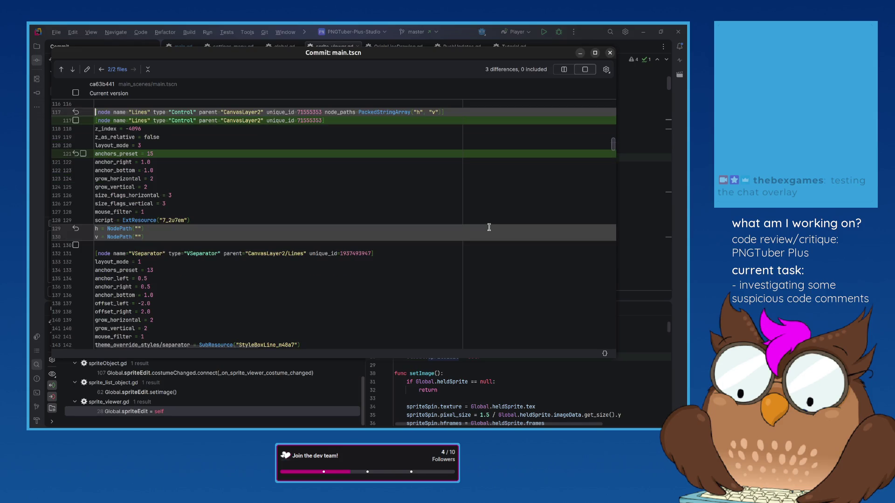
pyautogui.scroll(-6, 488, 227)
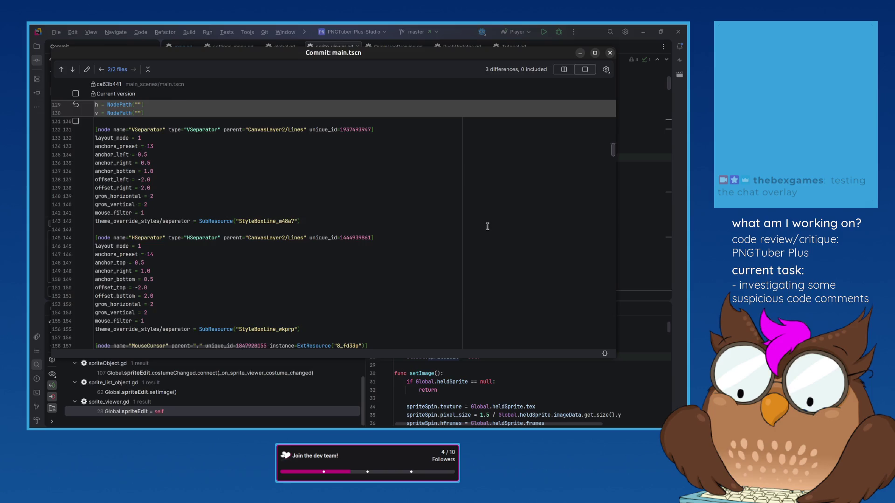
pyautogui.scroll(-20, 487, 225)
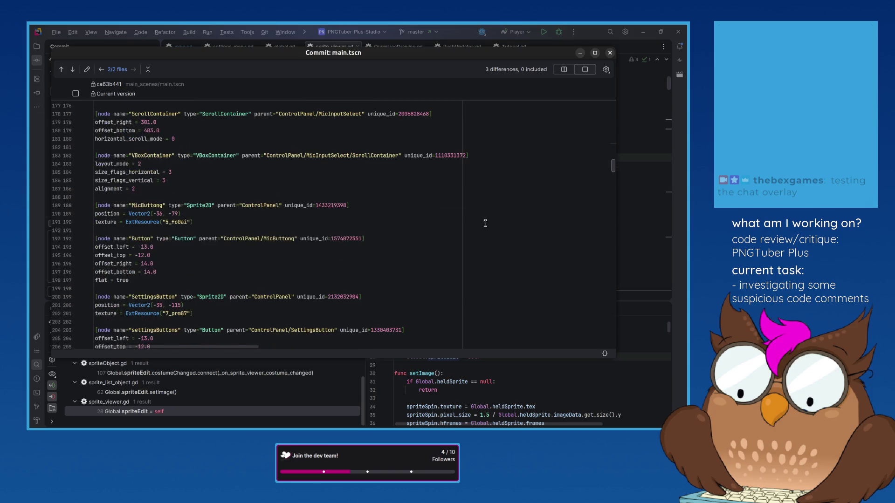
pyautogui.click(609, 53)
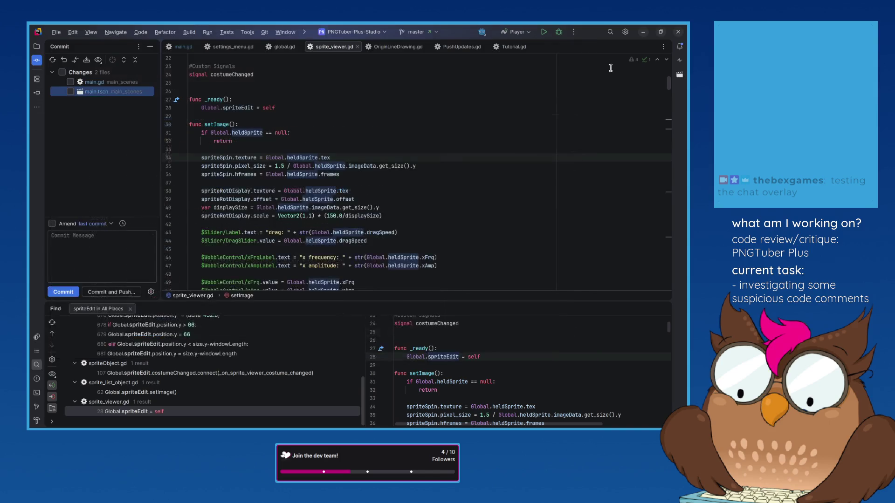
# - Put the caret on line 42 of sprite_viewer.gd and return to the Godot editor
pyautogui.click(487, 222)
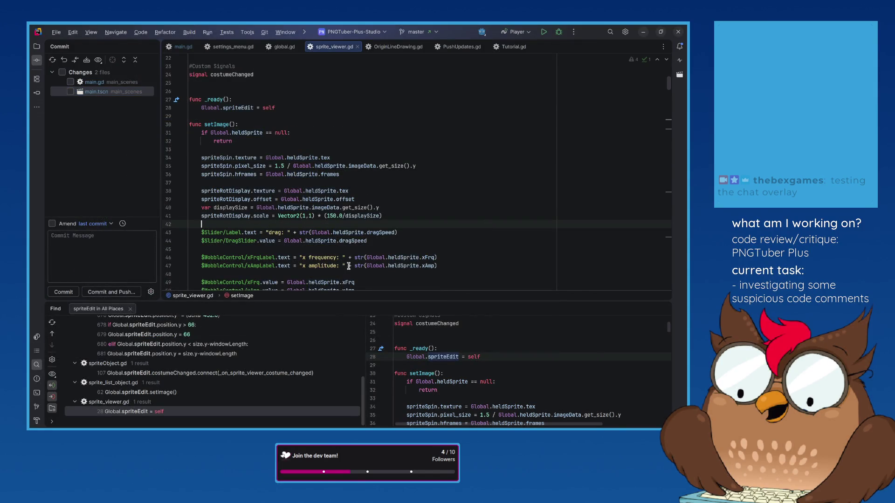
pyautogui.hotkey('alt', 'Tab')
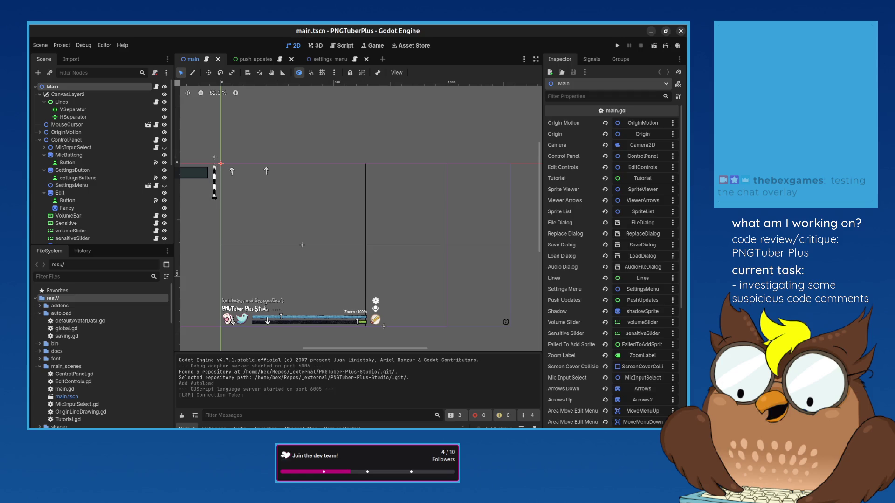
# - Scroll the Scene dock, then place the caret on lines 40–41 of sprite_viewer.gd in Rider
pyautogui.scroll(-7, 114, 191)
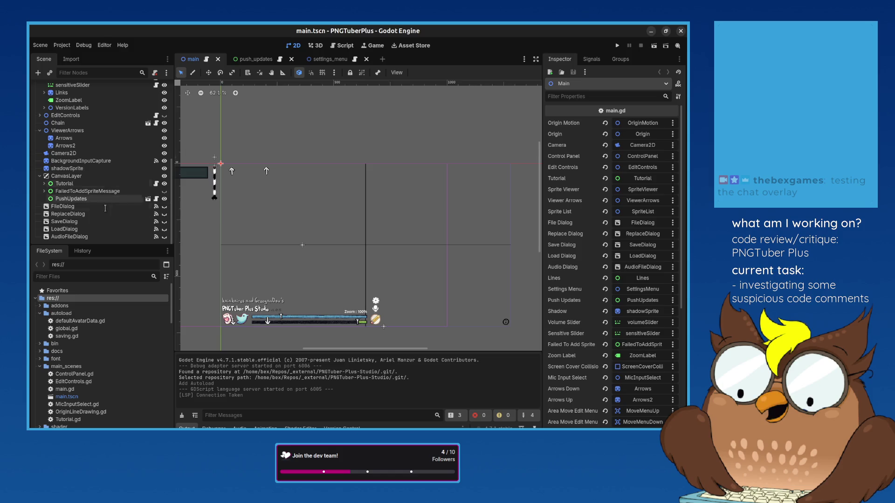
pyautogui.hotkey('alt', 'Tab')
pyautogui.click(257, 207)
pyautogui.scroll(-3, 240, 132)
pyautogui.click(262, 140)
# - Search main.gd for 'movem' and review moveSpriteMenu's delta*432.0 movement on lines 673–674
pyautogui.click(183, 46)
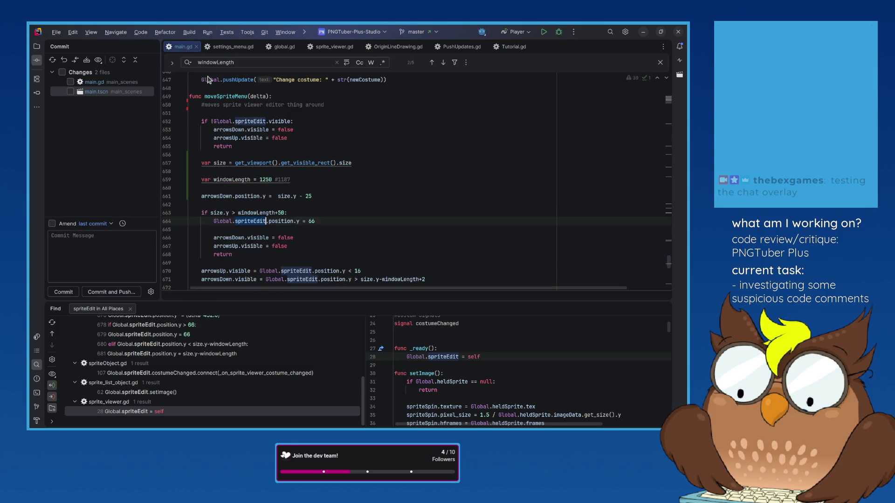
pyautogui.click(390, 171)
pyautogui.hotkey('ctrl', 'f')
pyautogui.write('movem')
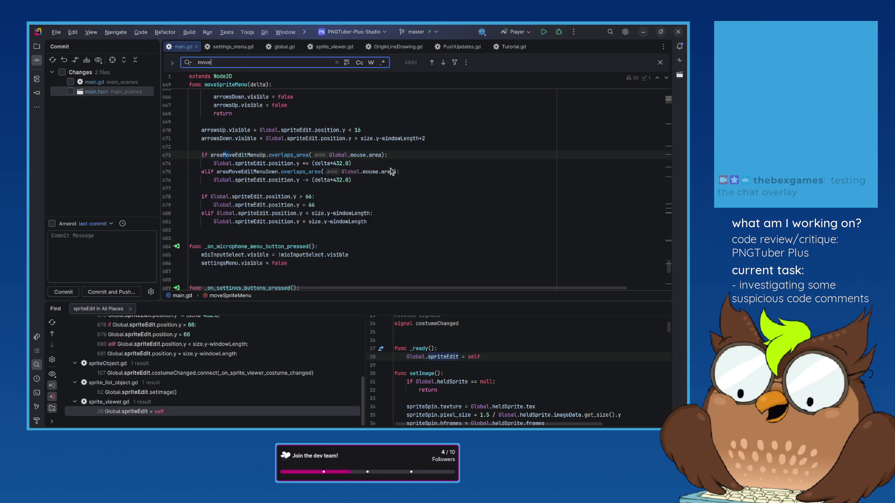
pyautogui.click(390, 157)
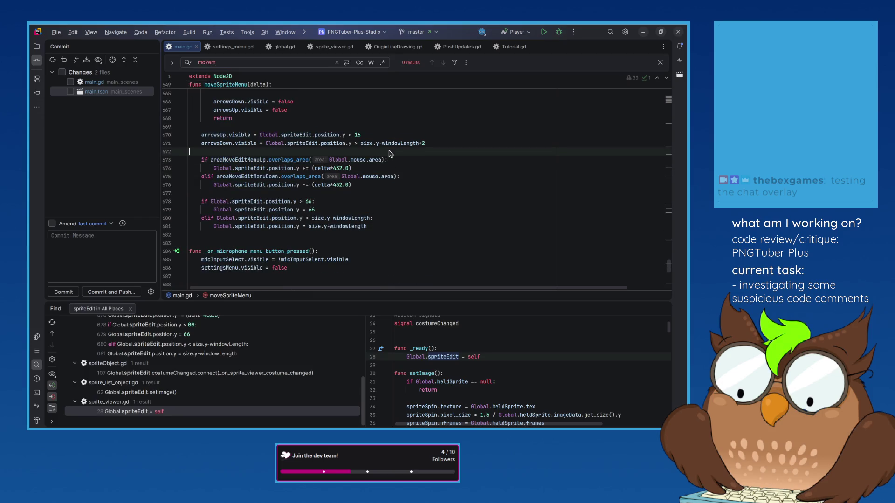
pyautogui.click(242, 159)
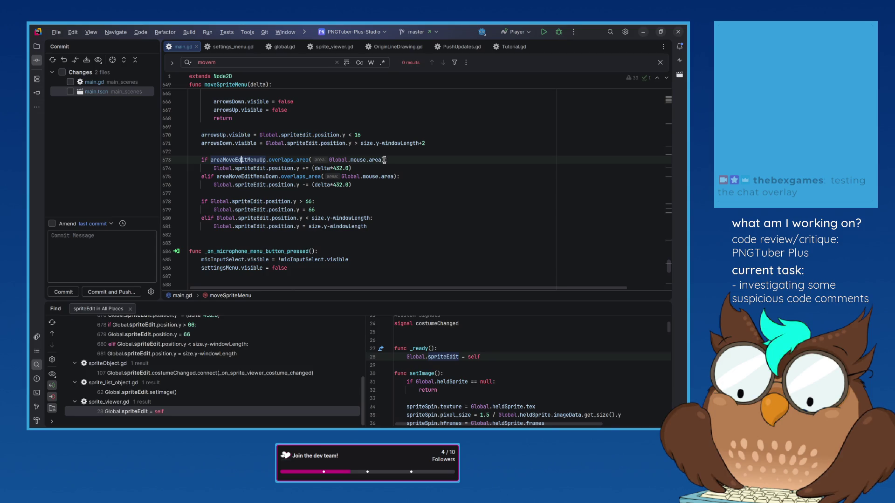
pyautogui.click(343, 169)
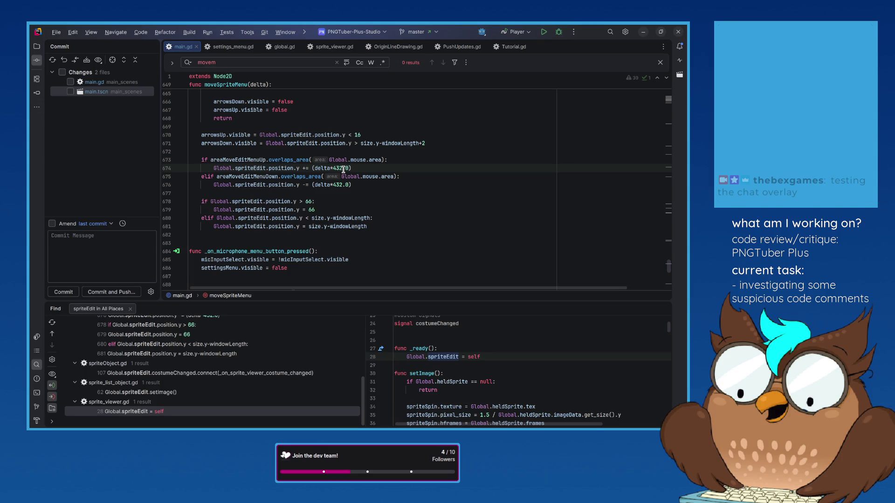
pyautogui.hotkey('alt', 'Tab')
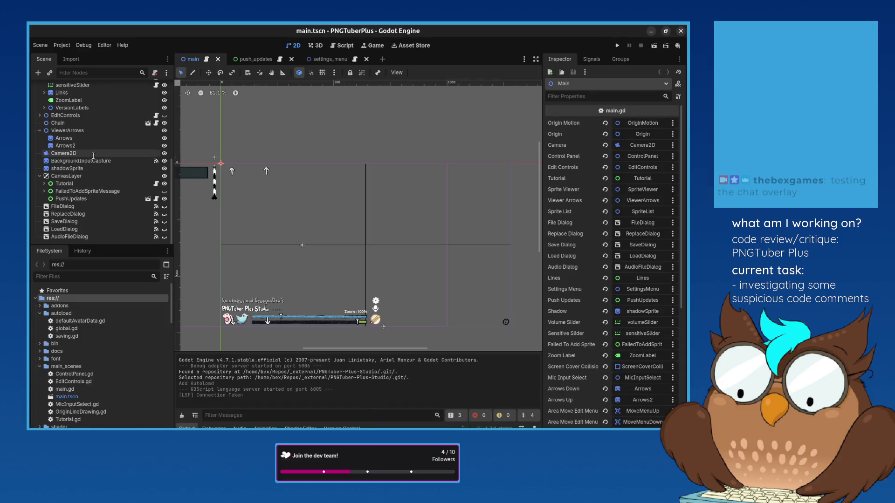
# - Inspect EditControls' properties and collapse the ControlPanel and OriginMotion branches of the scene tree
pyautogui.scroll(3, 93, 156)
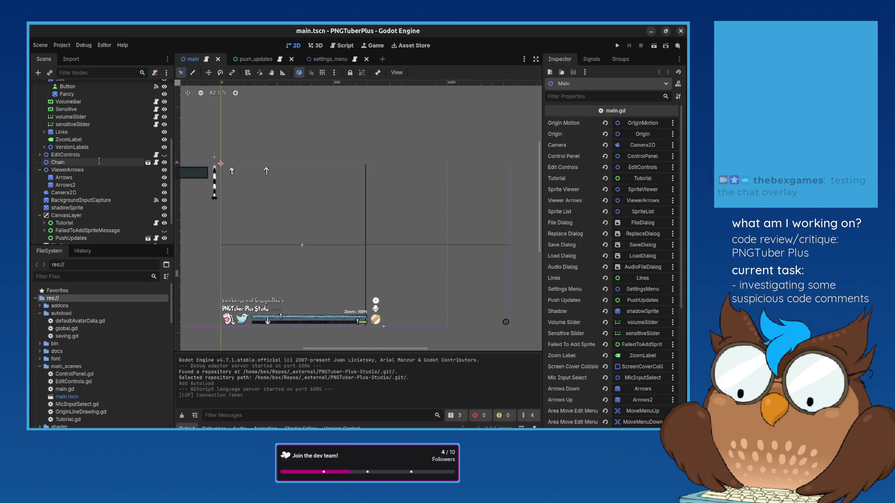
pyautogui.click(139, 154)
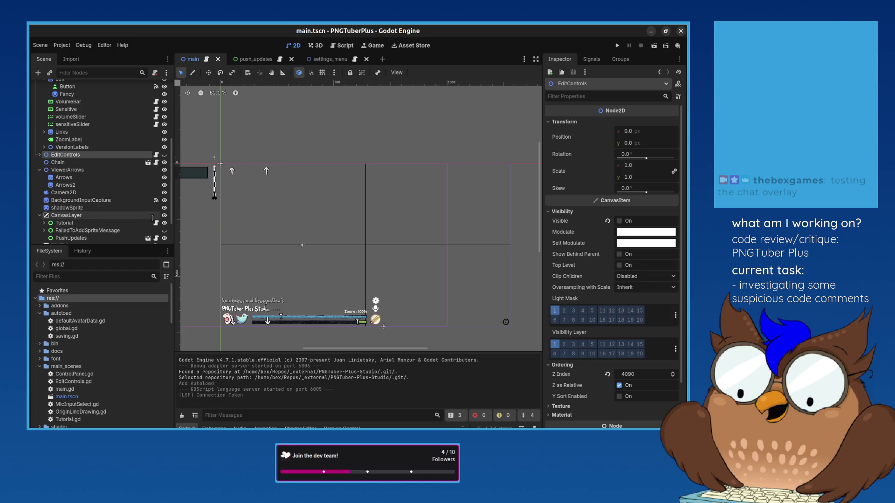
pyautogui.scroll(3, 138, 195)
pyautogui.scroll(4, 137, 194)
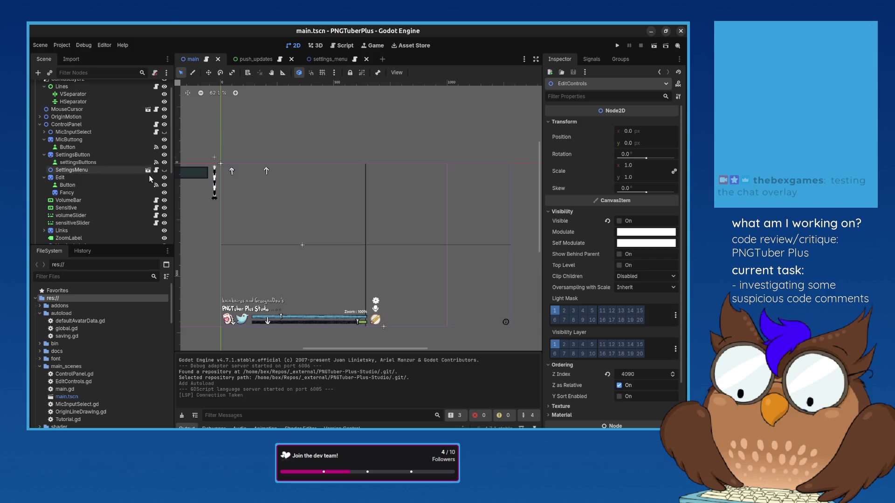
pyautogui.scroll(1, 135, 175)
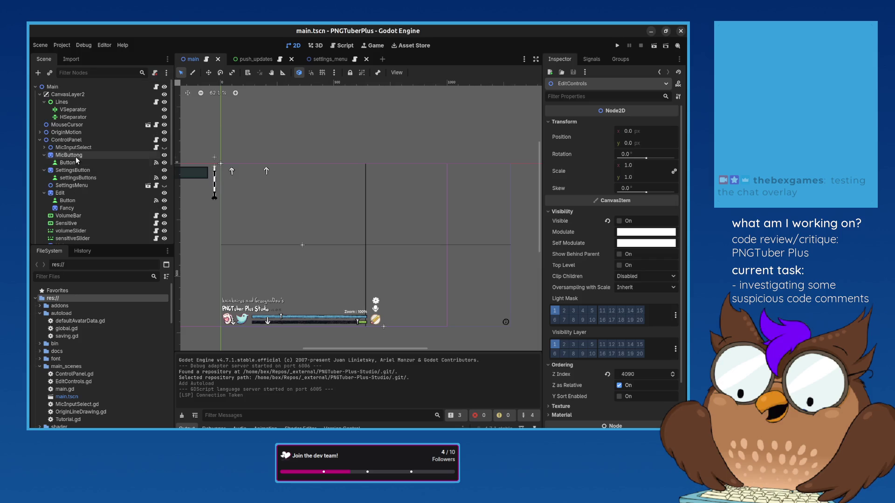
pyautogui.click(40, 140)
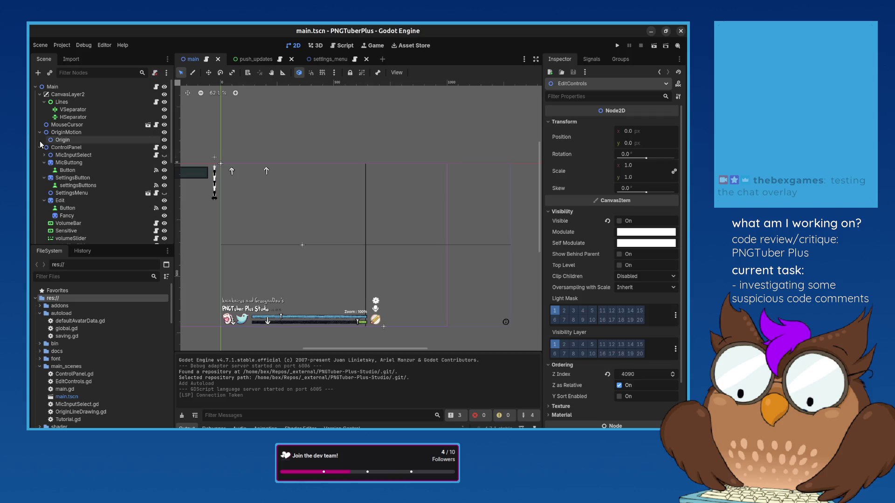
pyautogui.click(39, 133)
pyautogui.click(41, 135)
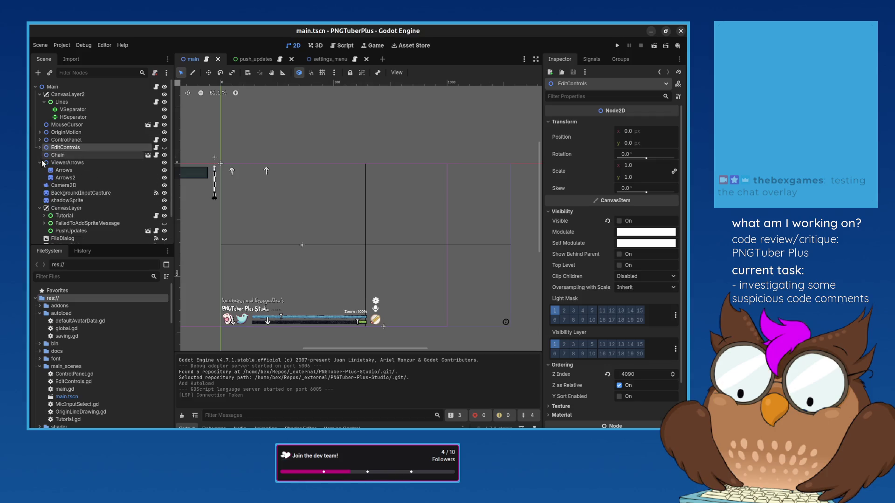
# - Collapse the layerButtons folder and select sprite_viewer.tscn in ui_scenes/spriteEditMenu
pyautogui.scroll(-1, 67, 182)
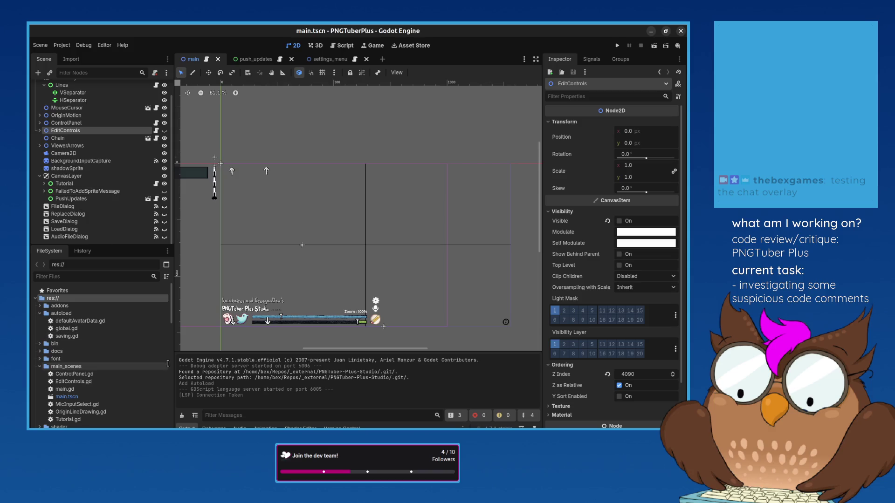
pyautogui.scroll(-1, 100, 399)
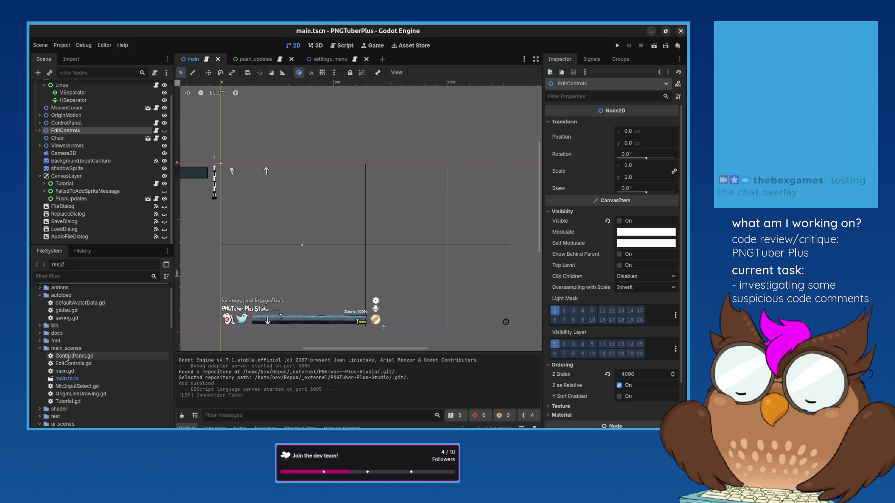
pyautogui.scroll(-5, 70, 388)
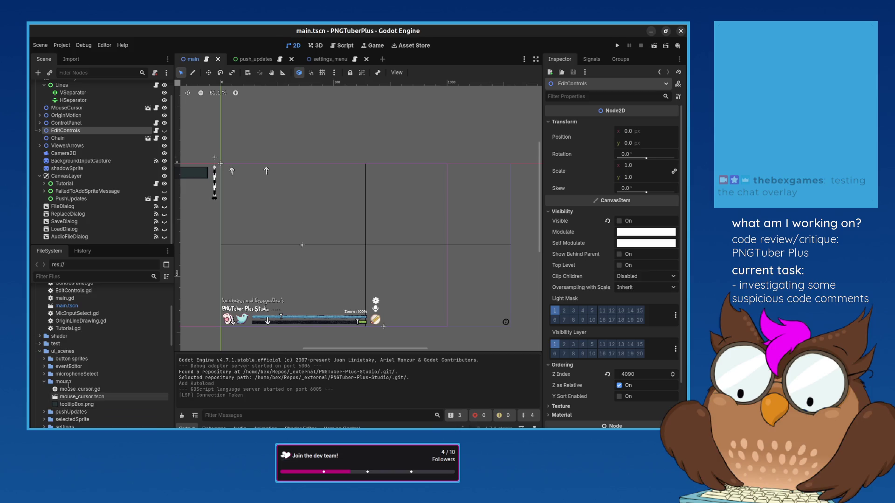
pyautogui.scroll(-2, 72, 391)
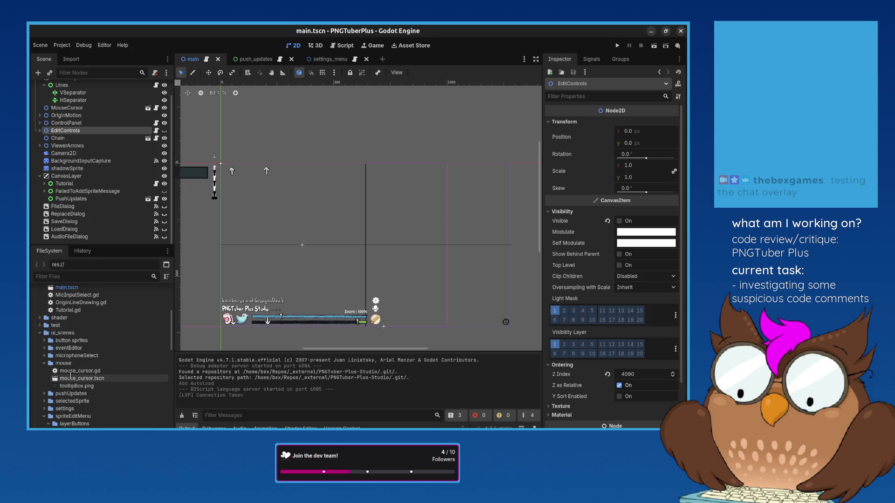
pyautogui.click(48, 406)
pyautogui.scroll(-5, 72, 391)
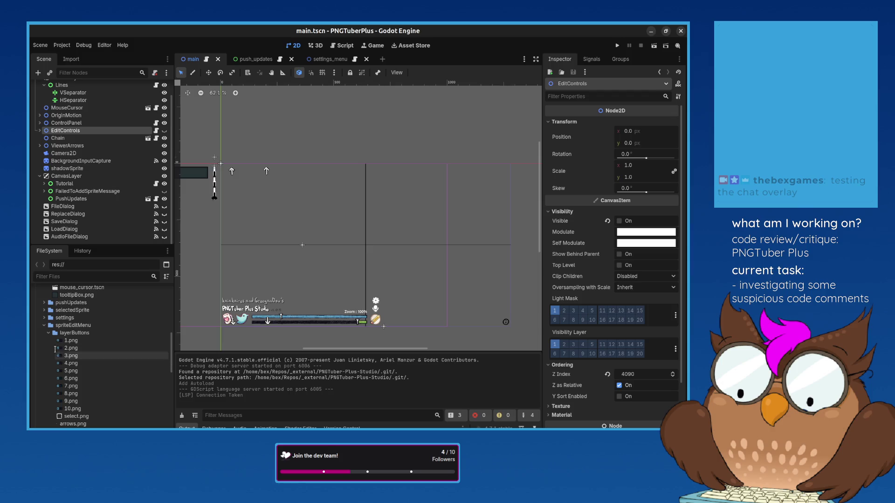
pyautogui.scroll(-3, 61, 332)
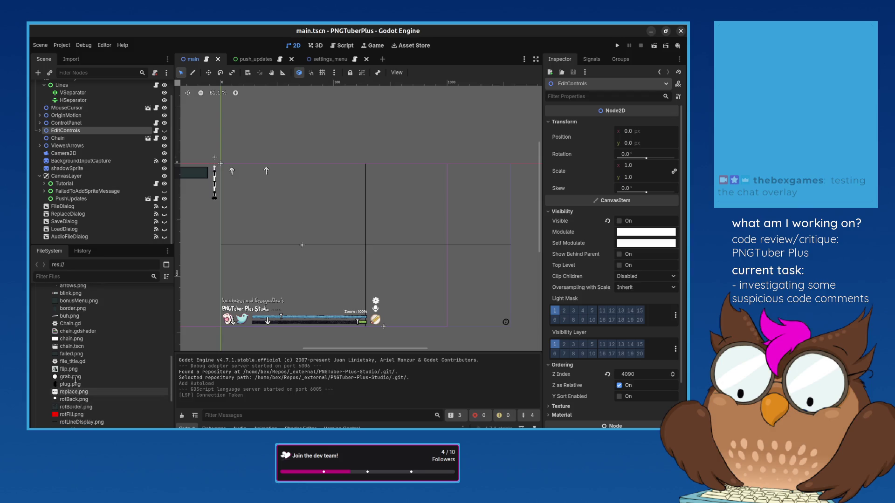
pyautogui.scroll(-5, 79, 326)
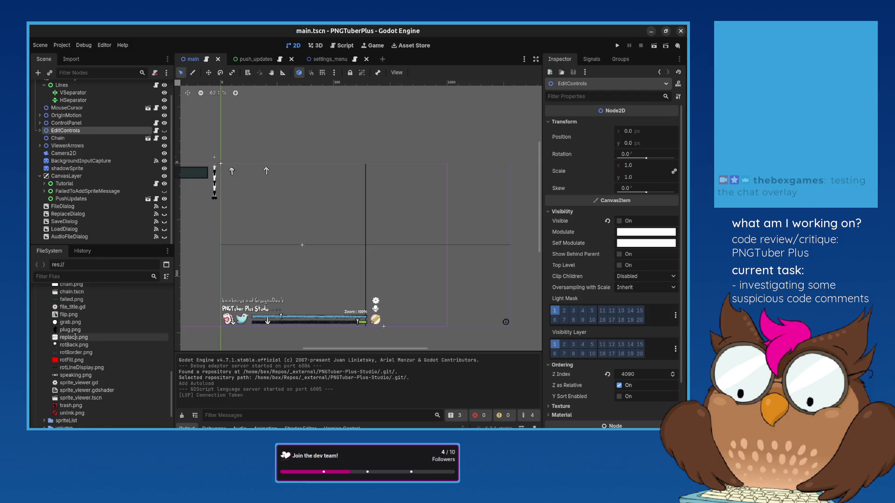
pyautogui.click(84, 361)
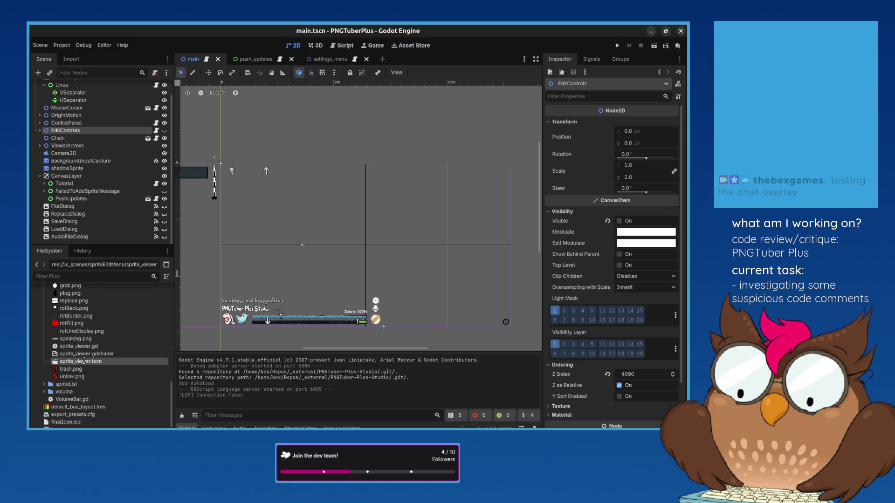
# - Use View Owners on sprite_viewer.tscn to confirm main.tscn is its only owner, then show the Import tab
pyautogui.rightClick(84, 361)
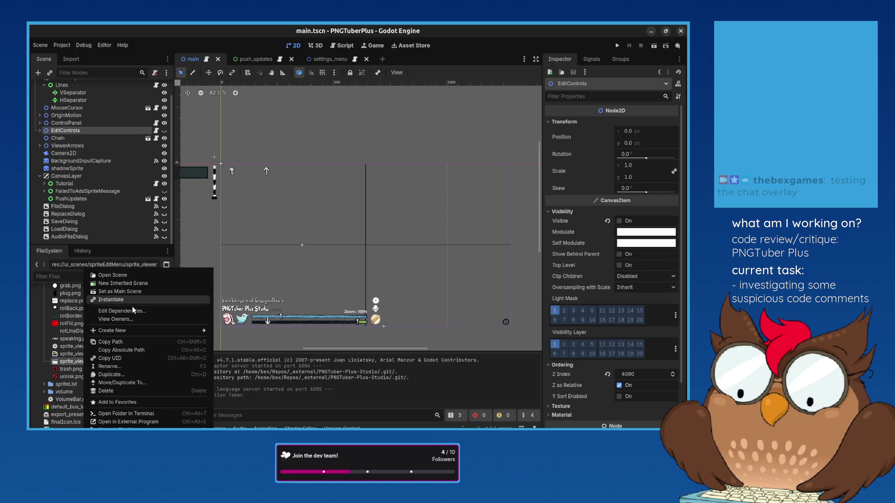
pyautogui.click(127, 319)
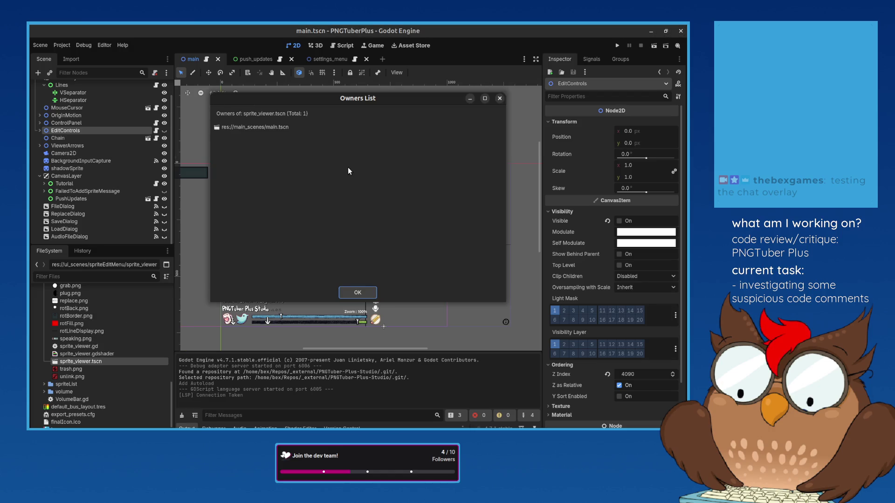
pyautogui.click(354, 293)
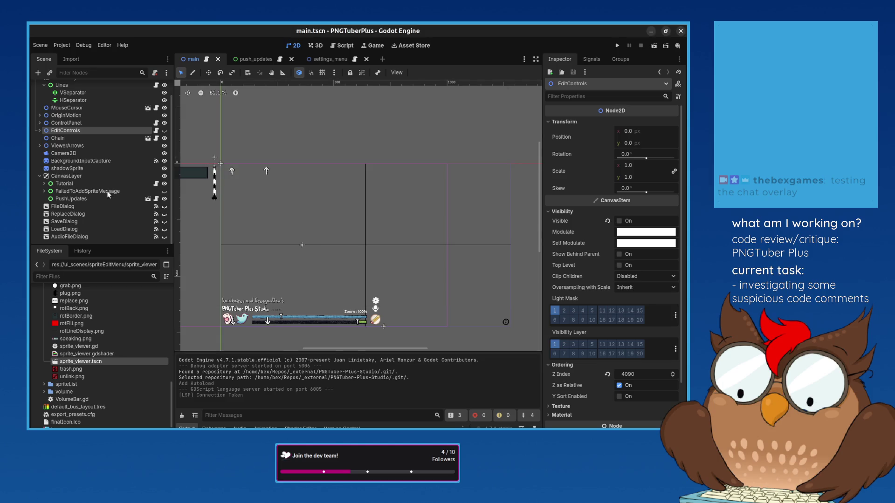
pyautogui.click(76, 62)
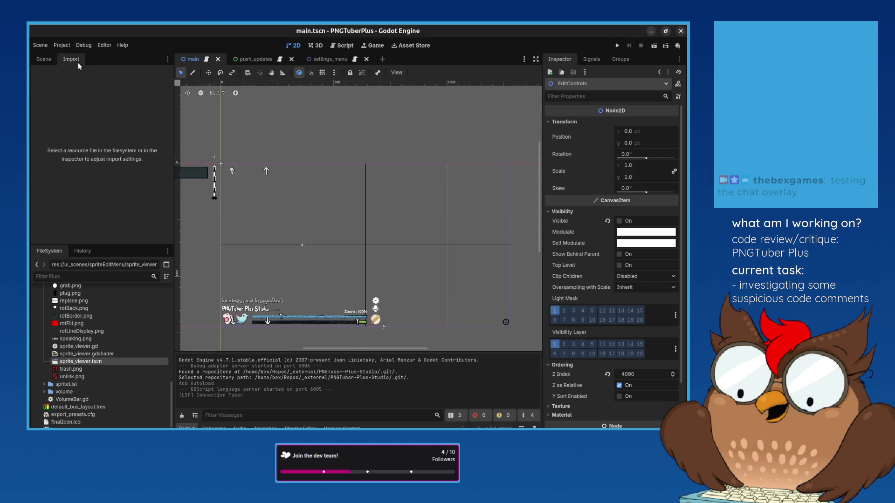
# - Filter the scene tree by 'sprite' to find SpriteViewer, then clear the filter
pyautogui.click(44, 59)
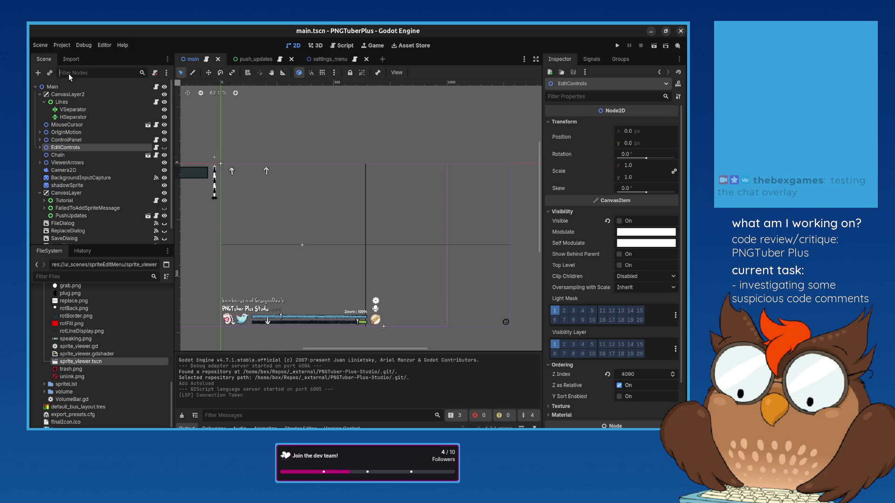
pyautogui.write('sprite')
pyautogui.click(75, 102)
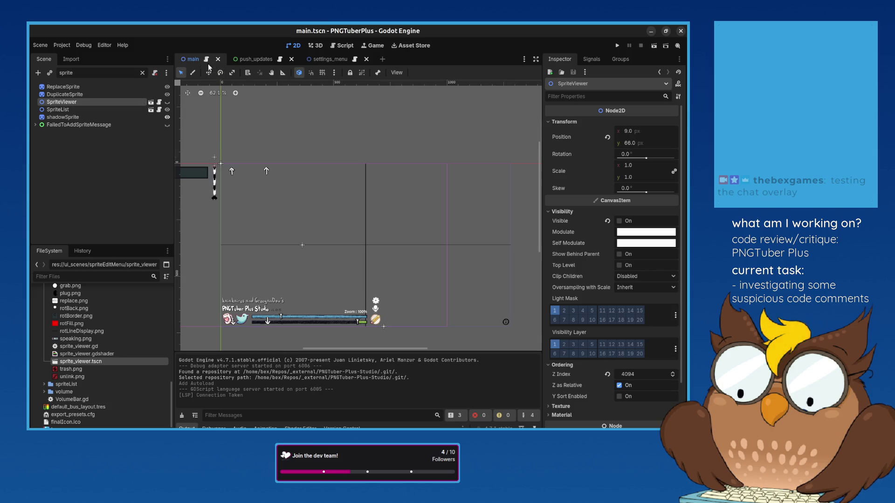
pyautogui.click(142, 73)
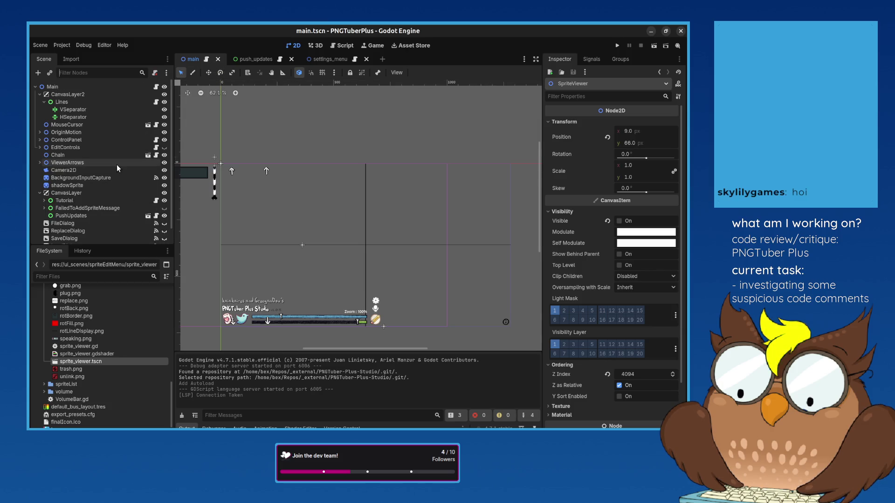
pyautogui.scroll(-1, 99, 109)
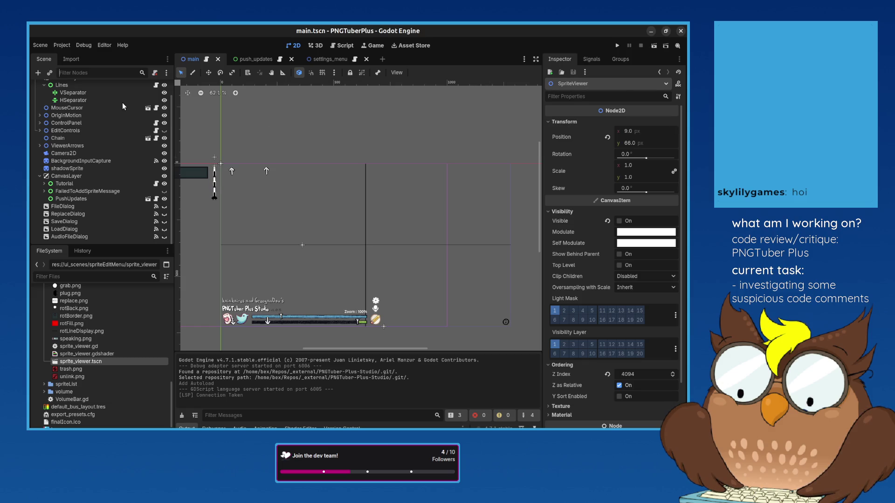
# - Select SpriteViewer under EditControls, review its Inspector, and make EditControls visible
pyautogui.click(40, 129)
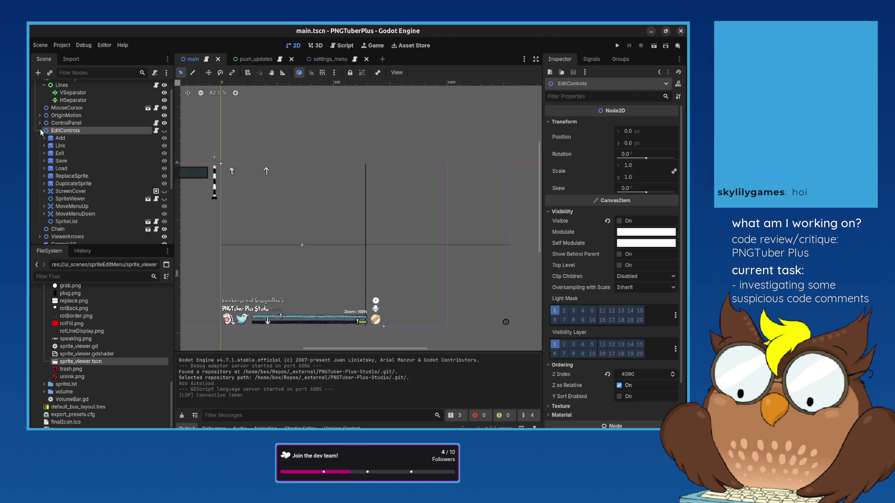
pyautogui.click(68, 198)
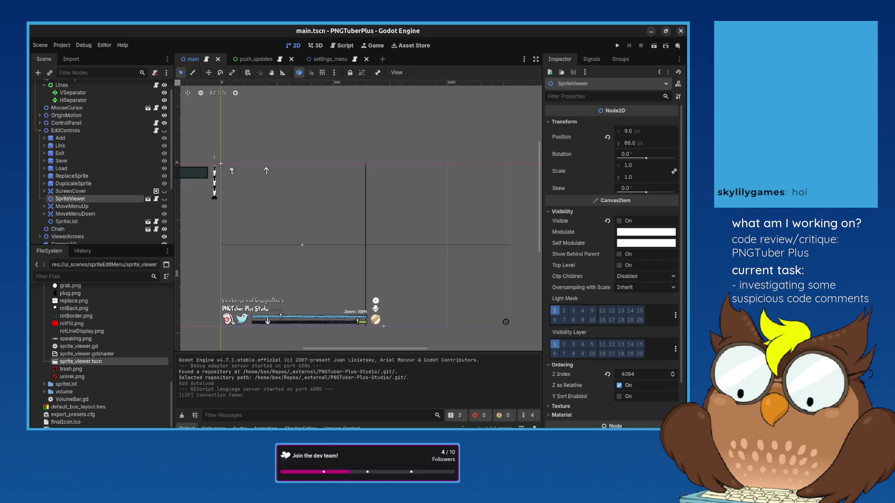
pyautogui.scroll(-2, 633, 159)
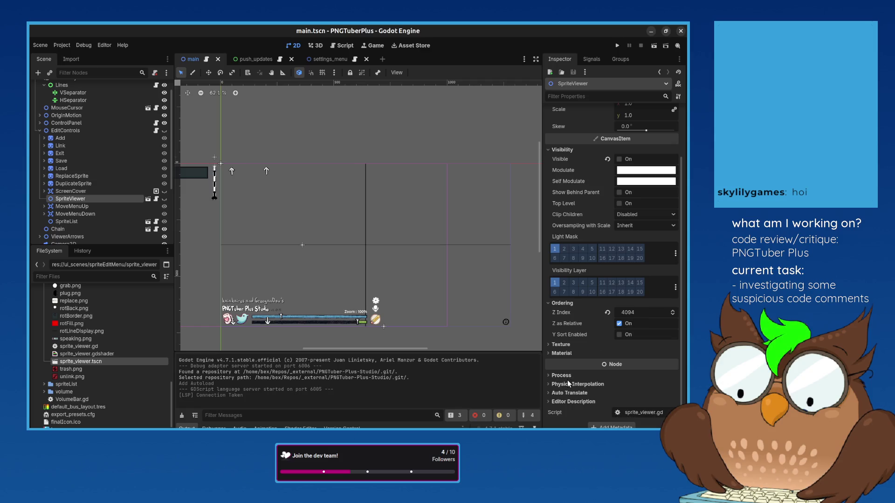
pyautogui.scroll(3, 561, 359)
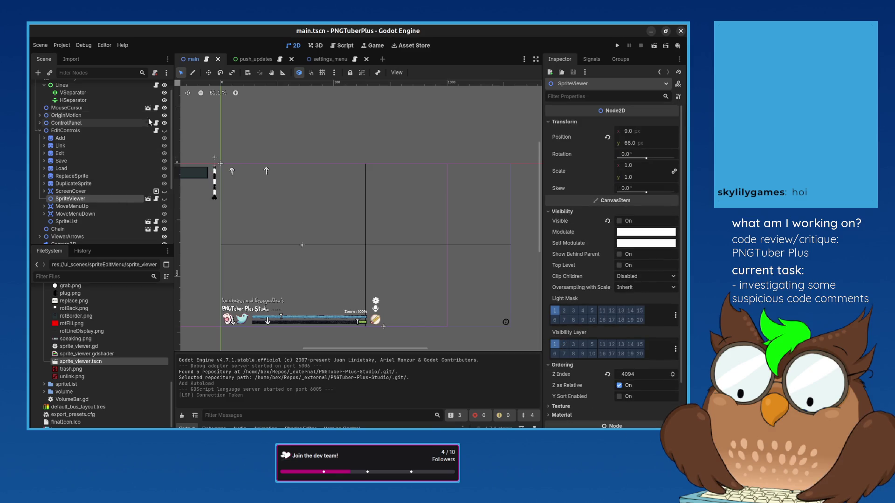
pyautogui.click(164, 131)
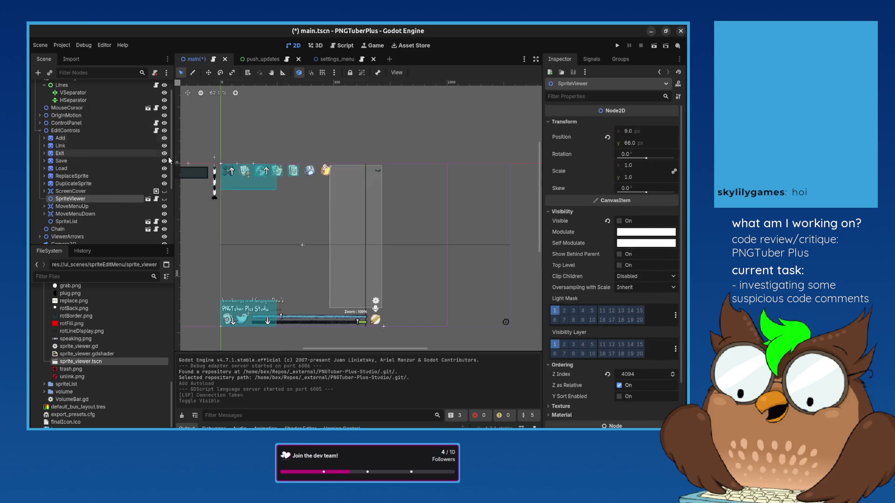
# - Make SpriteViewer visible and pan the canvas to reveal the sprite editor panel
pyautogui.click(164, 198)
pyautogui.moveTo(259, 241)
pyautogui.mouseDown()
pyautogui.moveTo(288, 88)
pyautogui.moveTo(273, 174)
pyautogui.moveTo(274, 162)
pyautogui.mouseUp()
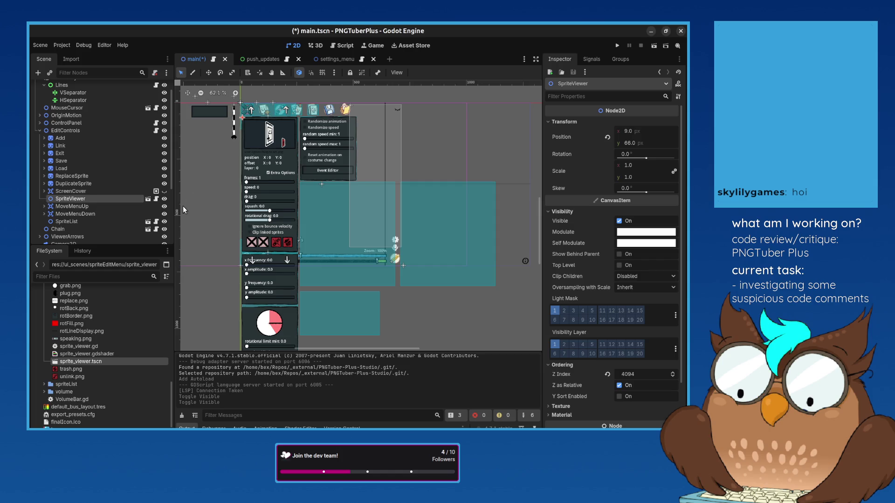
pyautogui.scroll(-5, 103, 184)
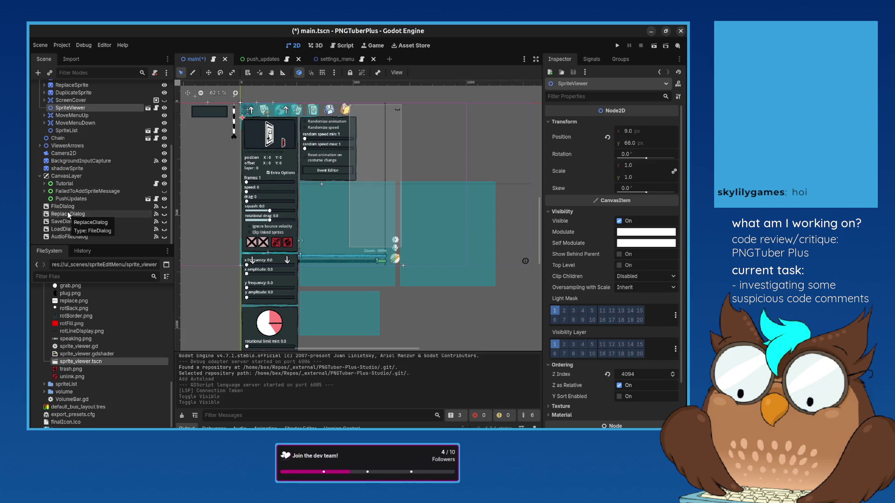
pyautogui.click(66, 176)
# - Rename CanvasLayer to OverlayCanvasLayer, then to InfoPopupCanvasLayer
pyautogui.click(65, 175)
pyautogui.press('Home')
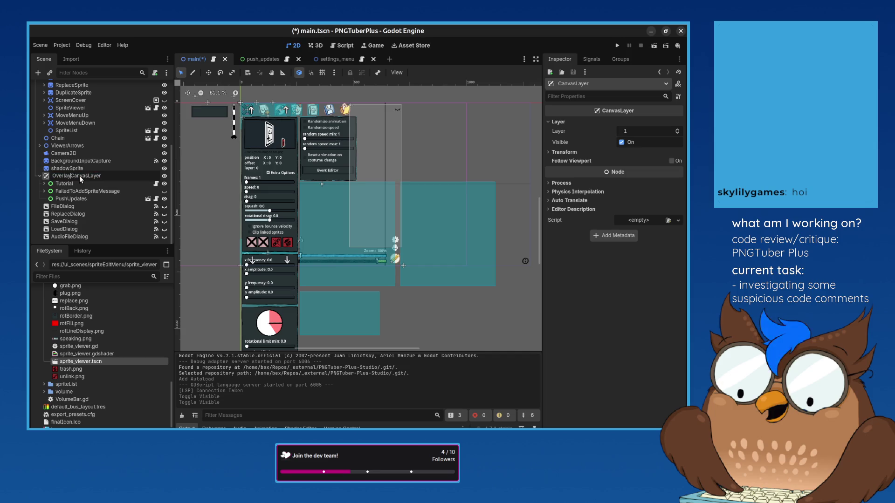
pyautogui.press('Return')
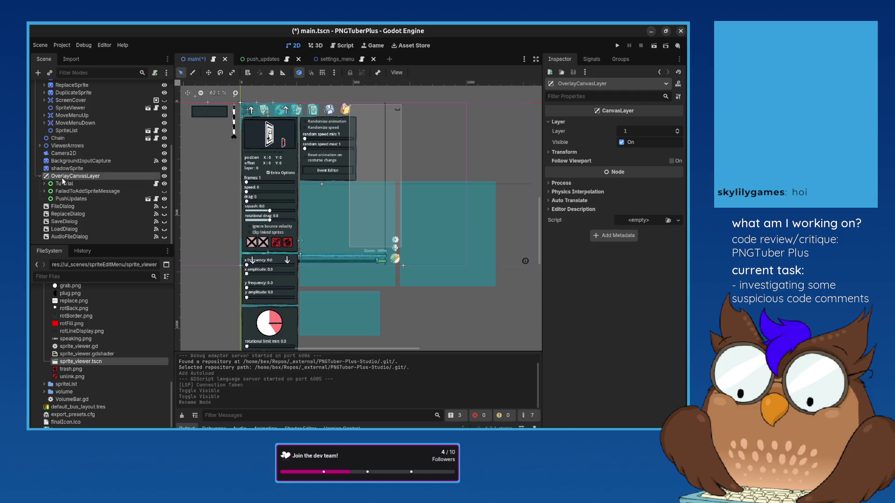
pyautogui.doubleClick(65, 176)
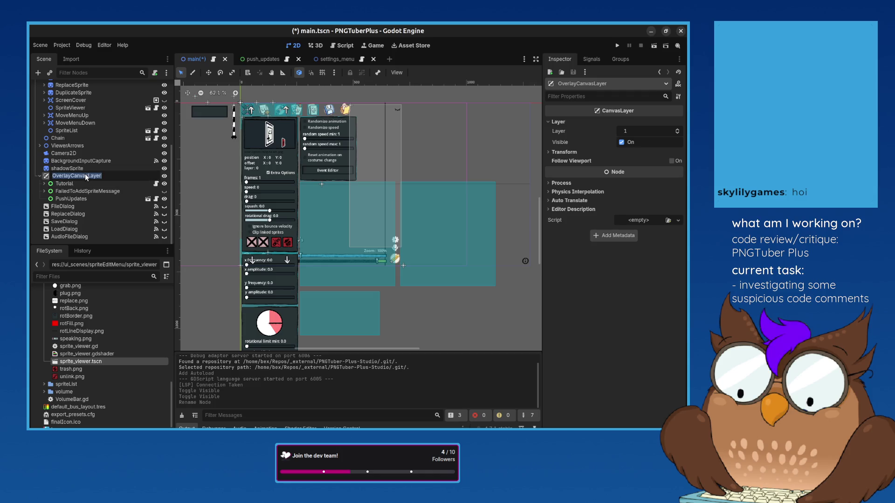
pyautogui.press('Home')
pyautogui.hotkey('shift', 'Right')
pyautogui.hotkey('shift', 'Right')
pyautogui.hotkey('shift', 'Right')
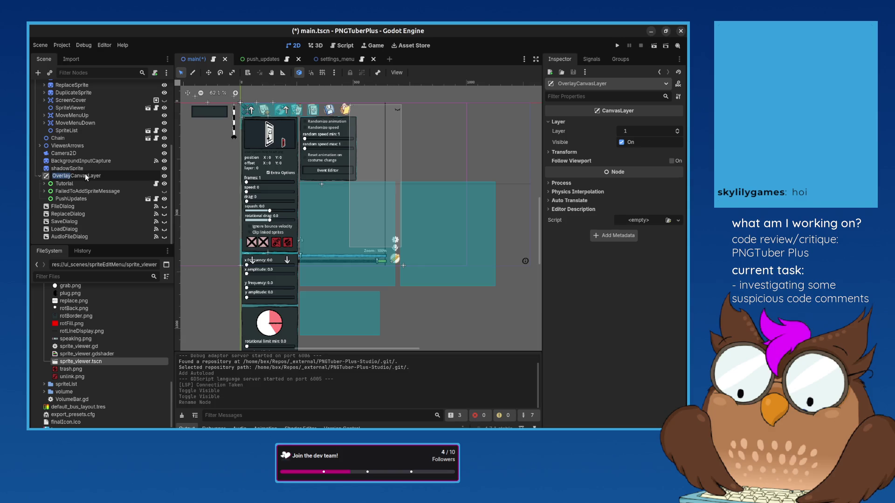
pyautogui.write('InfoPopup')
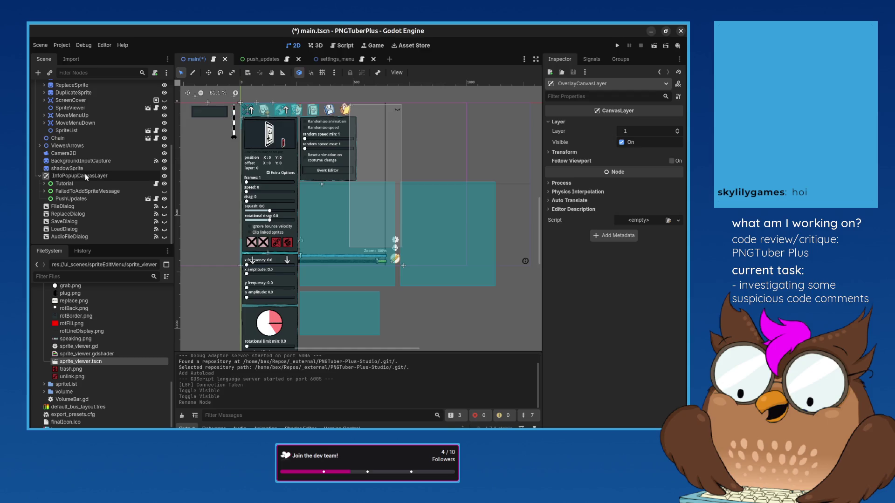
pyautogui.press('Return')
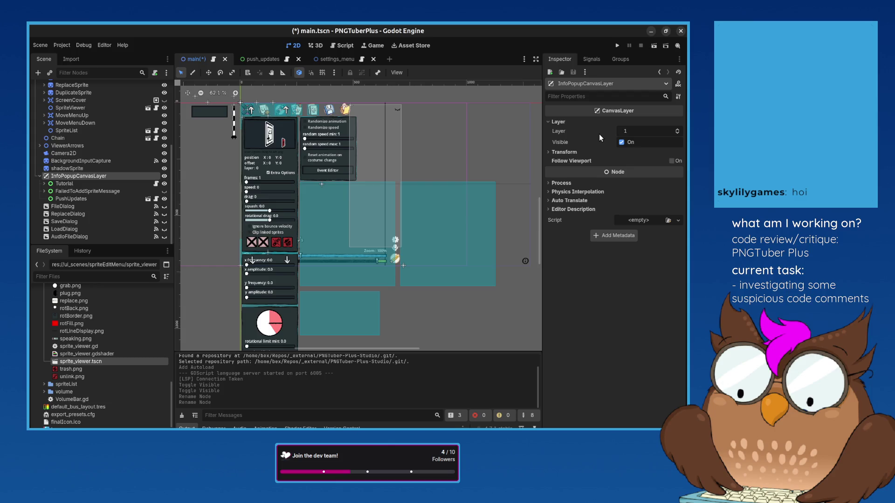
# - Set InfoPopupCanvasLayer's Layer property to 10
pyautogui.click(678, 130)
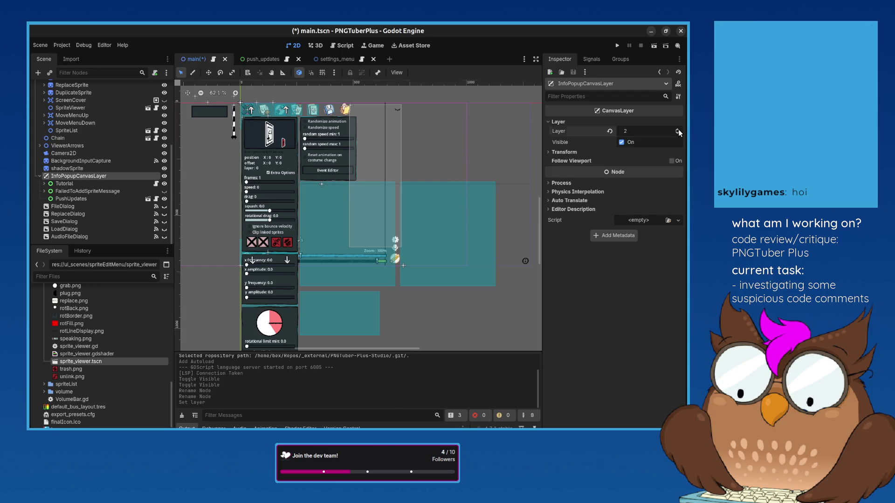
pyautogui.click(666, 131)
pyautogui.write('10')
pyautogui.press('Return')
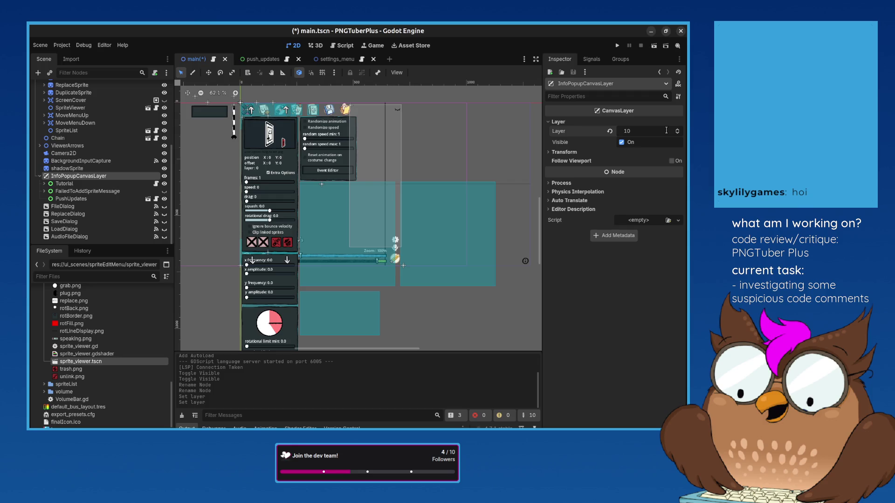
pyautogui.rightClick(68, 173)
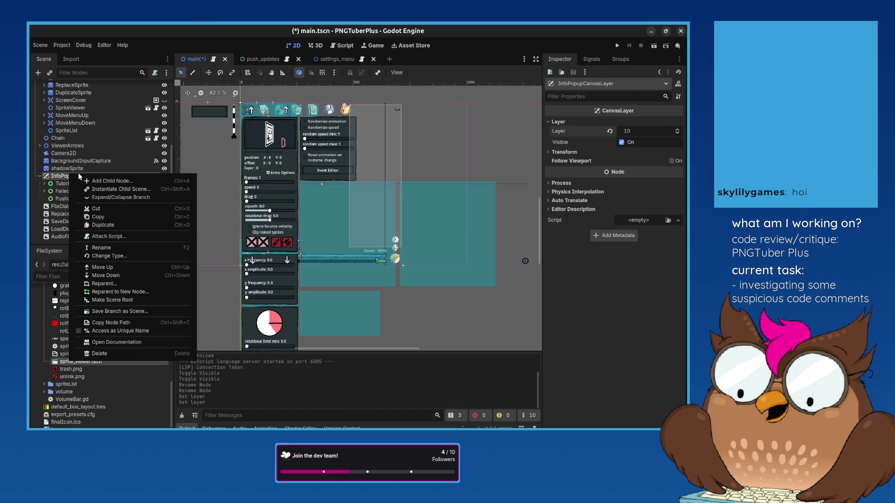
pyautogui.click(155, 180)
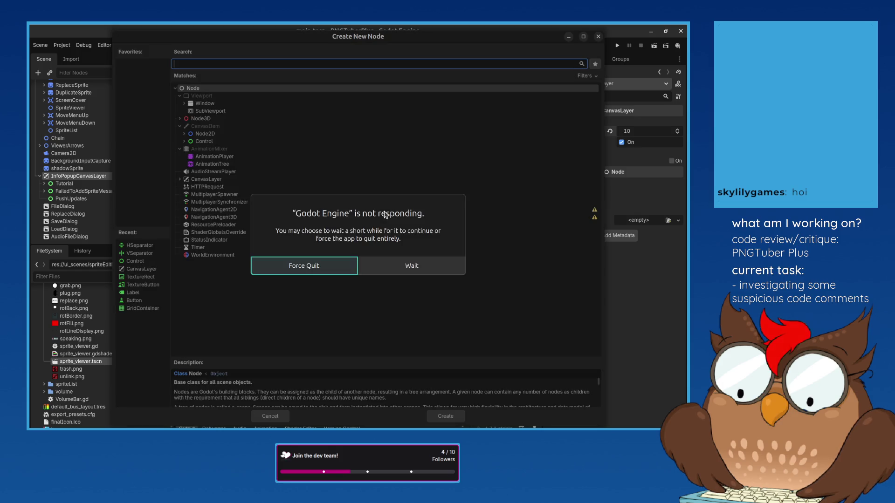
pyautogui.click(429, 269)
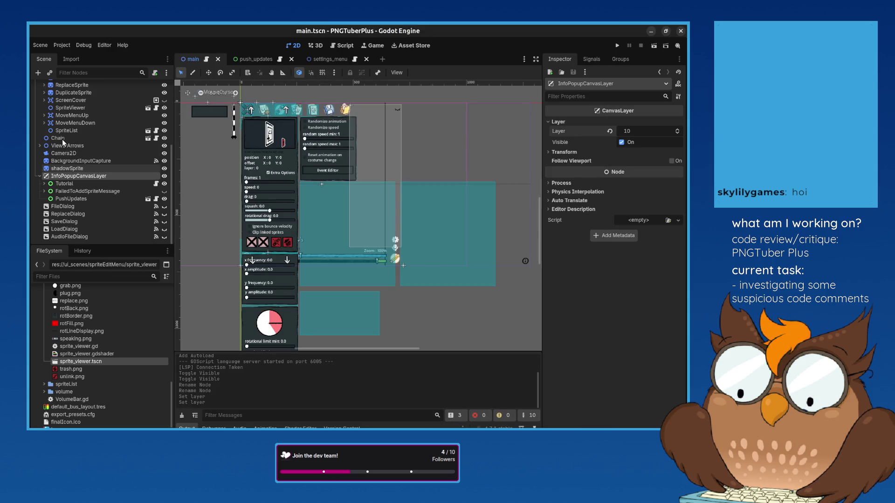
pyautogui.scroll(5, 62, 142)
# - Rename CanvasLayer2 to EditBackgroundCanvasLayer and save main.tscn
pyautogui.click(58, 88)
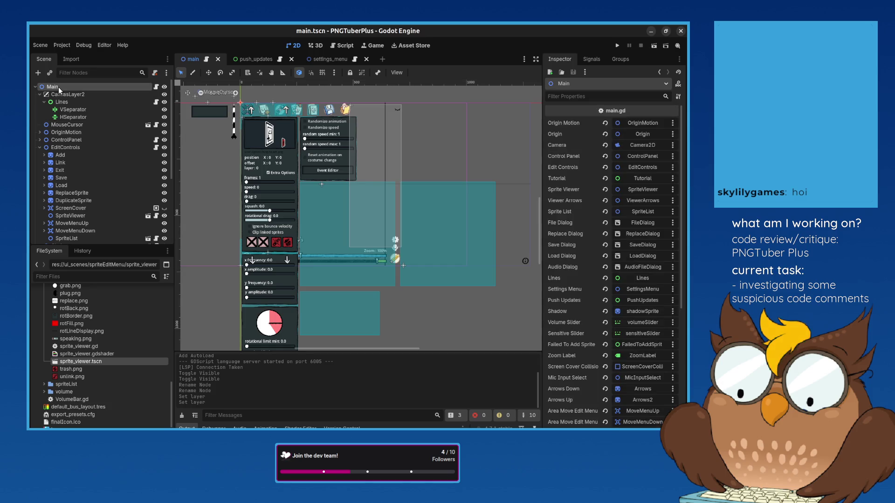
pyautogui.doubleClick(60, 96)
pyautogui.press('Left')
pyautogui.write('Edit')
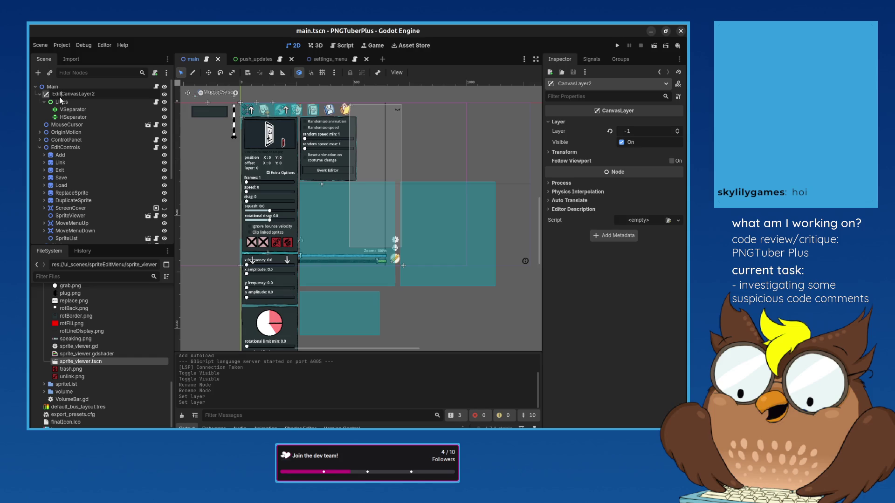
pyautogui.write('Background')
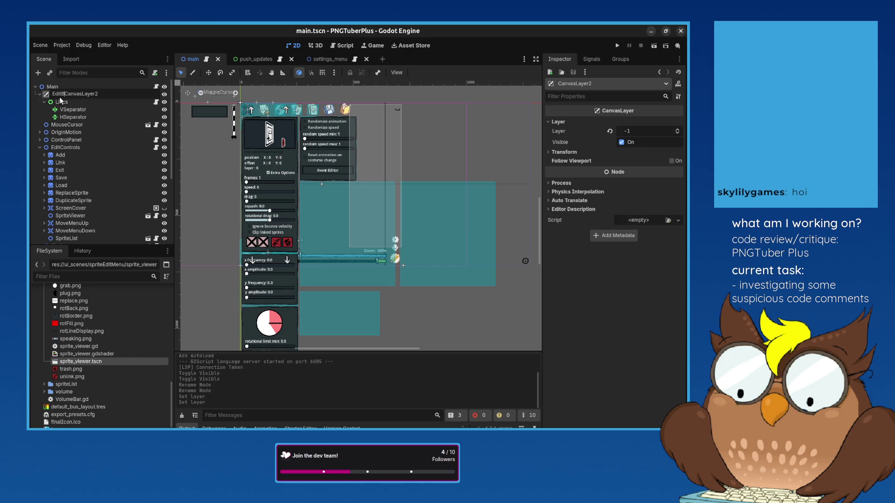
pyautogui.press('BackSpace')
pyautogui.press('BackSpace')
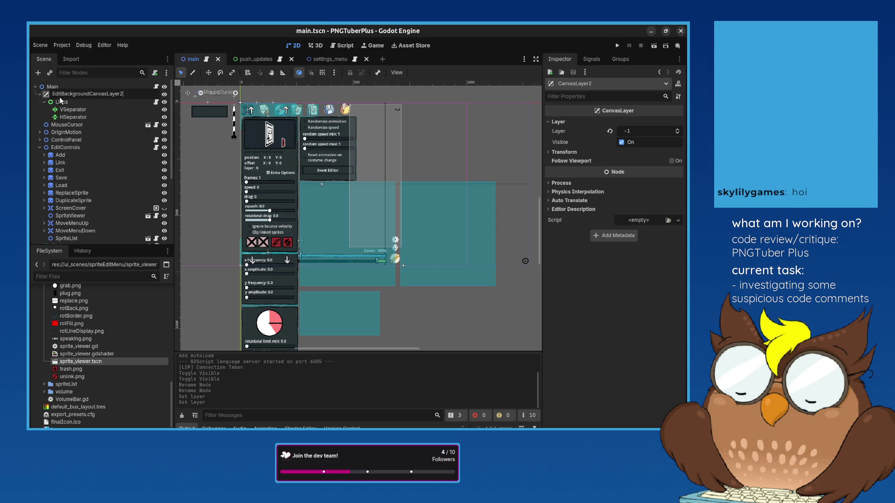
pyautogui.write('r')
pyautogui.press('Return')
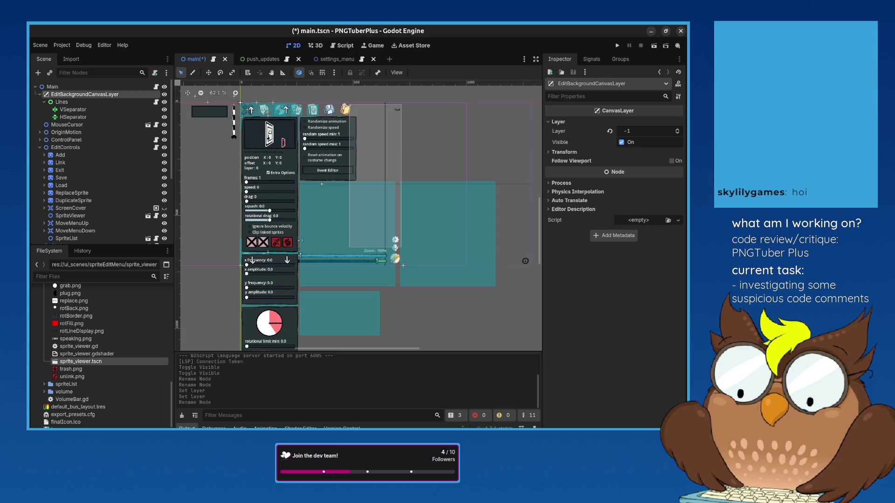
pyautogui.hotkey('ctrl', 's')
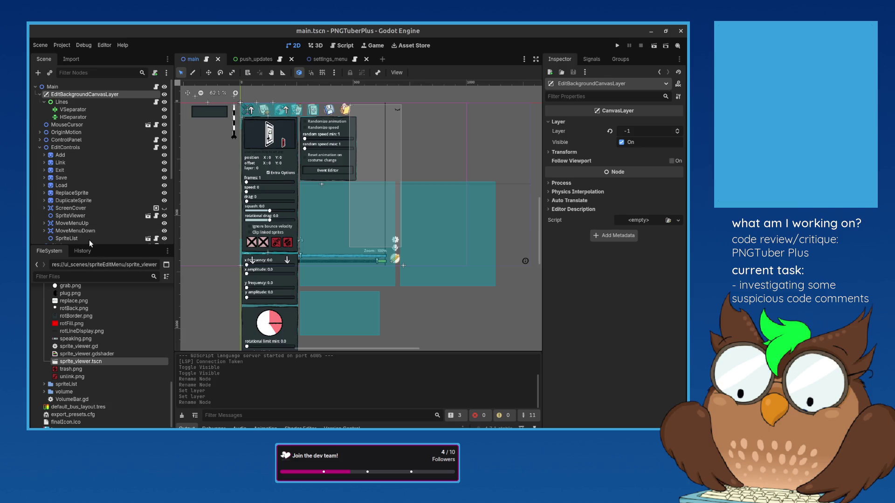
pyautogui.click(131, 215)
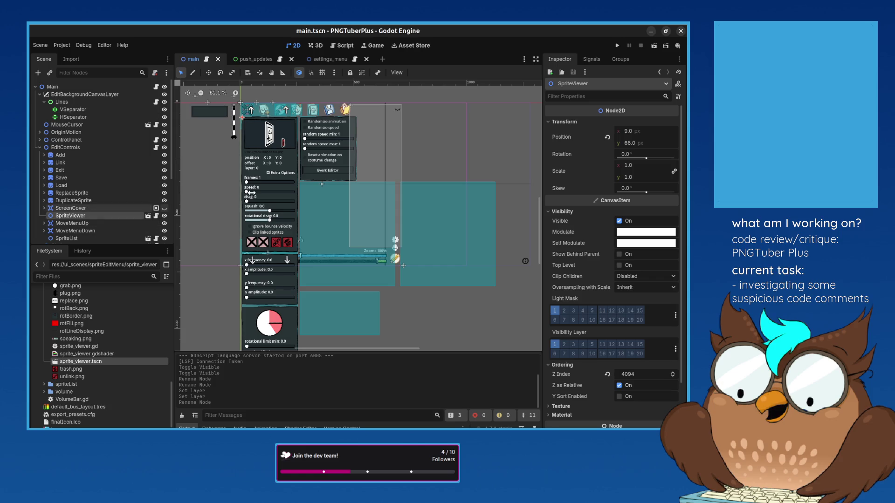
pyautogui.click(165, 216)
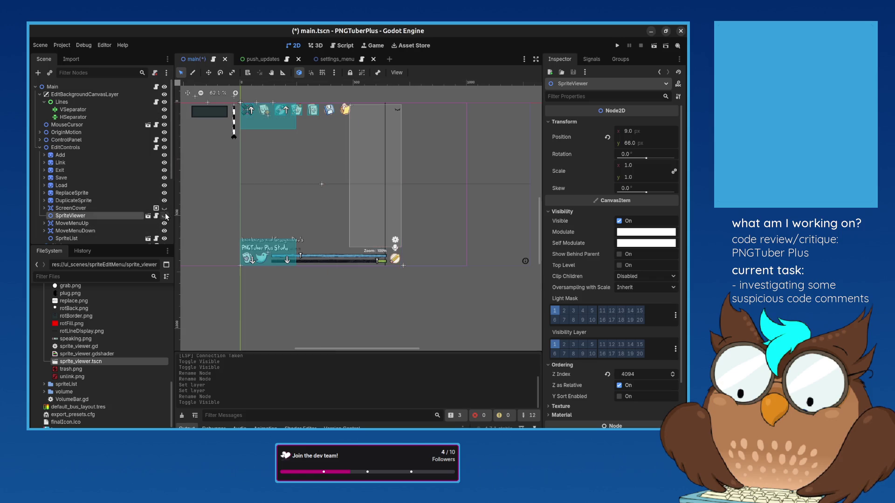
pyautogui.click(165, 217)
pyautogui.click(164, 216)
pyautogui.click(165, 217)
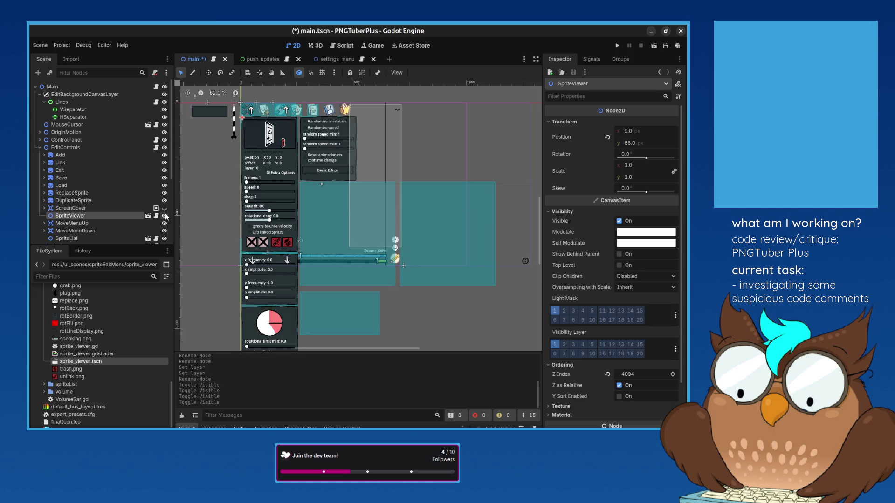
pyautogui.click(165, 216)
pyautogui.click(165, 217)
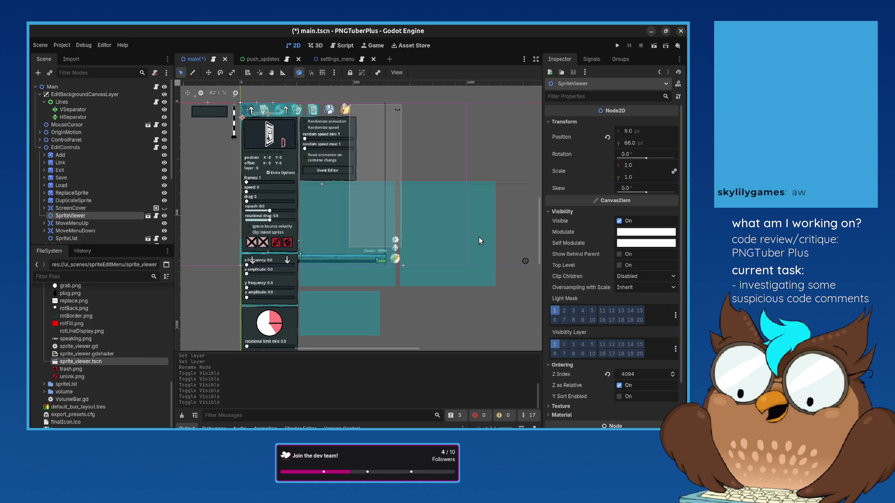
pyautogui.click(148, 216)
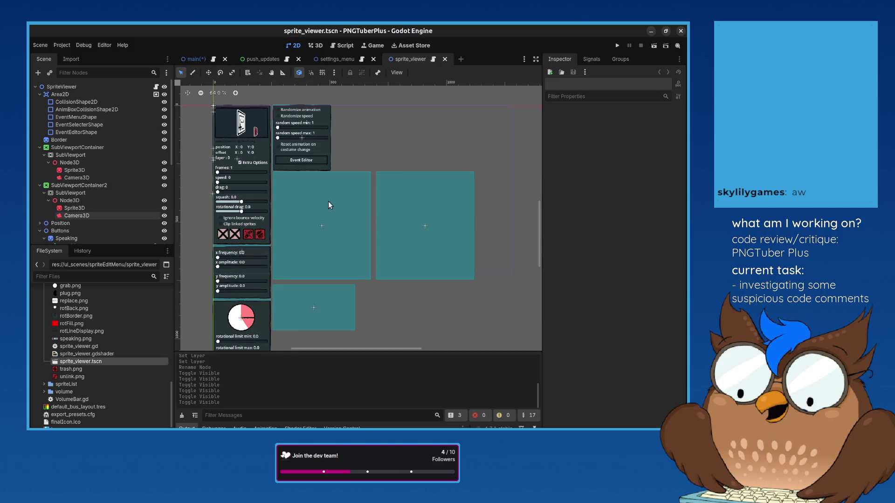
# - Return to the 2D view and select the EventMenuShape, EventSelecterShape and EventEditorShape nodes
pyautogui.click(295, 45)
pyautogui.click(347, 235)
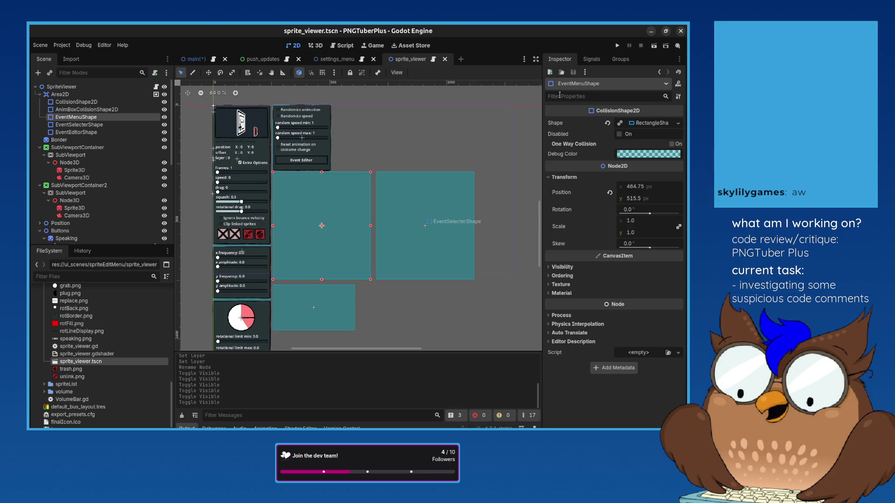
pyautogui.click(85, 121)
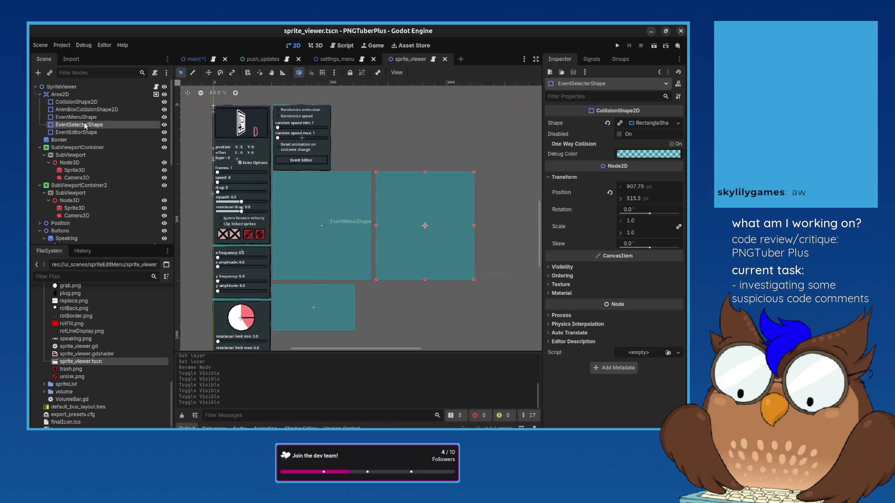
pyautogui.click(82, 133)
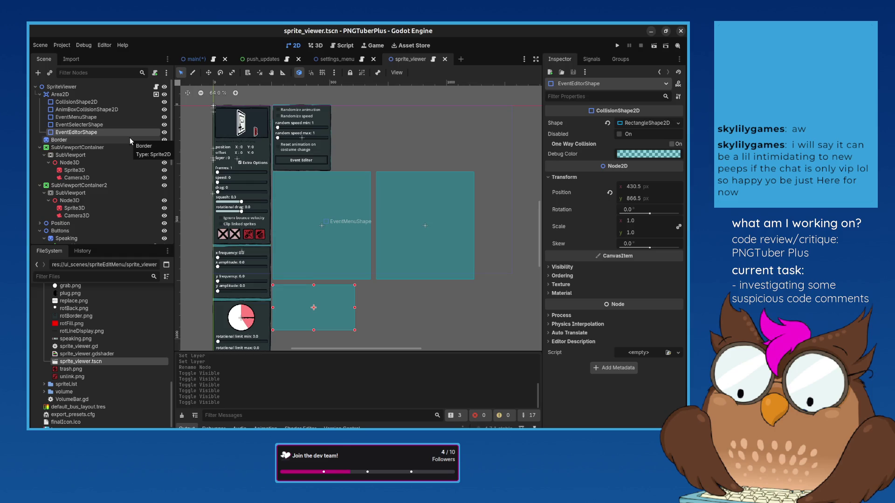
# - Inspect both SubViewportContainers, collapse them, and expand Position to select its fileTitle label
pyautogui.click(122, 147)
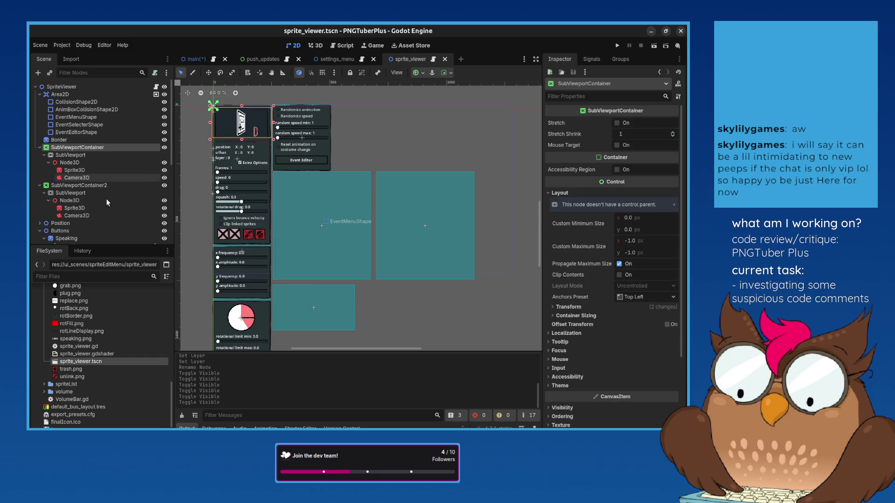
pyautogui.click(102, 186)
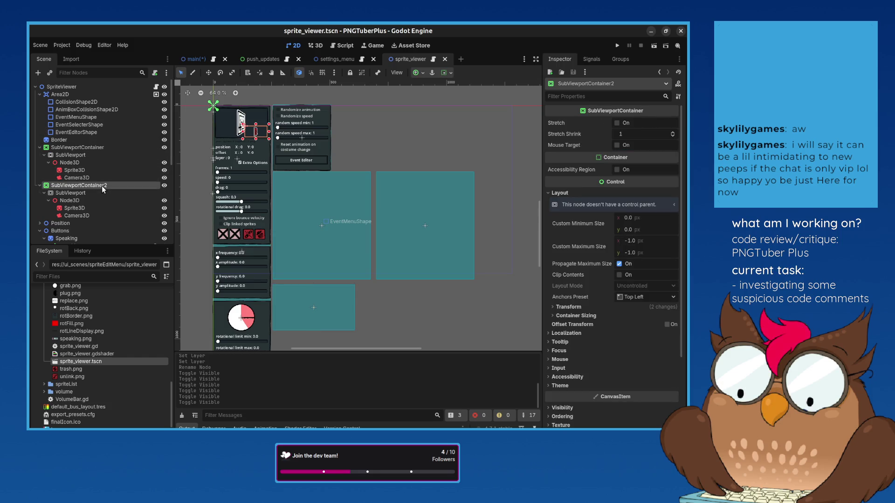
pyautogui.click(88, 149)
pyautogui.click(39, 148)
pyautogui.click(40, 155)
pyautogui.click(60, 163)
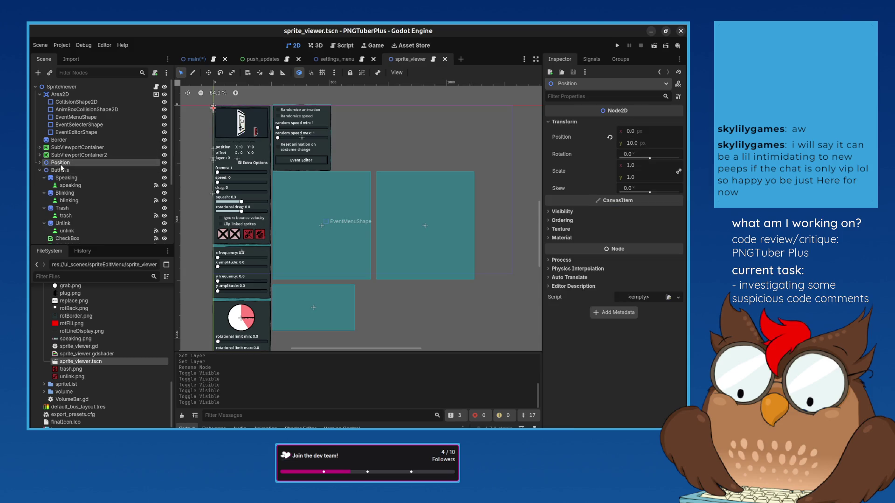
pyautogui.click(39, 163)
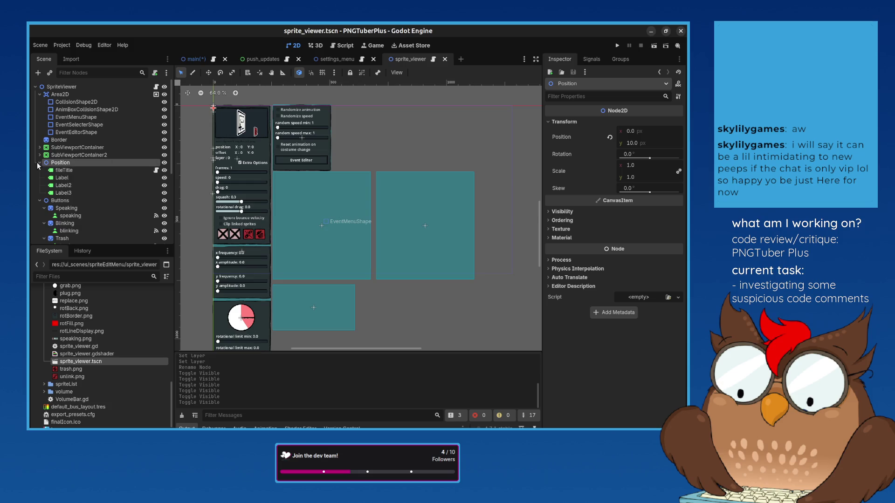
pyautogui.click(62, 170)
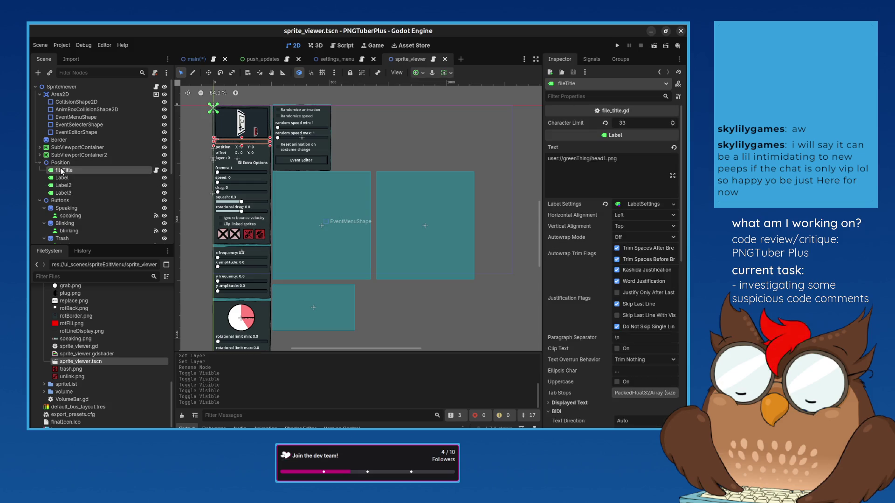
# - Step down to Buttons, then select the SpriteViewer root and bring up its context menu
pyautogui.press('Down')
pyautogui.press('Down')
pyautogui.press('Down')
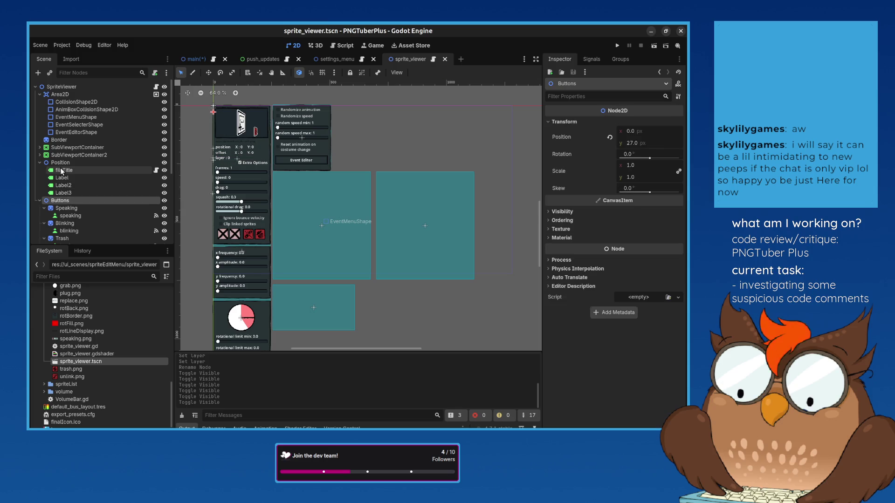
pyautogui.click(62, 163)
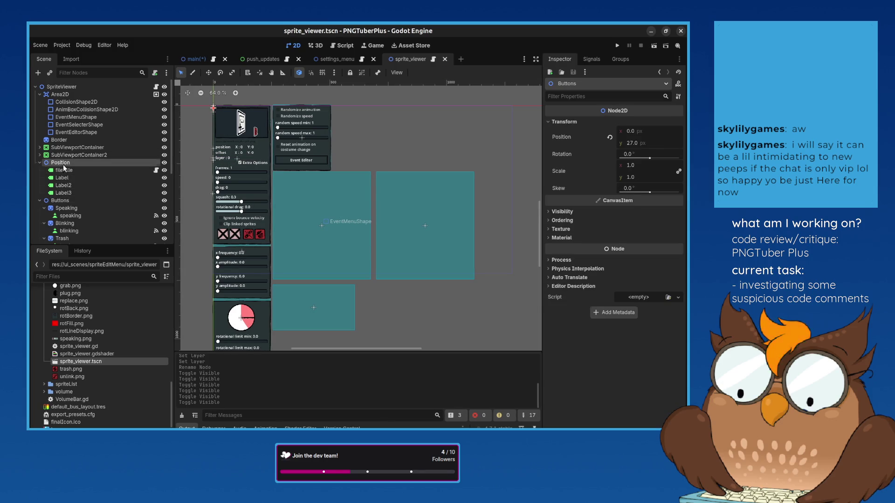
pyautogui.click(64, 86)
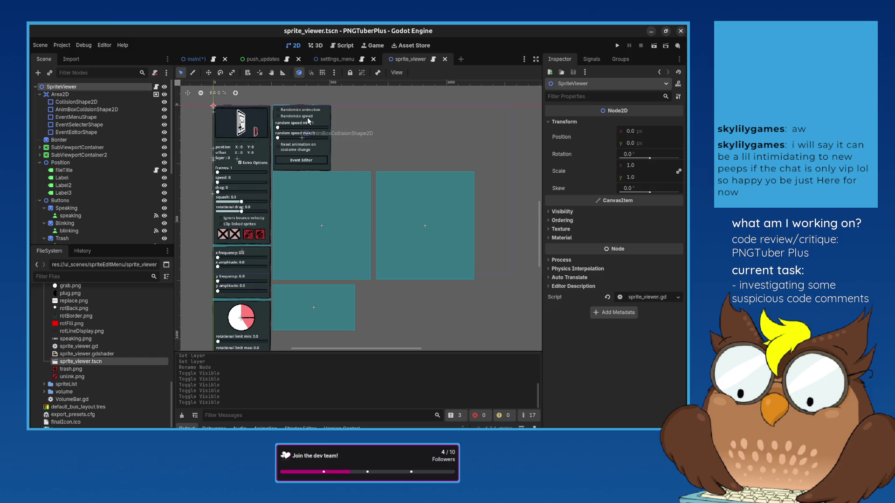
pyautogui.scroll(1, 304, 116)
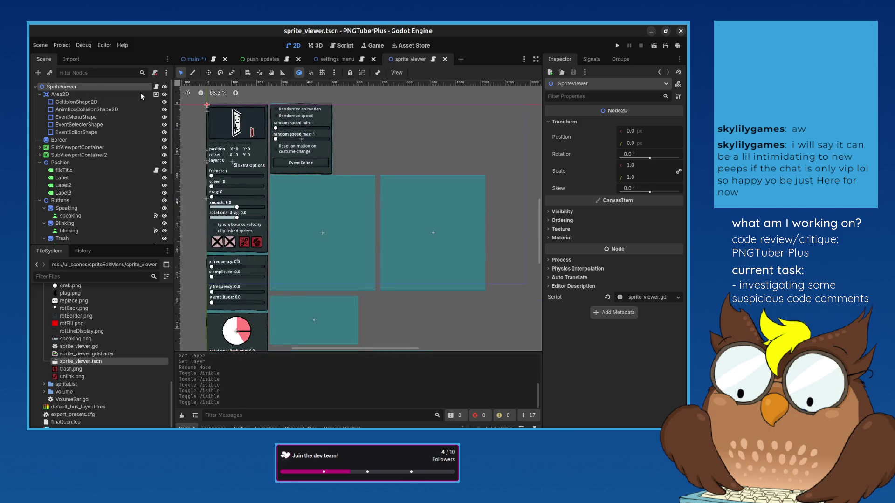
pyautogui.rightClick(88, 86)
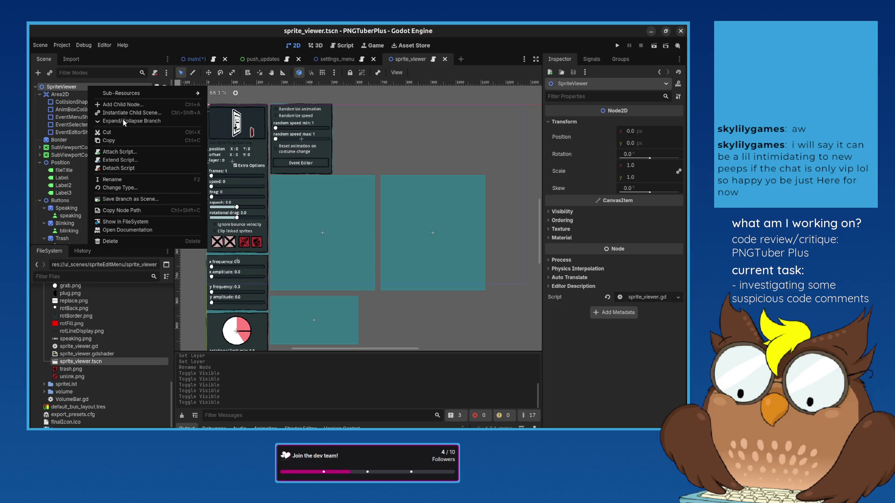
pyautogui.hotkey('alt', 'Tab')
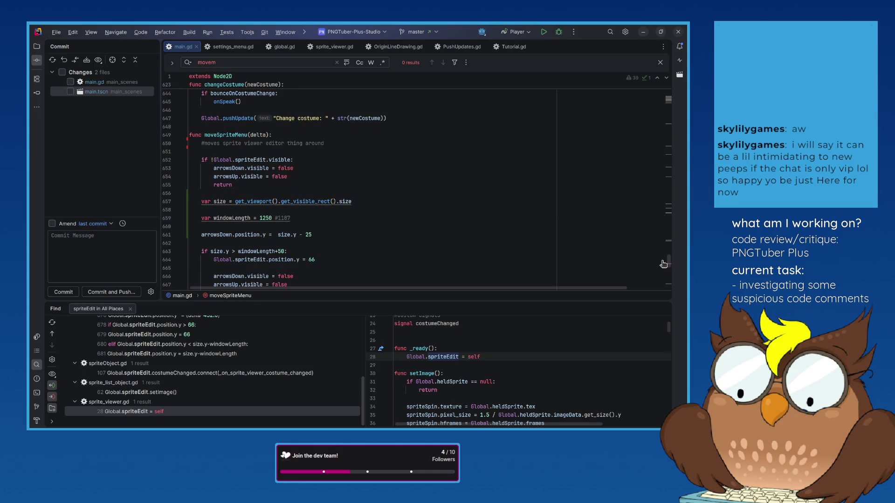
# - Change the spriteViewer export type on line 12 of main.gd from Node2D to Control
pyautogui.scroll(3, 666, 134)
pyautogui.scroll(20, 665, 134)
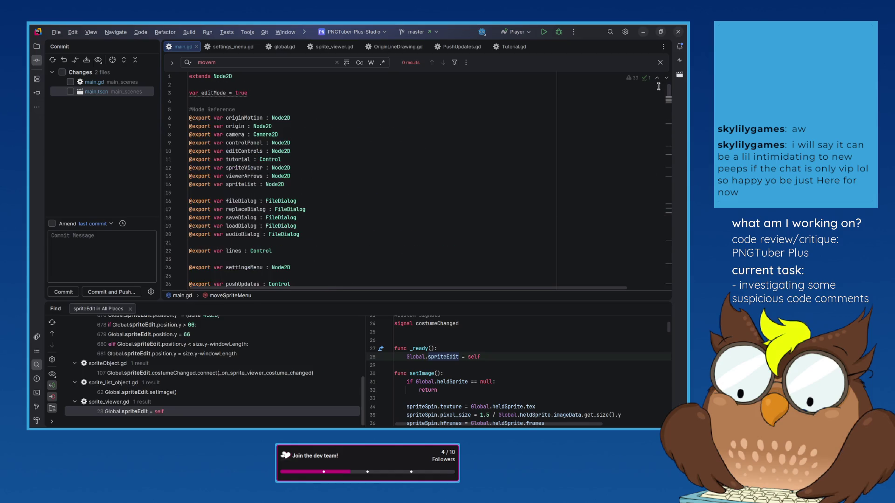
pyautogui.click(365, 157)
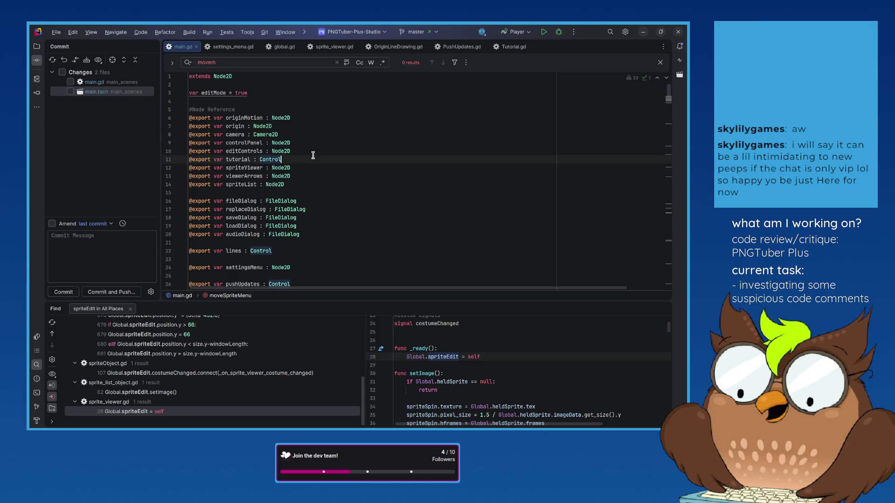
pyautogui.scroll(-1, 266, 158)
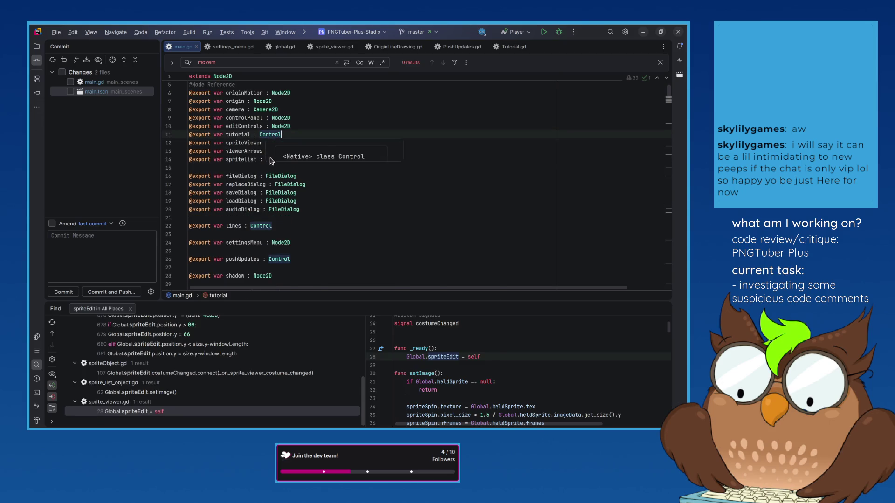
pyautogui.click(241, 159)
pyautogui.doubleClick(274, 142)
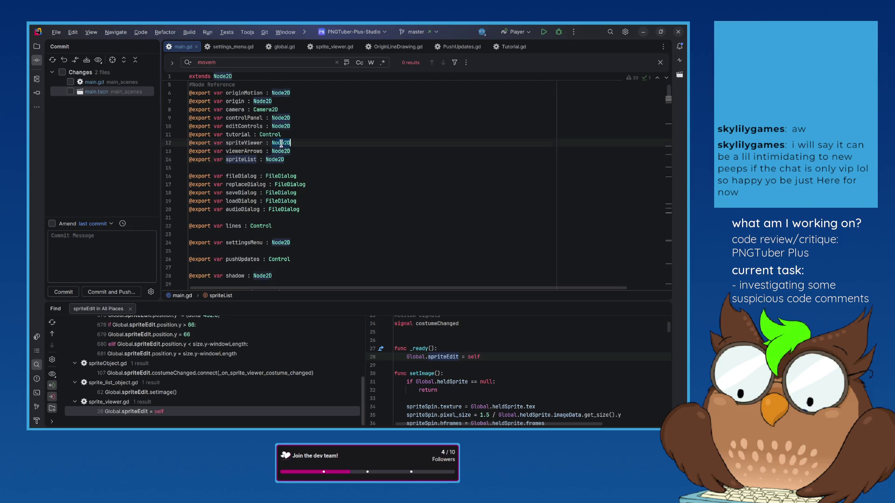
pyautogui.write('Control')
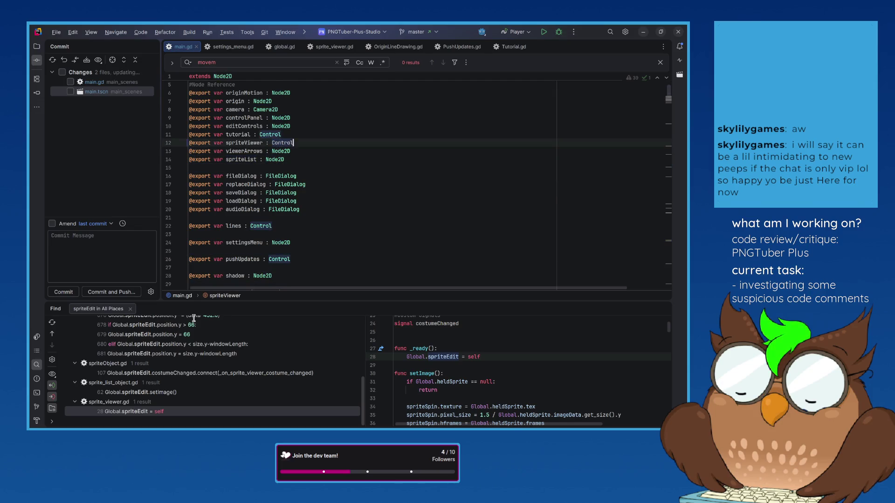
pyautogui.hotkey('alt', 'Tab')
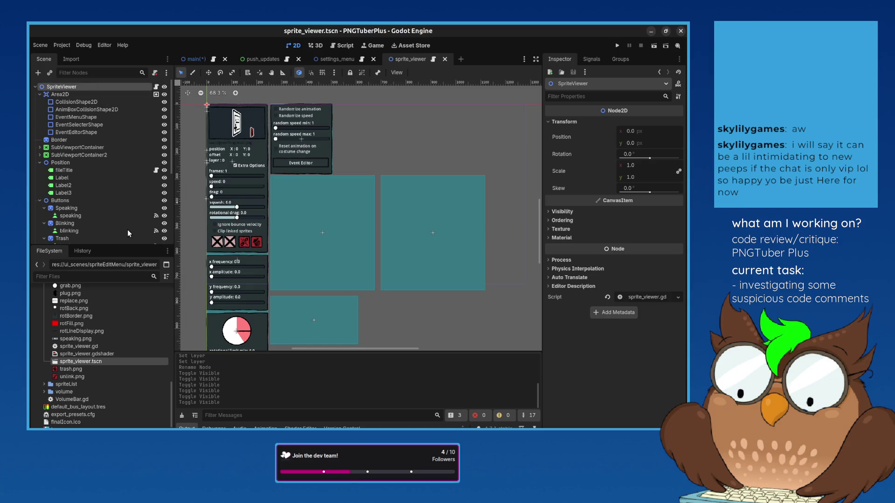
# - Change the SpriteViewer root node's type to Control
pyautogui.rightClick(98, 85)
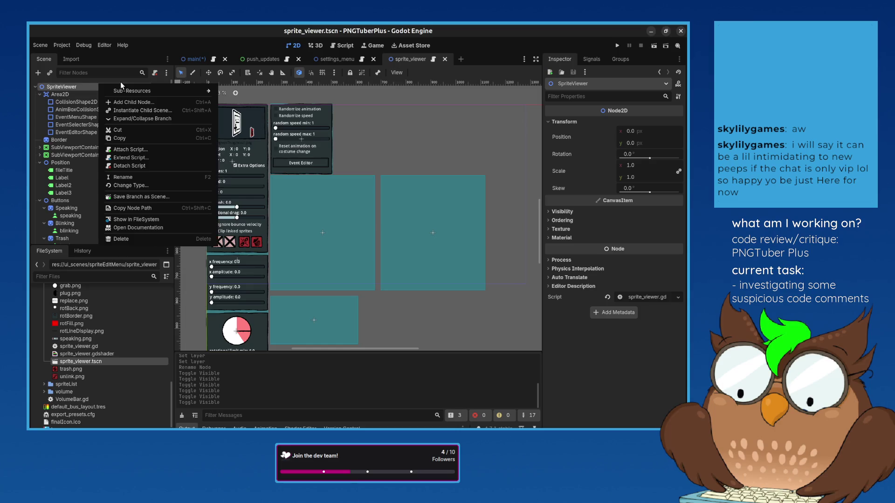
pyautogui.click(126, 182)
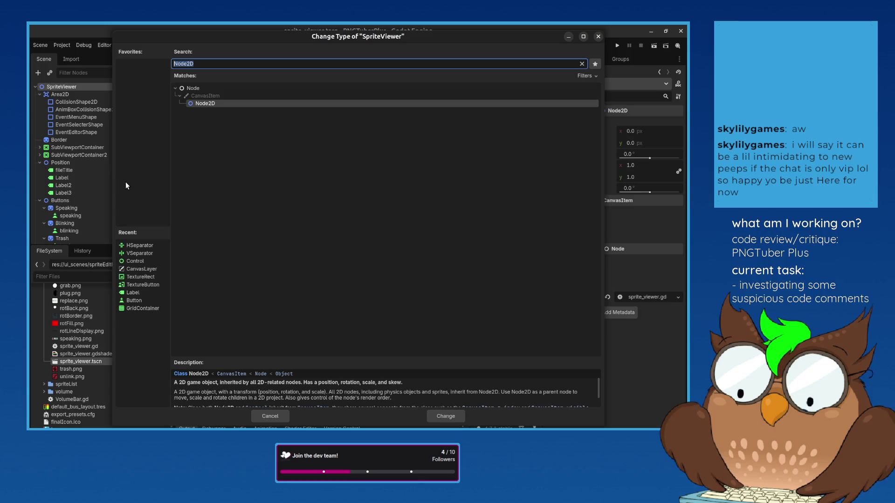
pyautogui.write('Control')
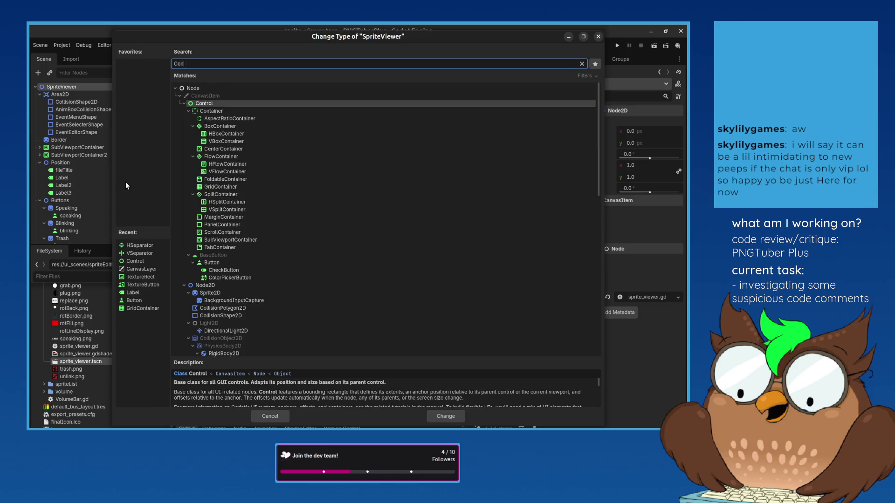
pyautogui.press('Return')
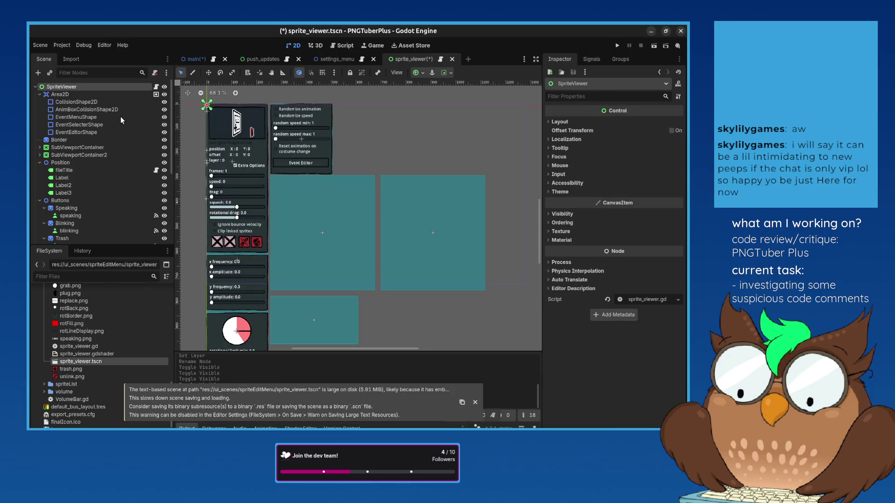
# - Inspect the Area2D node and its AnimBoxCollisionShape2D, checking which group Area2D belongs to
pyautogui.click(76, 92)
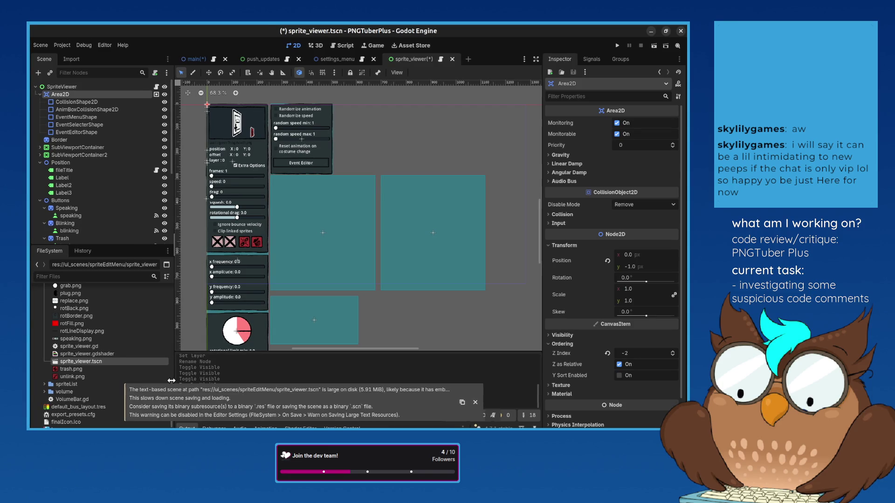
pyautogui.moveTo(124, 330)
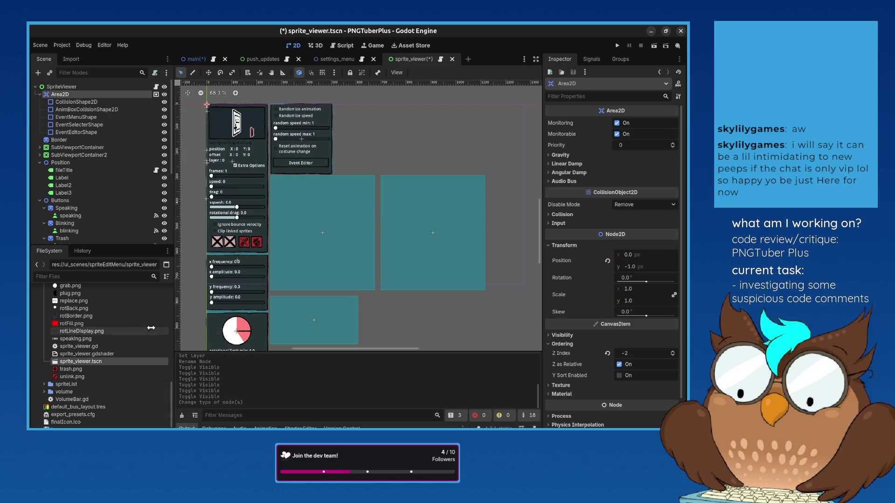
pyautogui.click(104, 109)
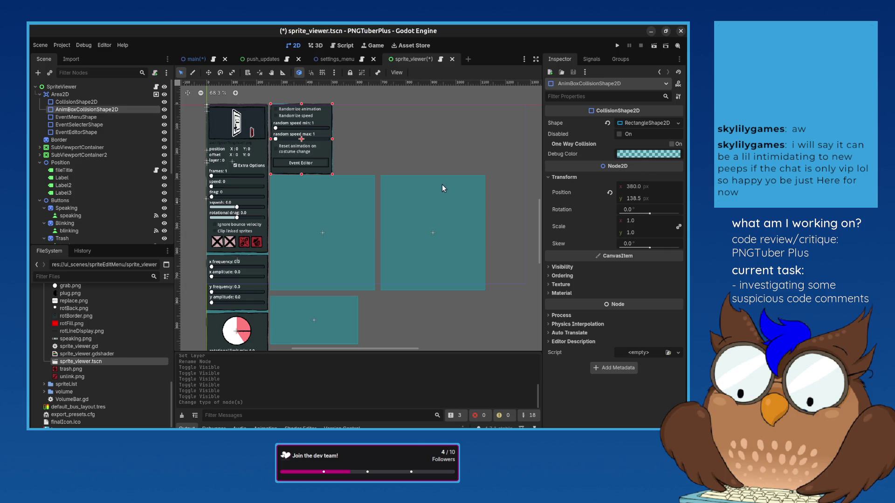
pyautogui.scroll(-2, 437, 165)
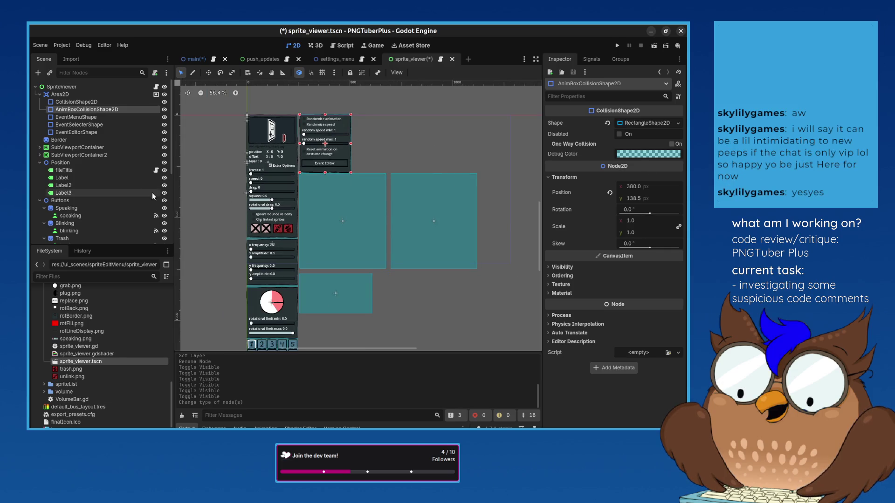
pyautogui.click(71, 95)
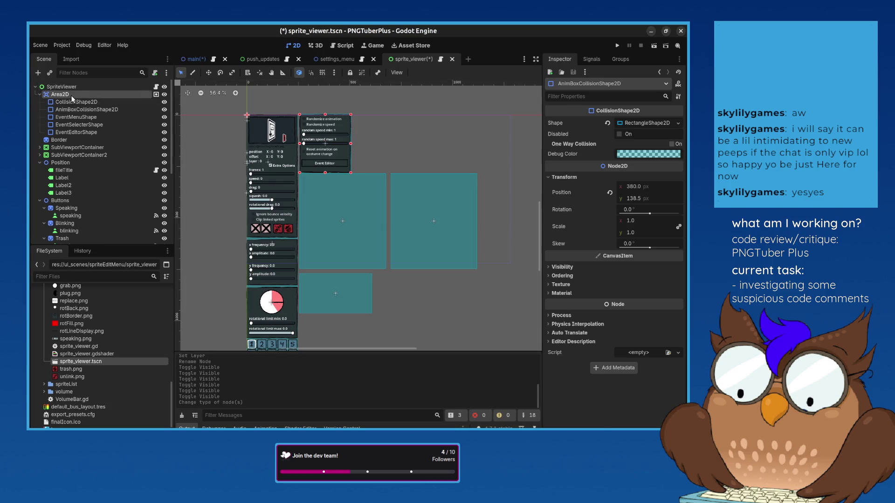
pyautogui.scroll(9, 286, 114)
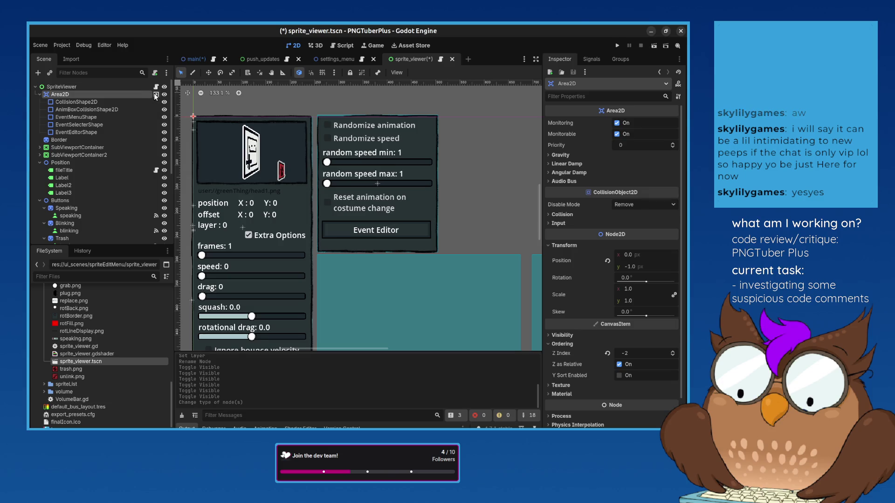
pyautogui.moveTo(155, 96)
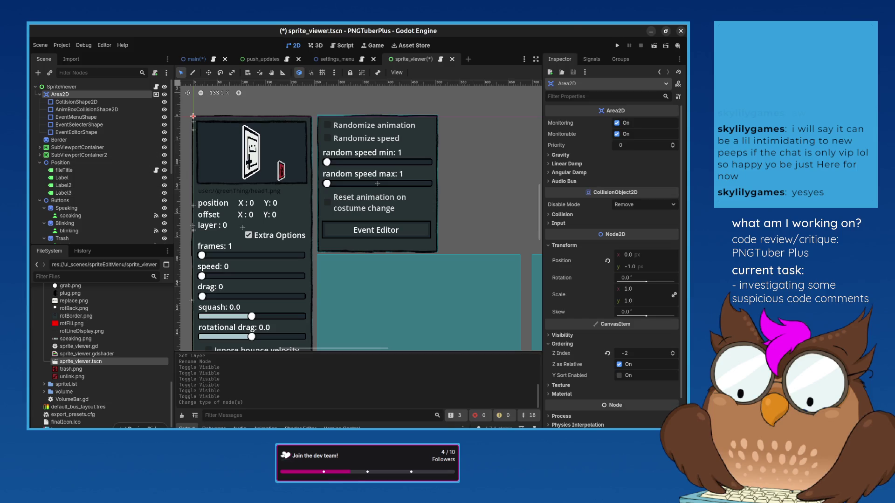
pyautogui.hotkey('alt', 'Tab')
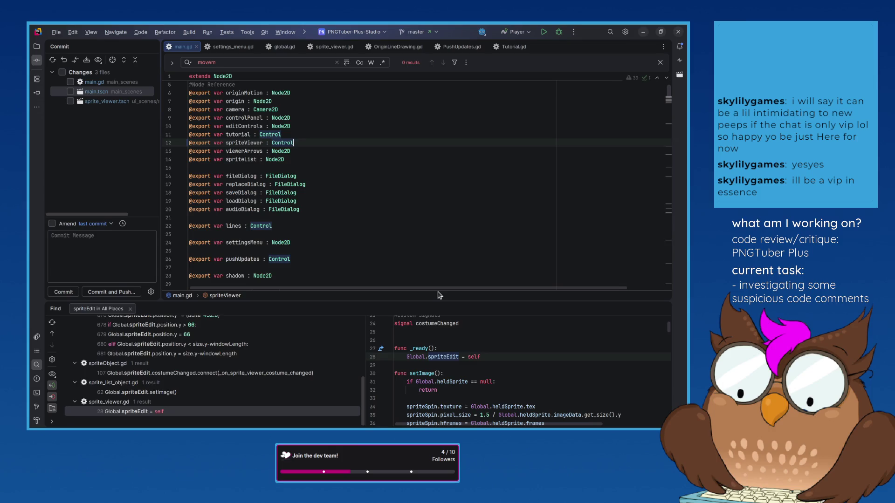
# - Open the sprite_viewer.gd script in Rider and place the caret in its code
pyautogui.click(228, 134)
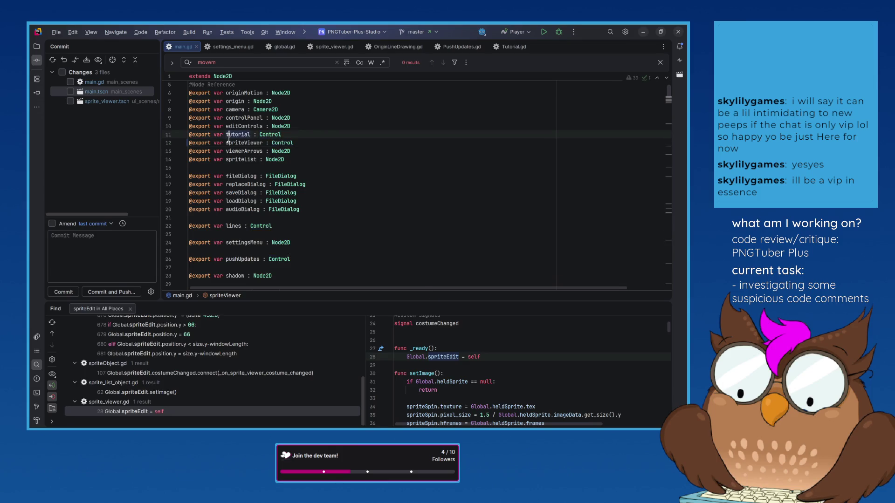
pyautogui.click(350, 47)
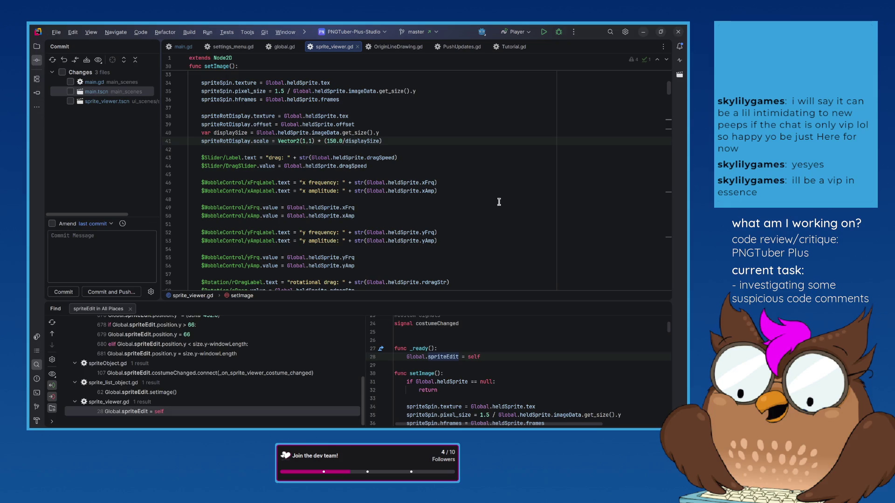
pyautogui.scroll(-5, 498, 186)
pyautogui.click(494, 183)
# - Search sprite_viewer.gd for 'group', cycle through both matches, then search all project files
pyautogui.hotkey('ctrl', 'f')
pyautogui.write('group')
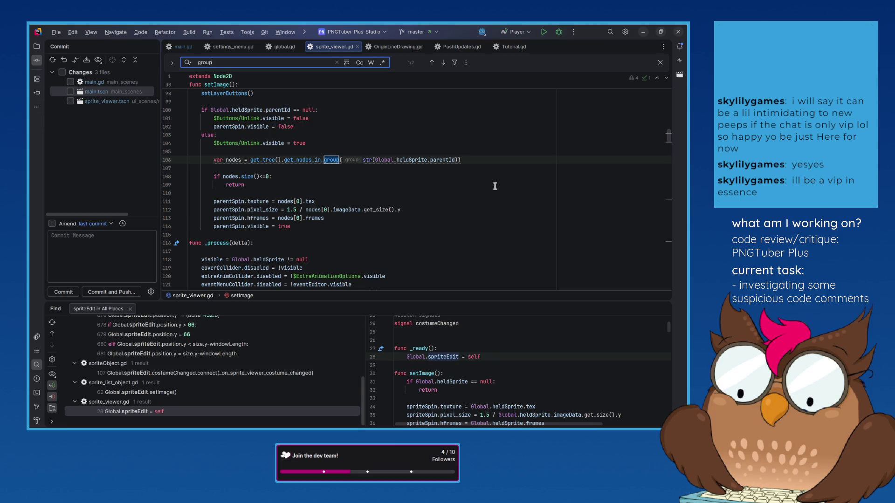
pyautogui.press('Return')
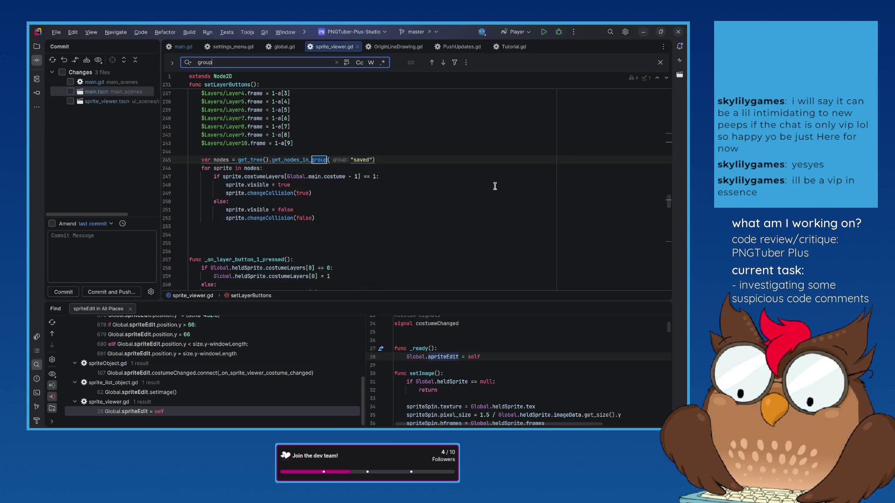
pyautogui.press('Return')
pyautogui.press('Return')
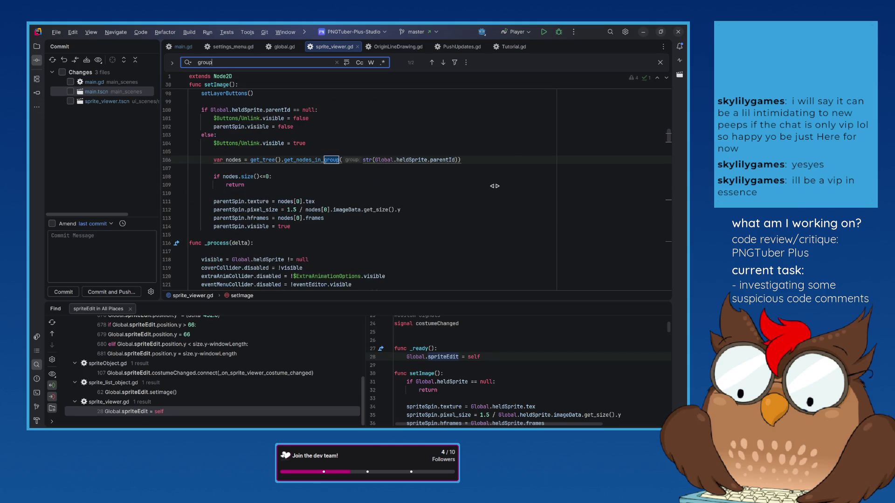
pyautogui.hotkey('ctrl', 'shift', 'f')
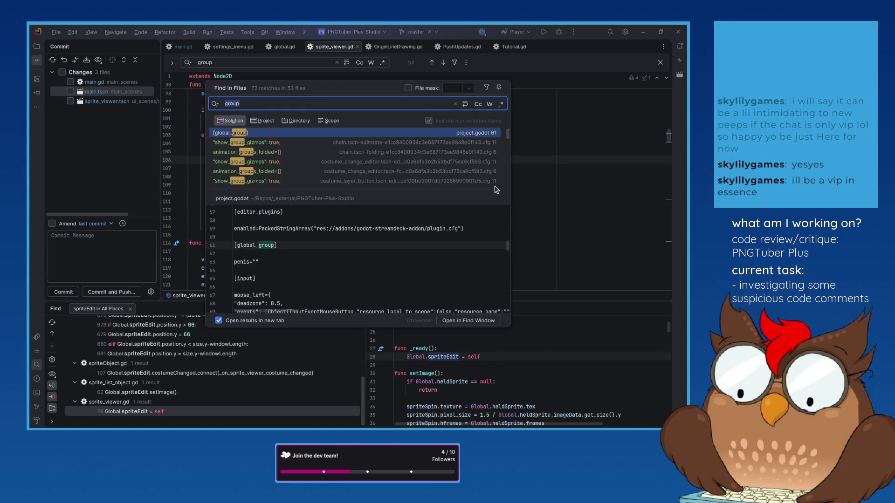
# - Open global.gd at the line 188 group check from the 'group' search results
pyautogui.scroll(-1, 322, 169)
pyautogui.scroll(-5, 326, 167)
pyautogui.scroll(-10, 345, 162)
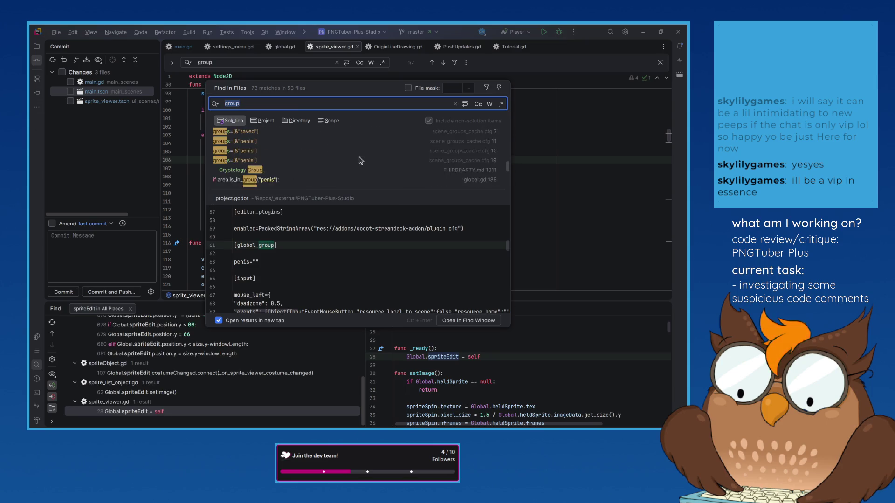
pyautogui.click(315, 160)
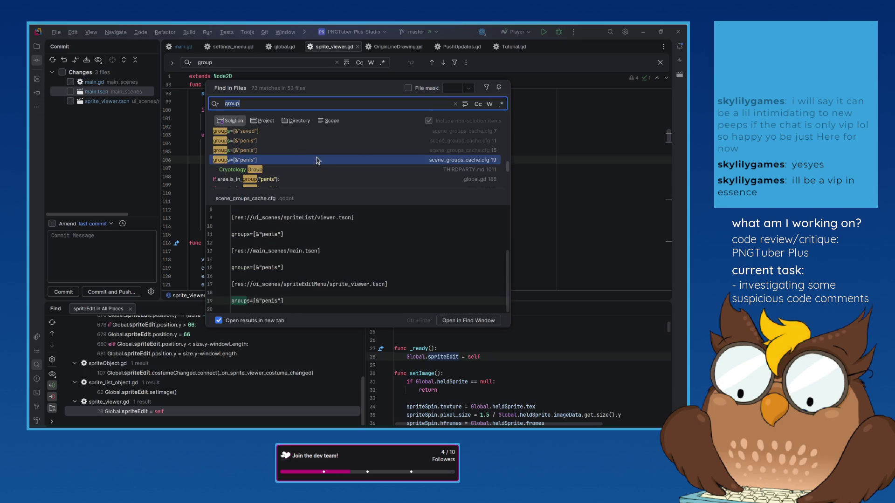
pyautogui.scroll(2, 364, 161)
pyautogui.scroll(-3, 363, 161)
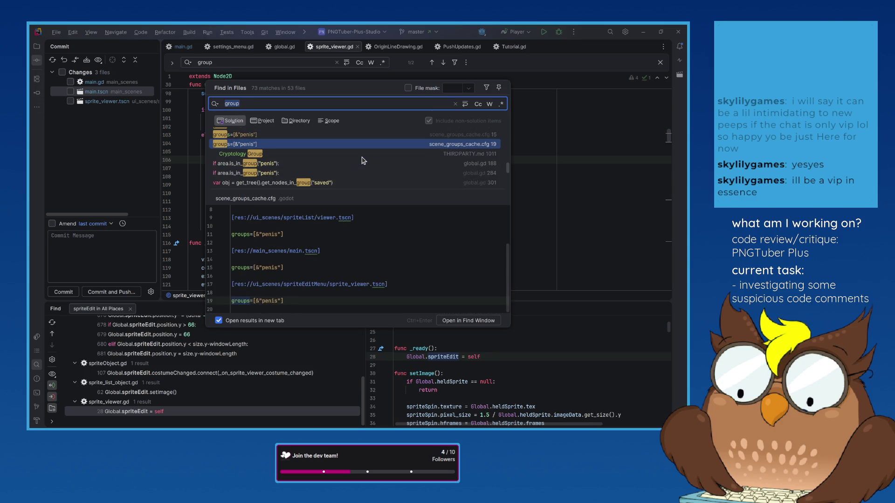
pyautogui.click(341, 164)
pyautogui.doubleClick(341, 164)
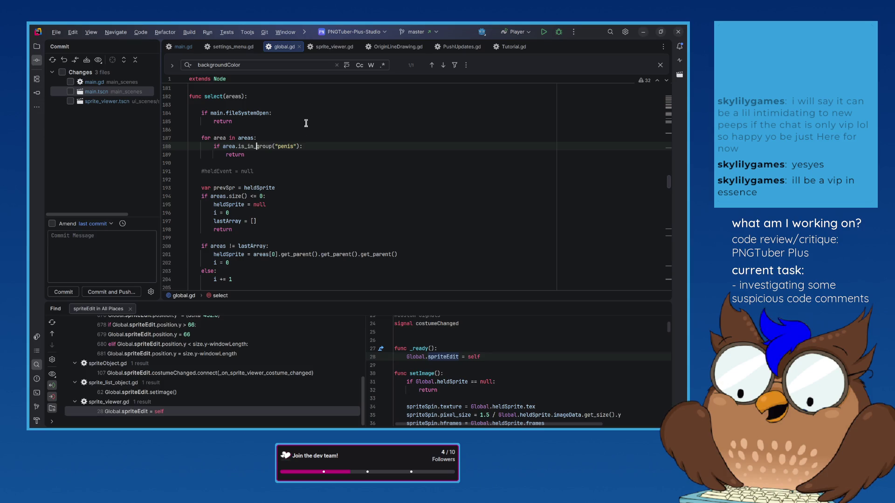
# - Place the caret on the areas loop and select the SpriteViewer root in Godot
pyautogui.click(334, 132)
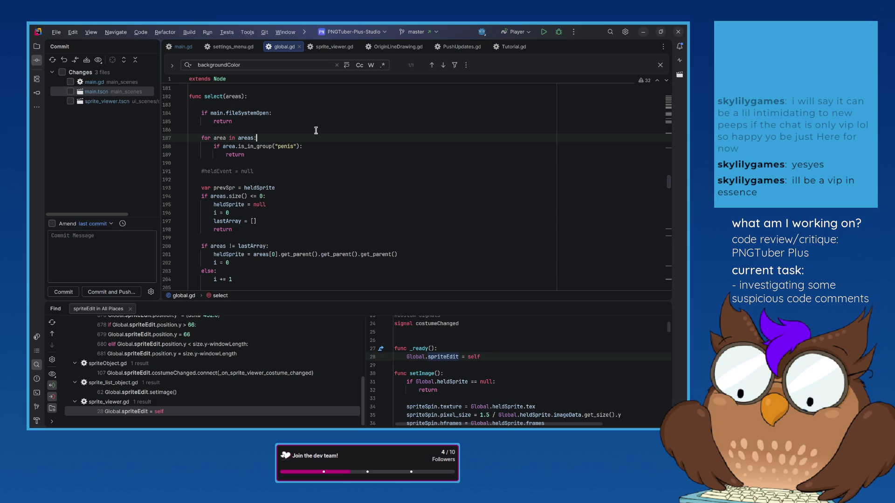
pyautogui.hotkey('alt', 'Tab')
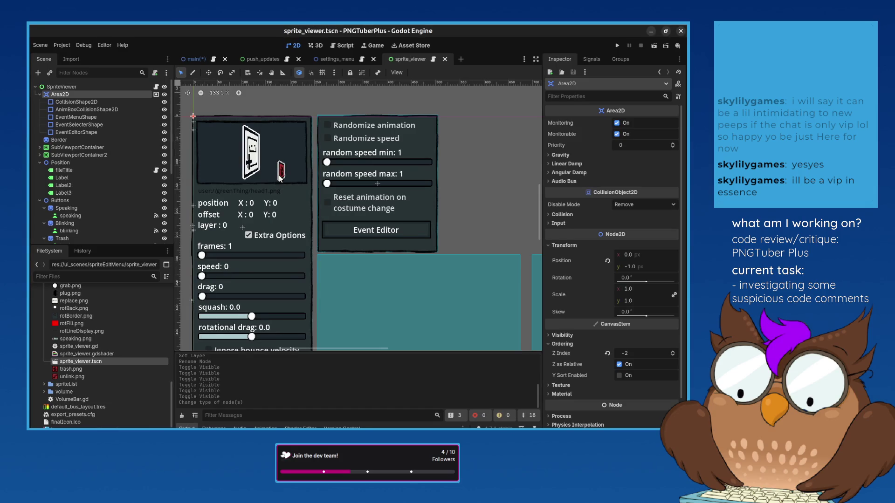
pyautogui.click(129, 87)
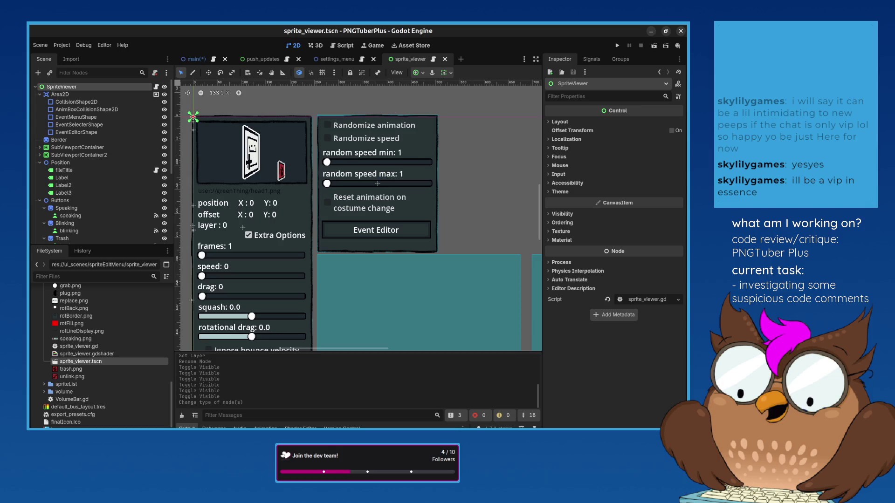
pyautogui.hotkey('alt', 'Tab')
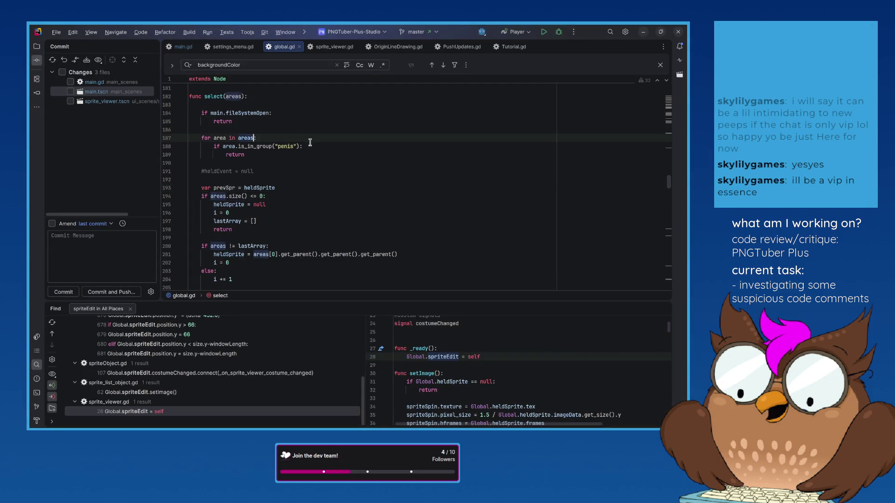
# - Trace select()'s usages to its call site in mouse_cursor.gd
pyautogui.hotkey('ctrl', 'b')
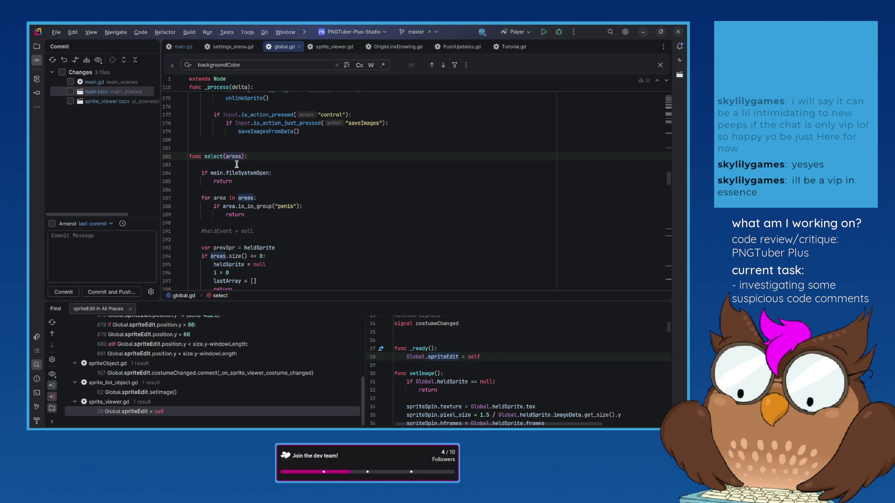
pyautogui.hotkey('ctrl', 'b')
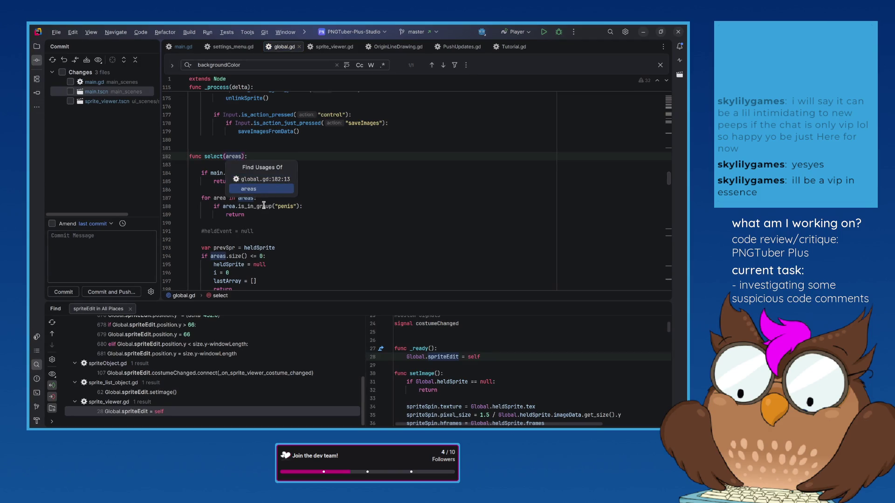
pyautogui.click(317, 167)
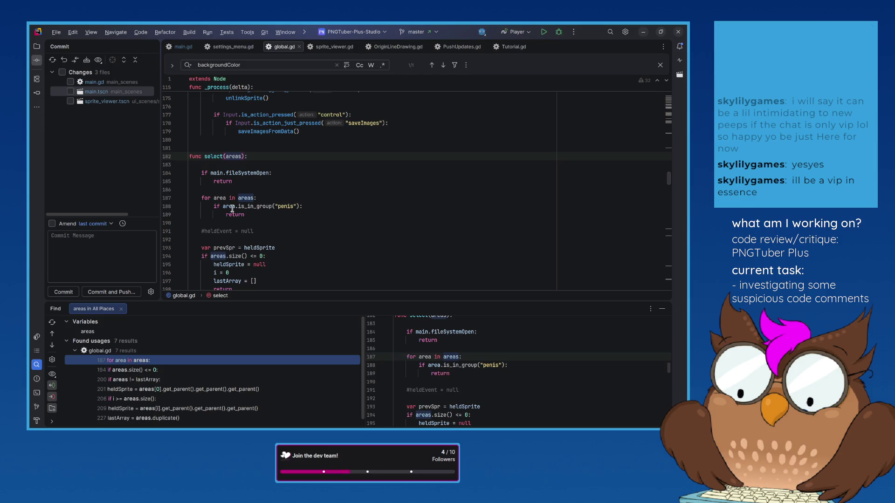
pyautogui.keyDown('ctrl'); pyautogui.click(213, 156); pyautogui.keyUp('ctrl')
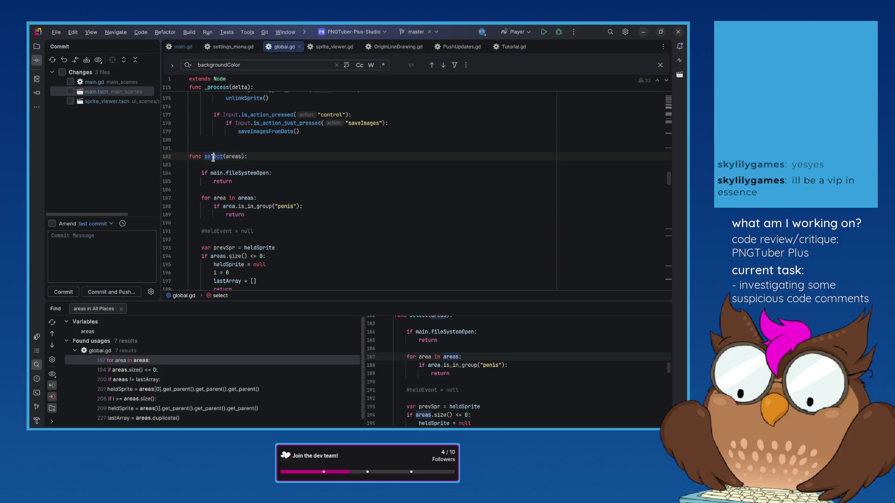
pyautogui.click(267, 205)
# - Highlight the get_overlapping_areas call, then select sprite_viewer's Area2D node in Godot
pyautogui.scroll(-1, 344, 126)
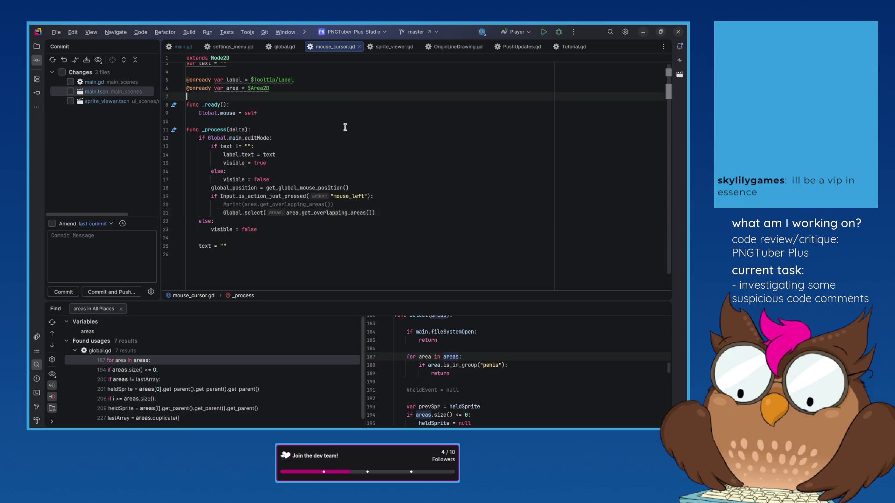
pyautogui.click(335, 215)
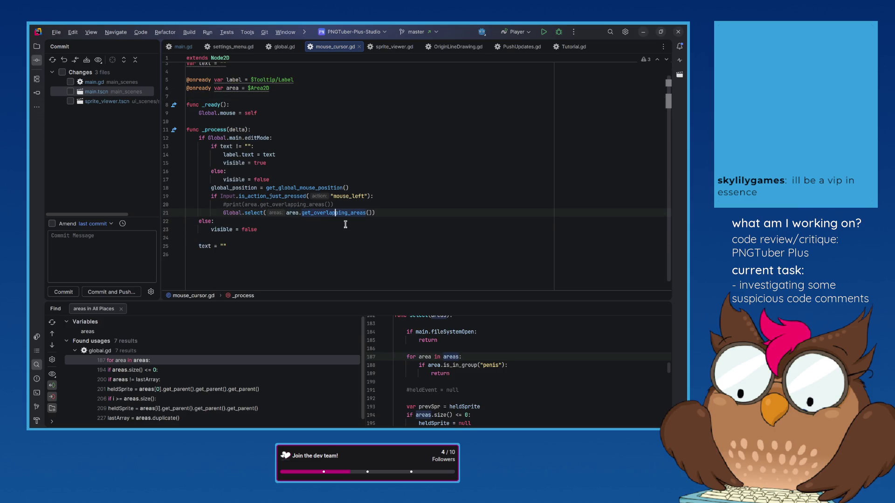
pyautogui.doubleClick(330, 213)
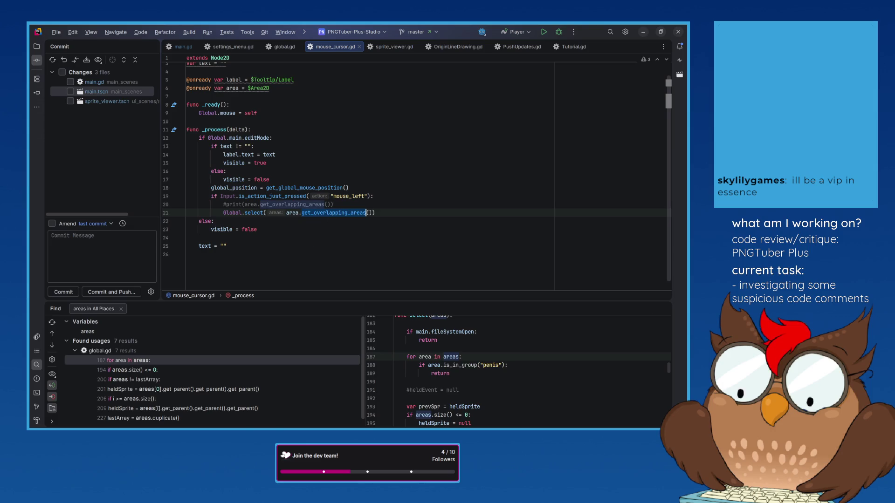
pyautogui.hotkey('alt', 'Tab')
pyautogui.click(114, 96)
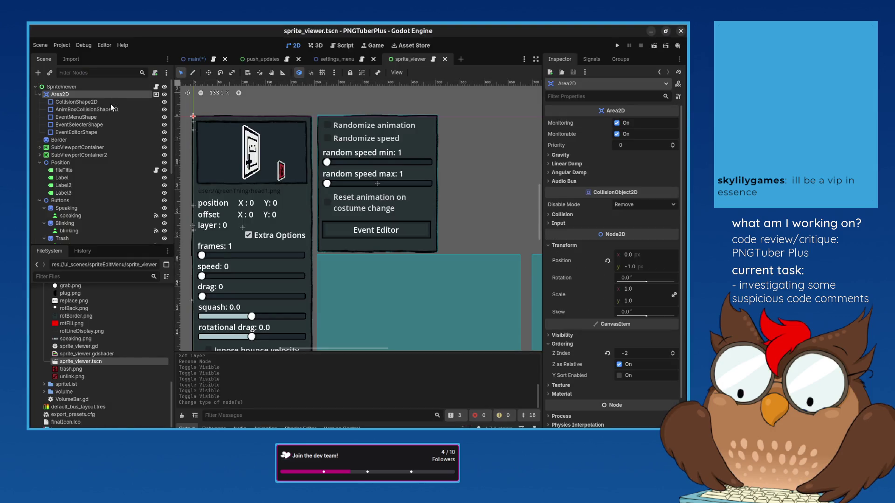
# - Filter the sprite_viewer and main scene trees with t:area2d to list their Area2D nodes
pyautogui.click(105, 72)
pyautogui.write('t:area2')
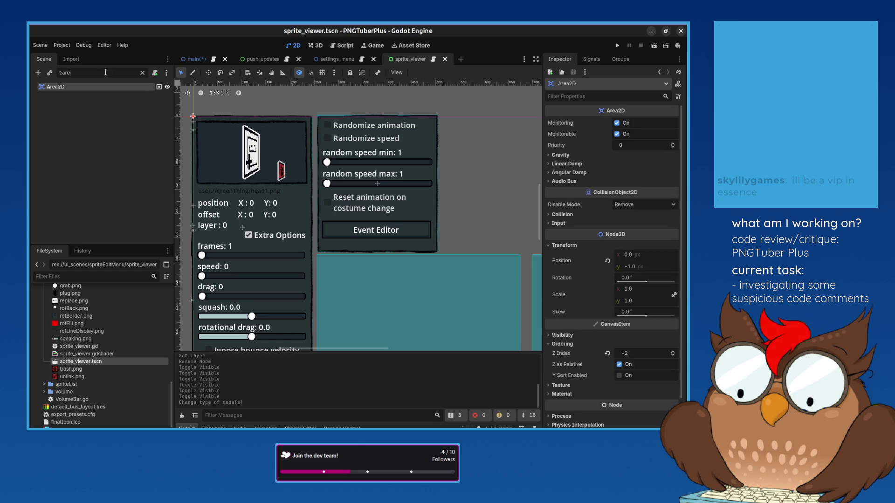
pyautogui.write('d')
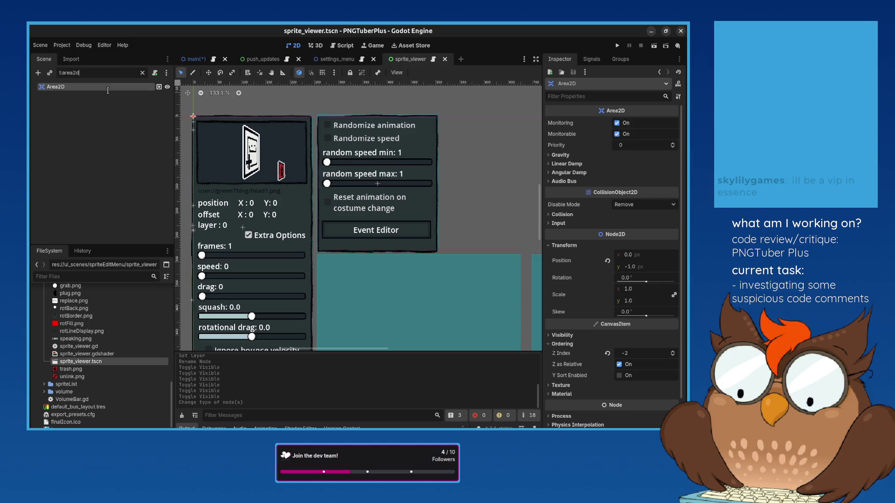
pyautogui.click(191, 59)
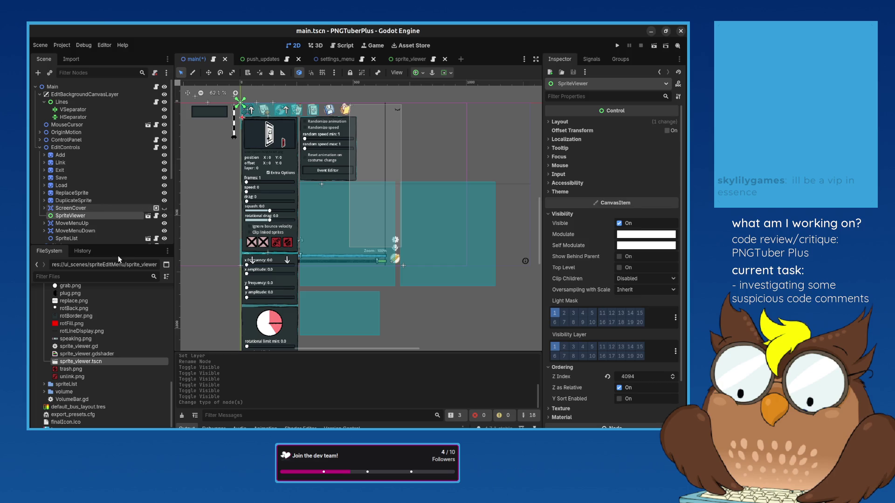
pyautogui.click(91, 73)
pyautogui.write('t:area2d')
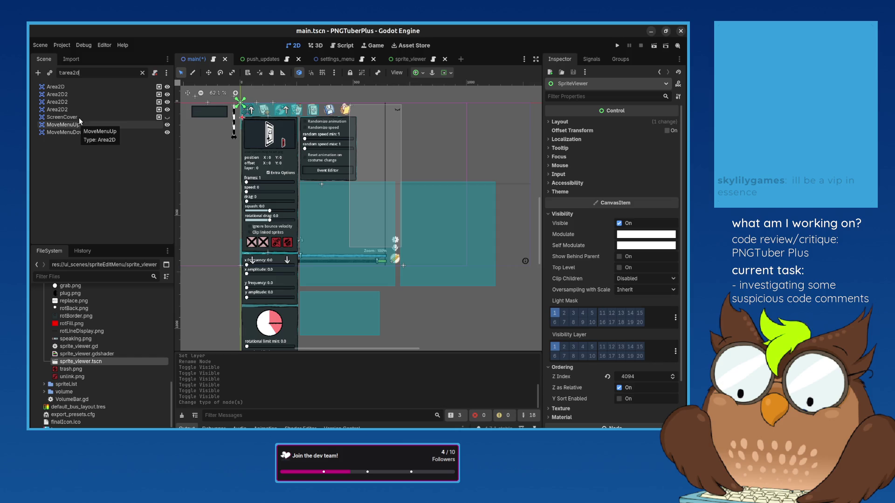
pyautogui.hotkey('alt', 'Tab')
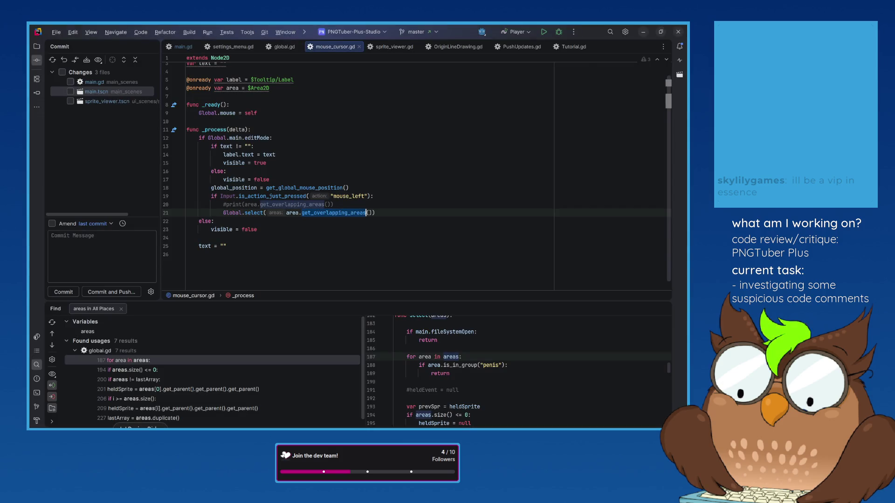
# - Open global.gd and select lines 186–190, the for-loop returning early for areas in the group
pyautogui.click(375, 49)
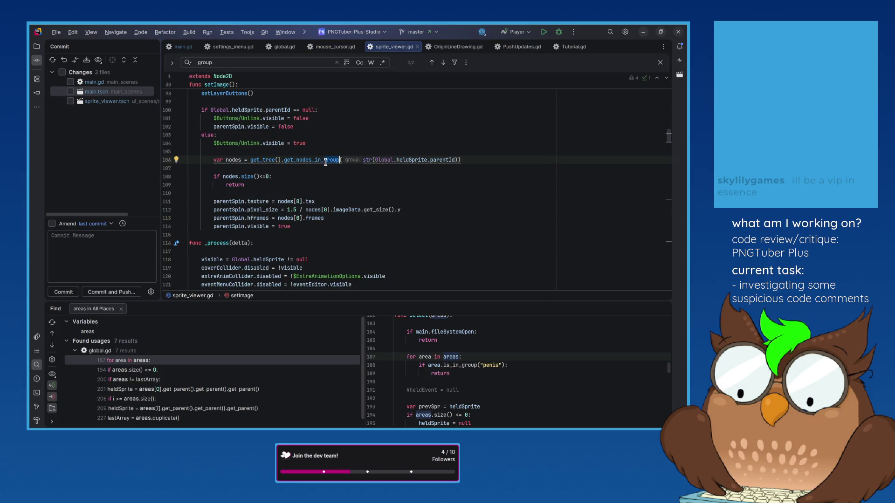
pyautogui.scroll(-2, 325, 163)
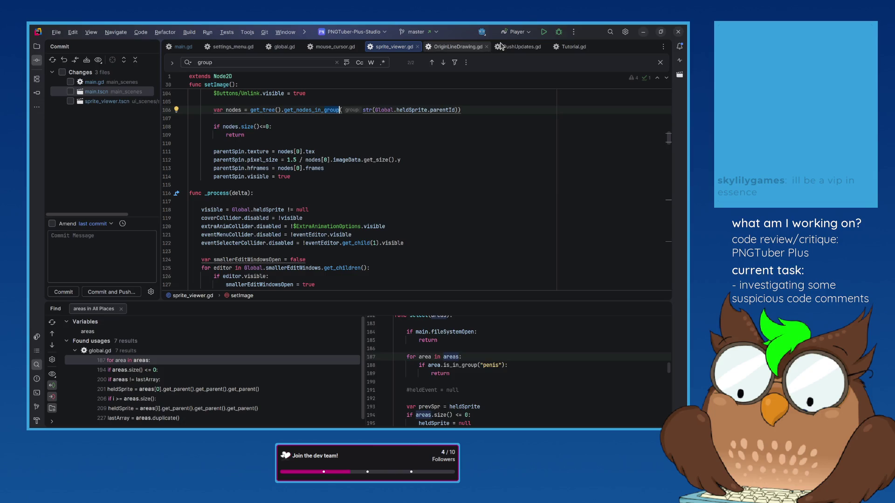
pyautogui.click(285, 50)
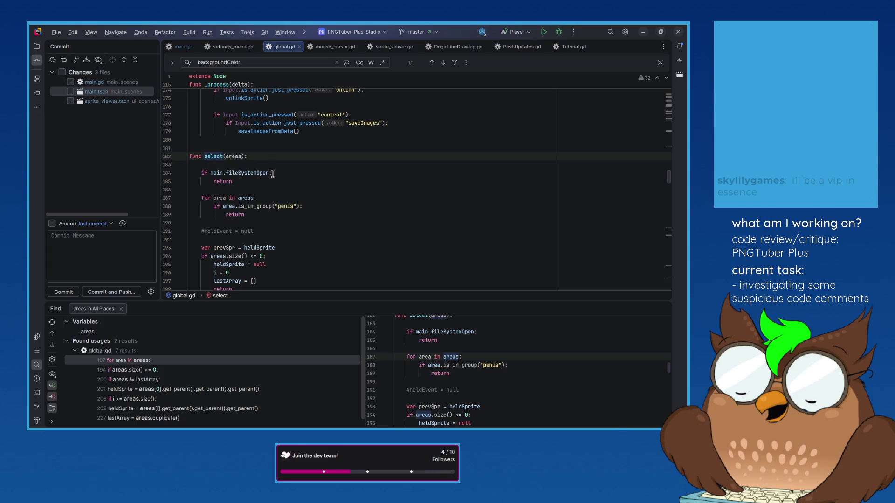
pyautogui.scroll(-1, 268, 168)
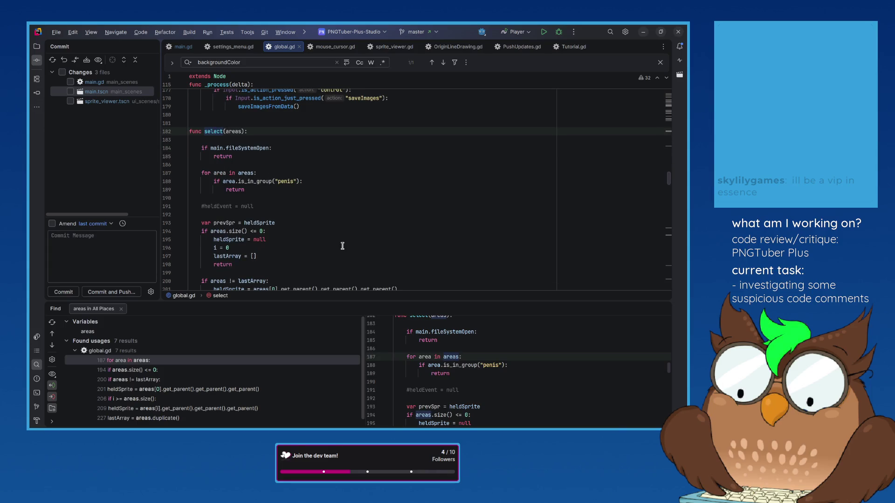
pyautogui.scroll(-3, 342, 244)
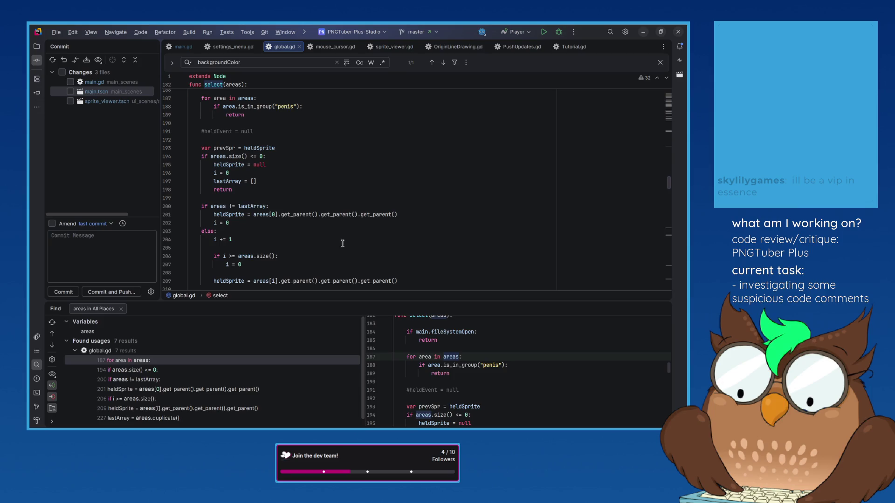
pyautogui.scroll(-3, 343, 243)
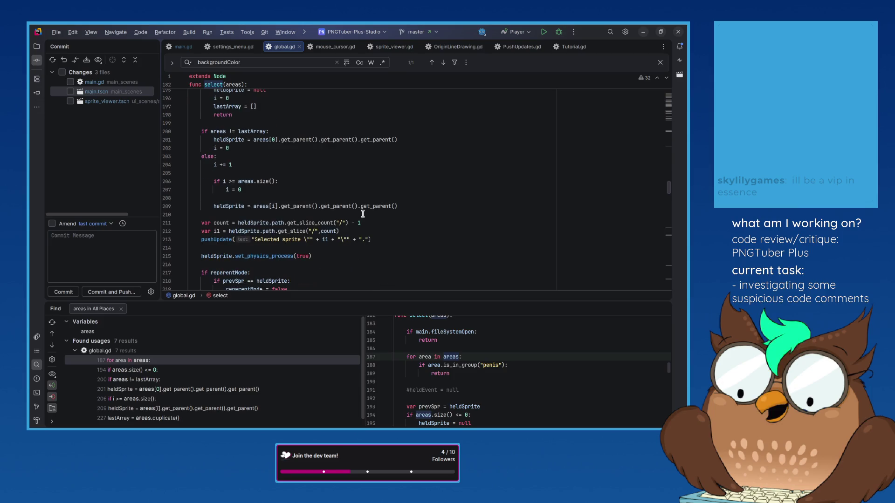
pyautogui.scroll(-6, 362, 213)
pyautogui.scroll(3, 364, 212)
pyautogui.scroll(-4, 363, 214)
pyautogui.scroll(9, 359, 207)
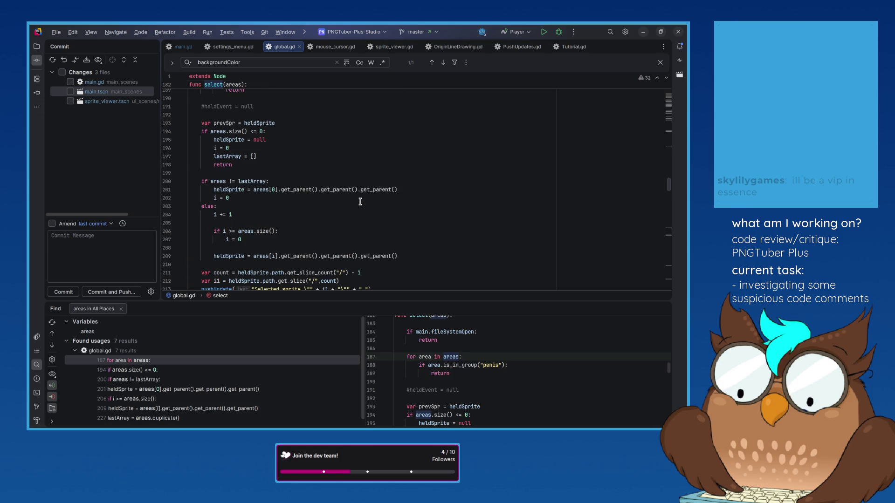
pyautogui.scroll(6, 359, 200)
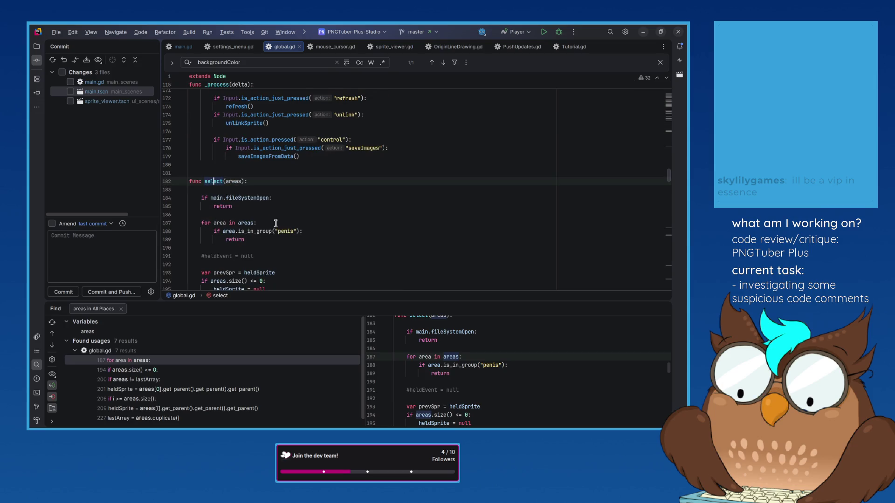
pyautogui.moveTo(262, 212); pyautogui.dragTo(272, 246)
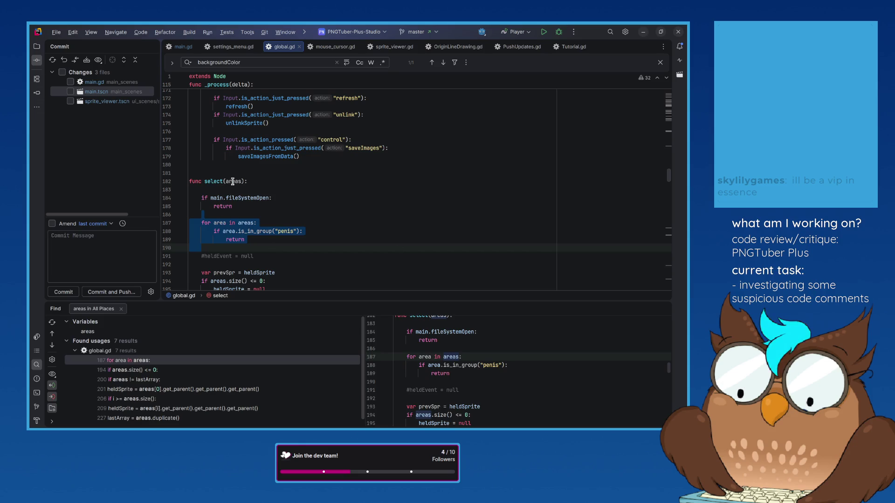
pyautogui.moveTo(232, 181)
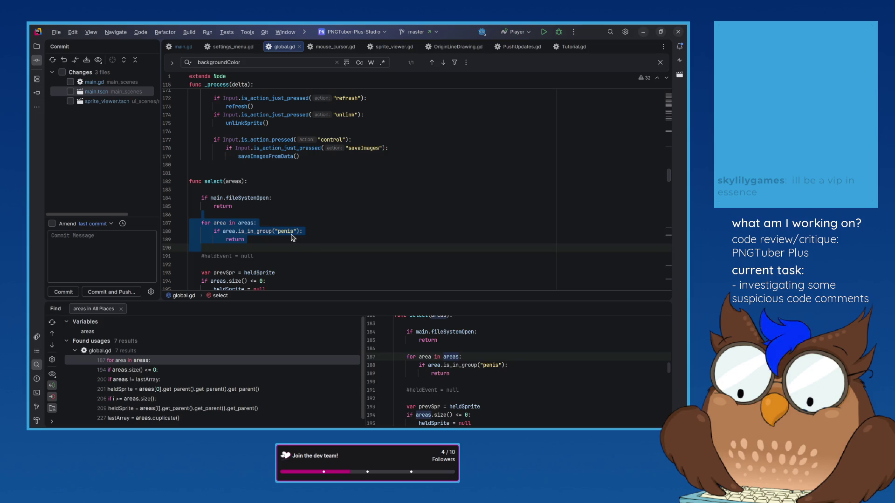
# - Delete the group-check loop, review the surrounding select() code, then undo the deletion
pyautogui.press('BackSpace')
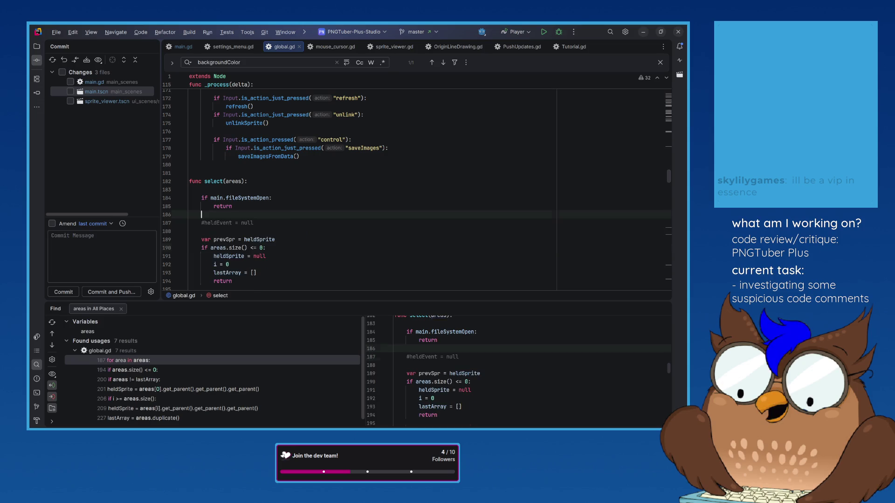
pyautogui.click(286, 220)
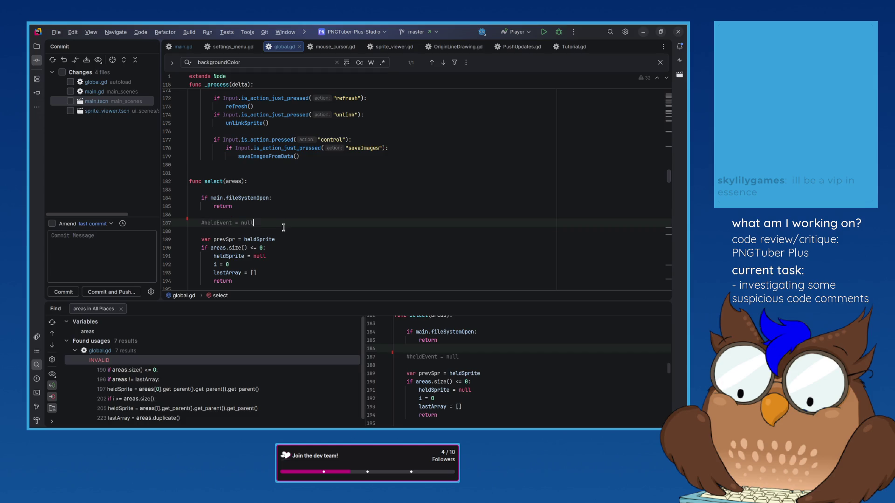
pyautogui.scroll(-4, 284, 228)
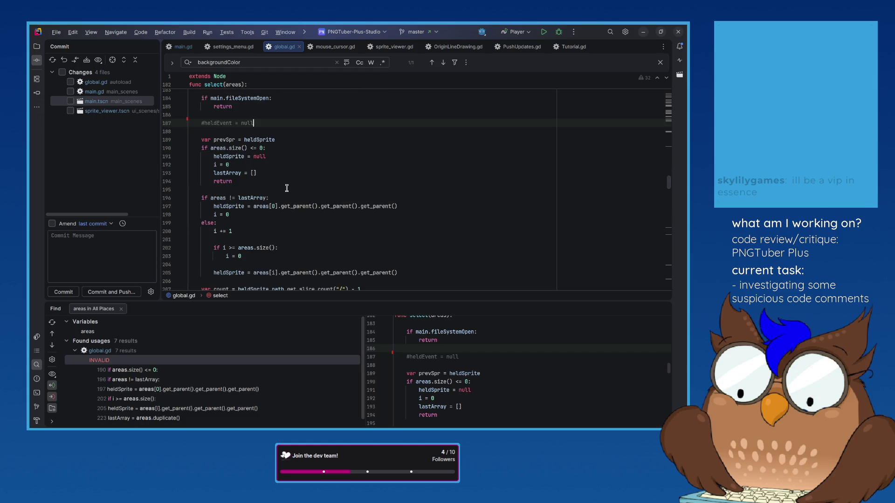
pyautogui.click(283, 180)
pyautogui.scroll(-3, 283, 180)
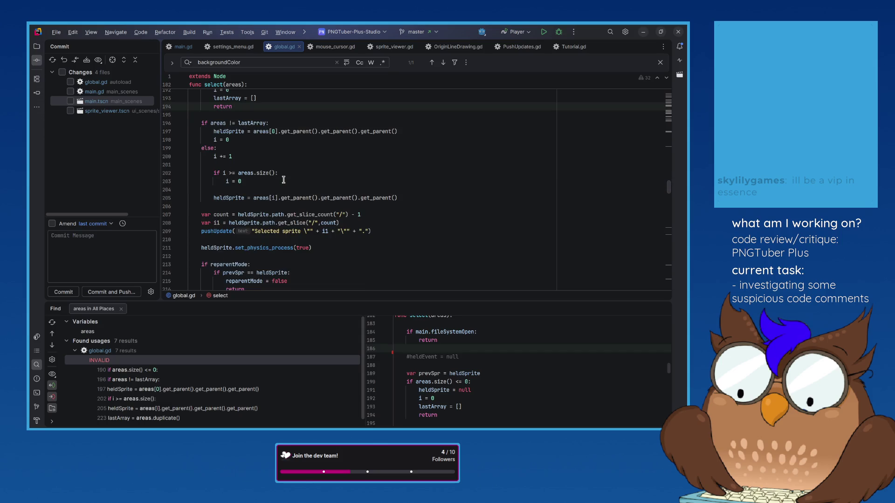
pyautogui.scroll(-3, 283, 180)
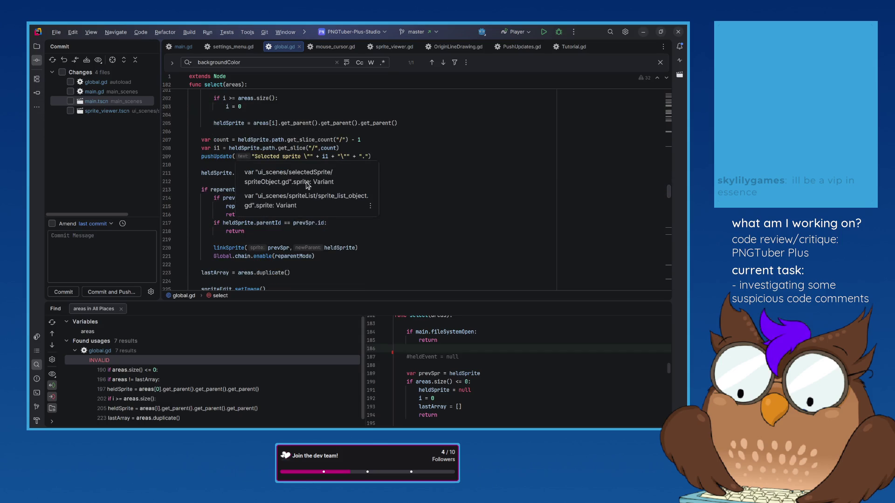
pyautogui.scroll(6, 310, 182)
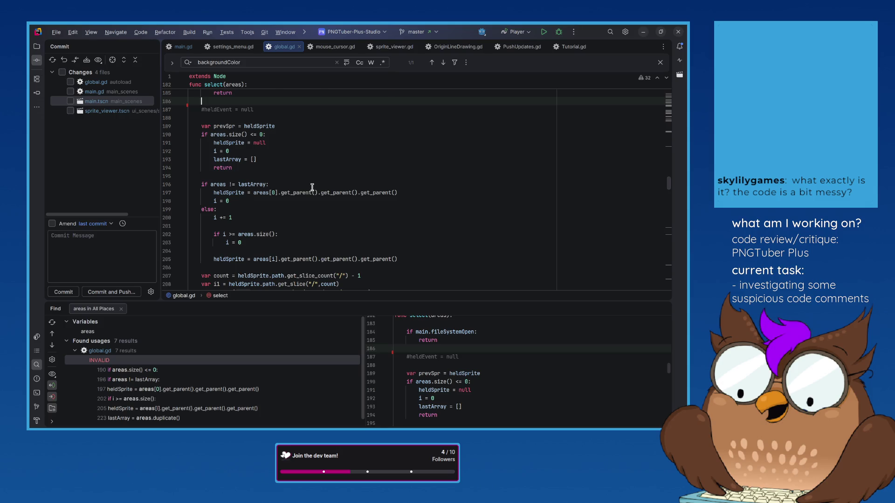
pyautogui.hotkey('ctrl', 'z')
pyautogui.hotkey('ctrl', 'z')
pyautogui.hotkey('ctrl', 'z')
# - Select the is_in_group check on line 188 and restore the default 12pt editor font size
pyautogui.click(314, 192)
pyautogui.keyDown('shift'); pyautogui.click(213, 192); pyautogui.keyUp('shift')
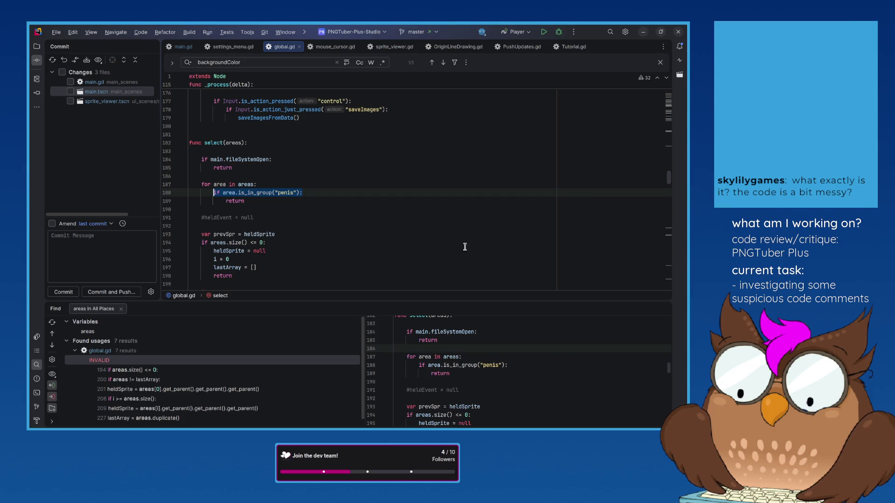
pyautogui.keyDown('ctrl'); pyautogui.scroll(7, 283, 204); pyautogui.keyUp('ctrl')
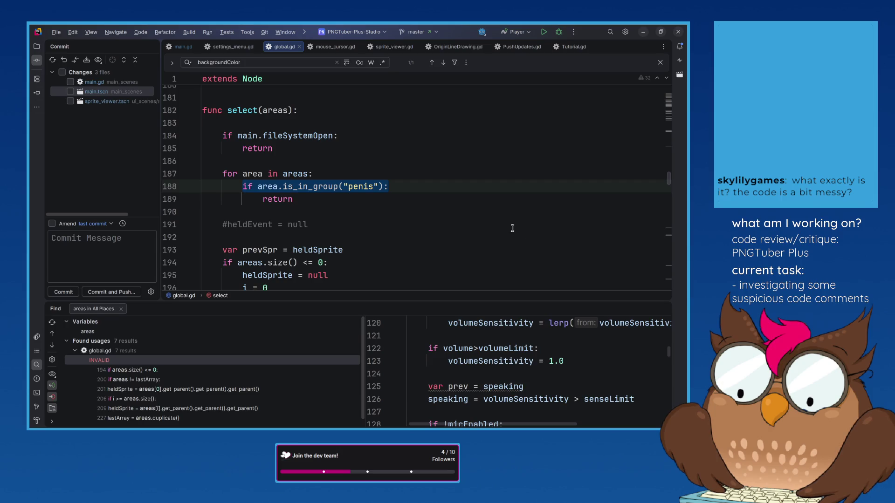
pyautogui.keyDown('ctrl'); pyautogui.scroll(-3, 511, 228); pyautogui.keyUp('ctrl')
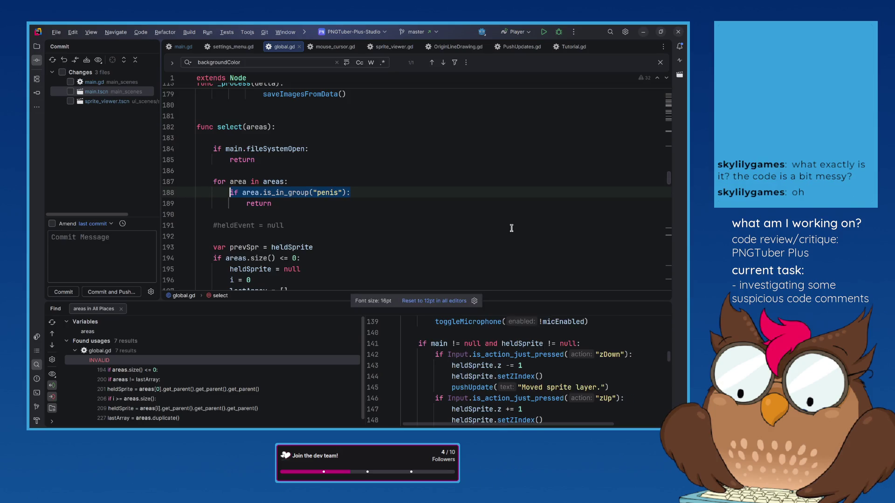
pyautogui.click(416, 300)
pyautogui.scroll(-5, 326, 177)
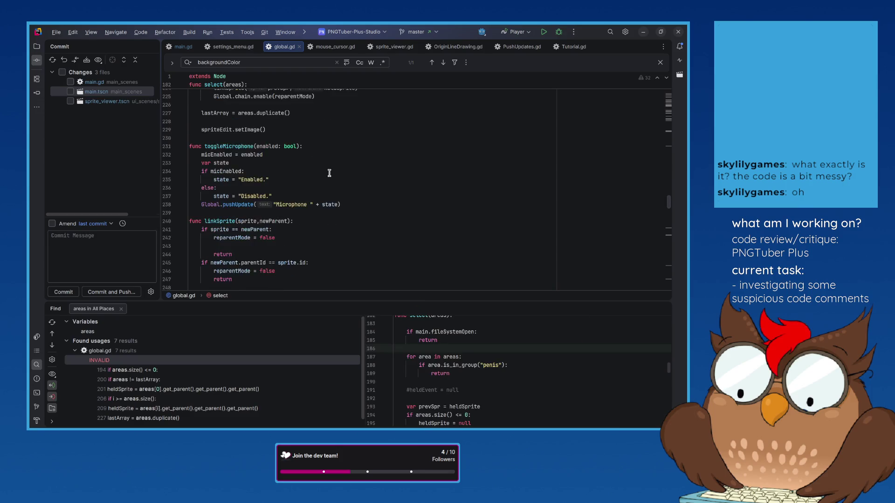
pyautogui.scroll(10, 337, 182)
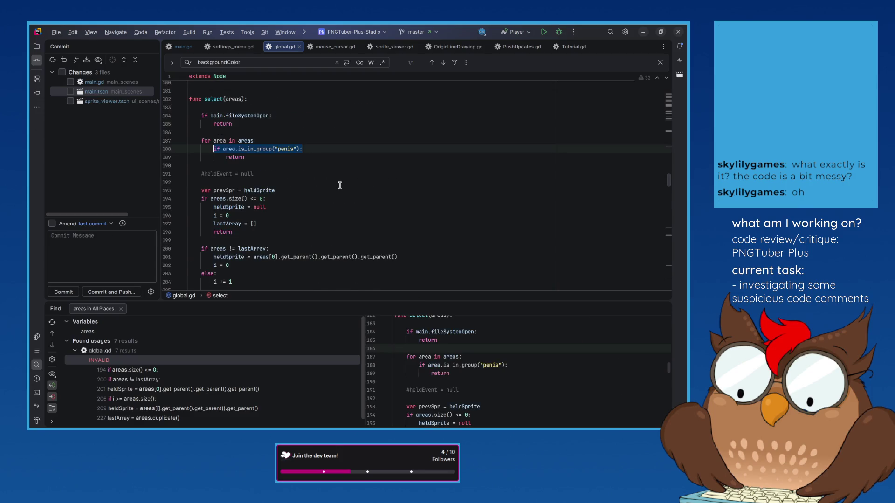
# - Delete the for-loop group-check block and the #heldEvent = null line from select()
pyautogui.click(315, 149)
pyautogui.moveTo(284, 129); pyautogui.dragTo(286, 164)
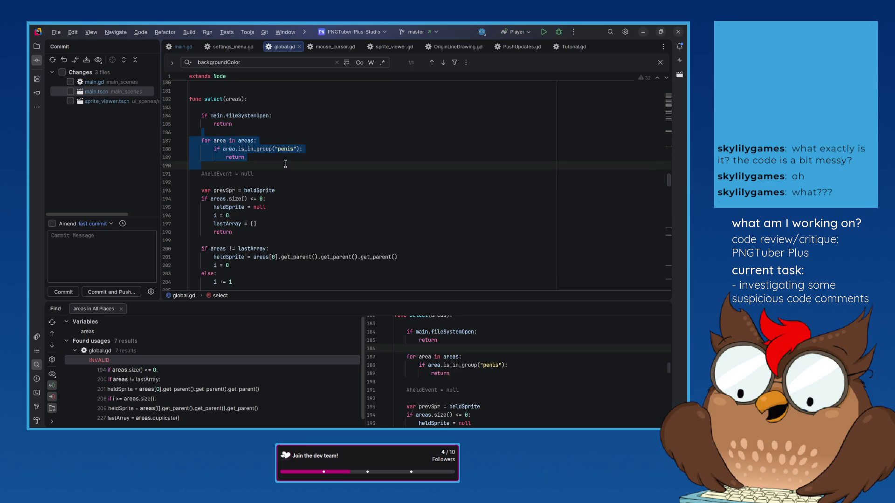
pyautogui.press('BackSpace')
pyautogui.hotkey('shift', 'Down')
pyautogui.hotkey('shift', 'Down')
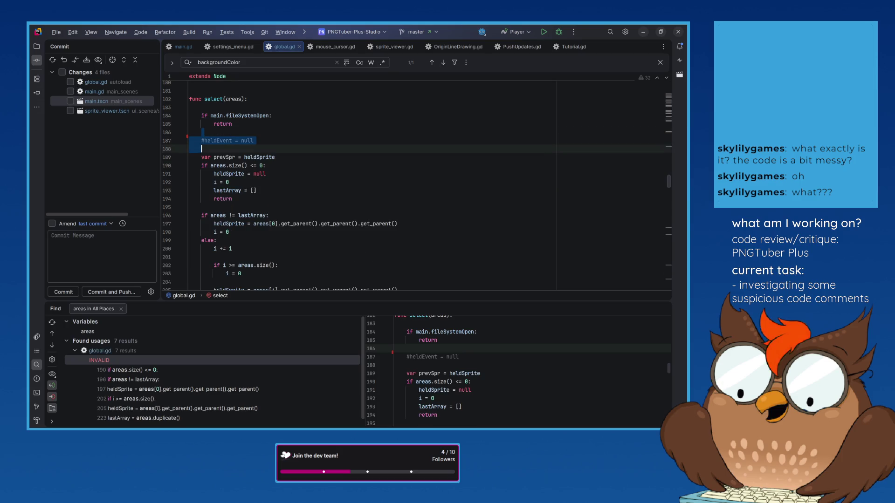
pyautogui.press('BackSpace')
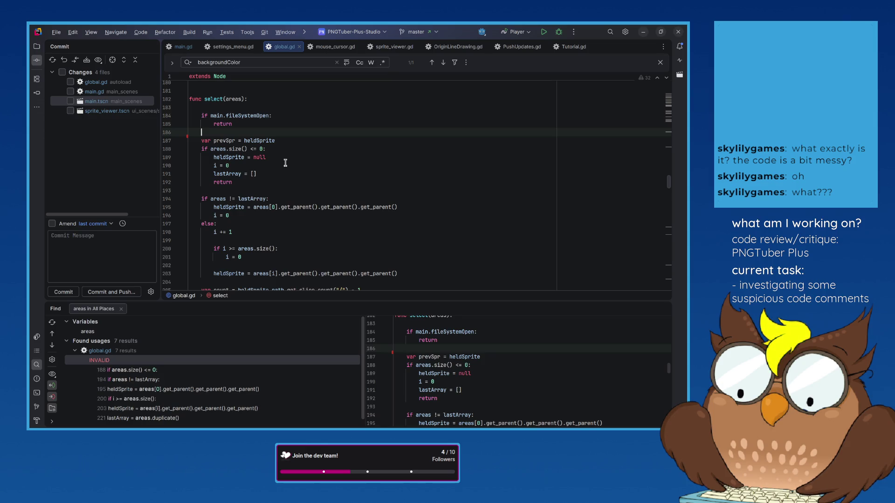
pyautogui.click(317, 148)
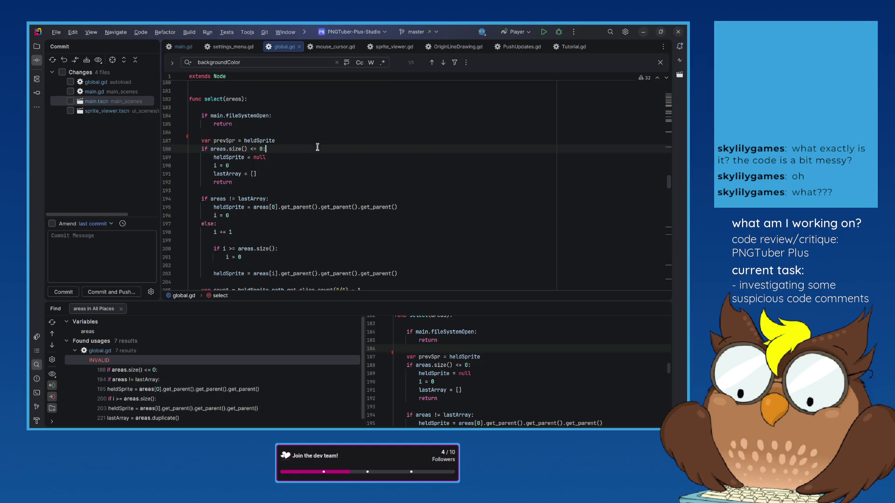
pyautogui.click(298, 108)
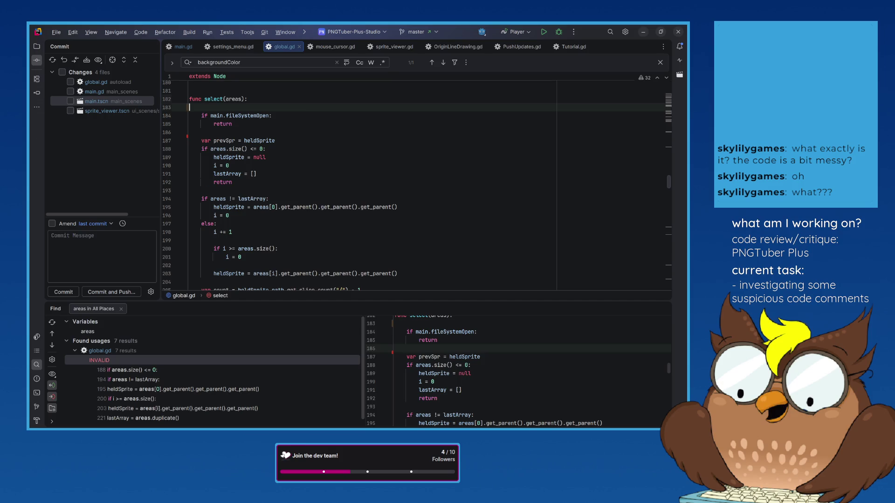
# - Remove the blank line after select()'s function header and review the result
pyautogui.press('BackSpace')
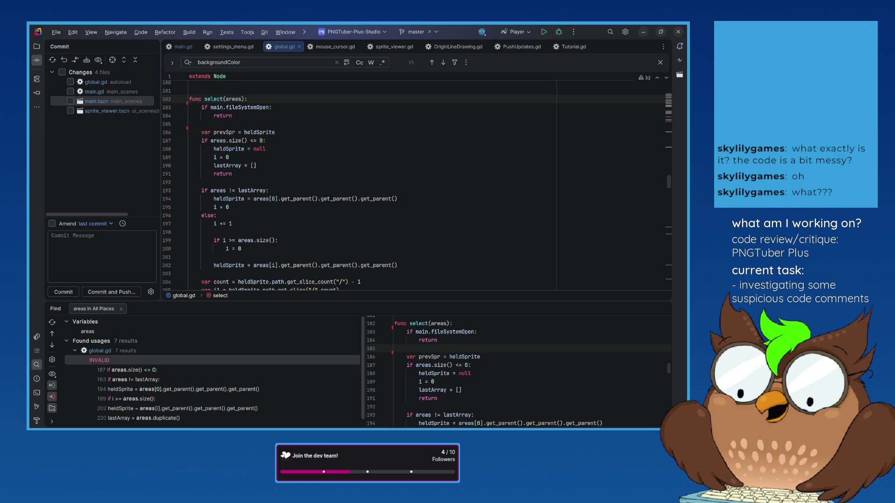
pyautogui.click(355, 182)
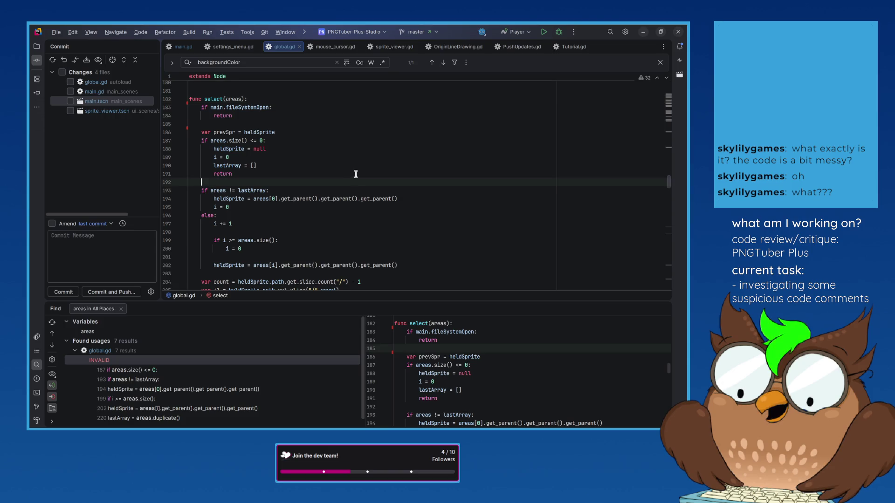
pyautogui.scroll(-1, 331, 173)
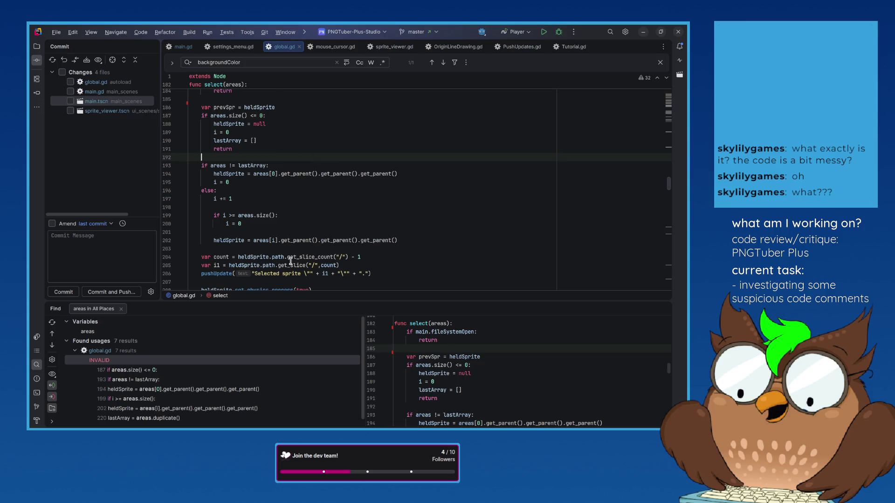
pyautogui.scroll(1, 251, 181)
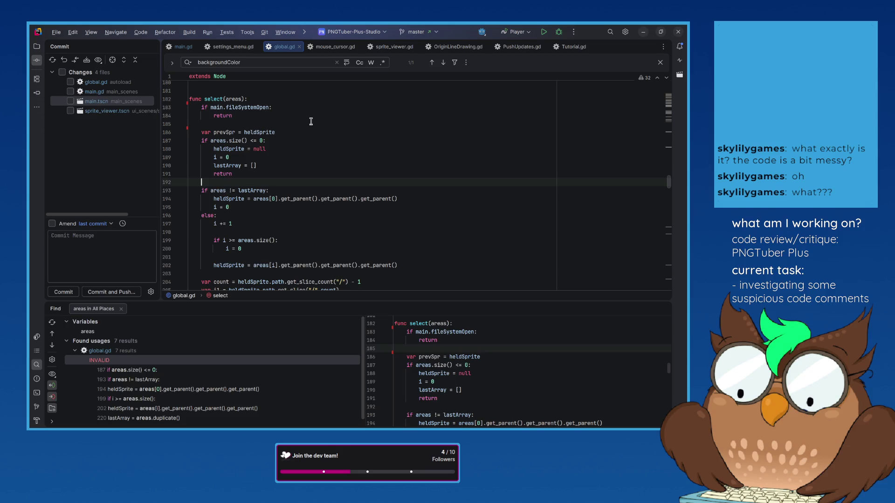
pyautogui.scroll(9, 311, 121)
pyautogui.scroll(-7, 320, 132)
# - Restore then re-delete the group-check block, #heldEvent line and blank lines in select()
pyautogui.press('Up')
pyautogui.press('Up')
pyautogui.press('Up')
pyautogui.press('End')
pyautogui.press('Return')
pyautogui.hotkey('ctrl', 'z')
pyautogui.hotkey('ctrl', 'z')
pyautogui.hotkey('ctrl', 'z')
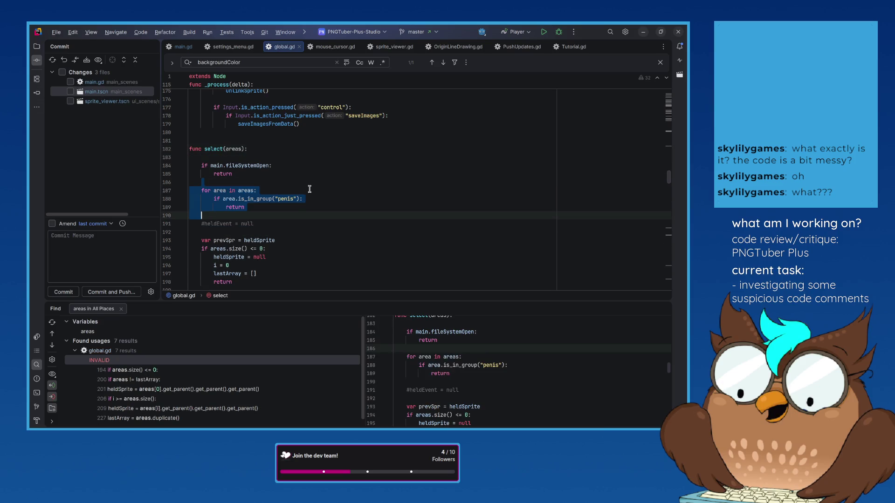
pyautogui.press('BackSpace')
pyautogui.hotkey('shift', 'Down')
pyautogui.hotkey('shift', 'Down')
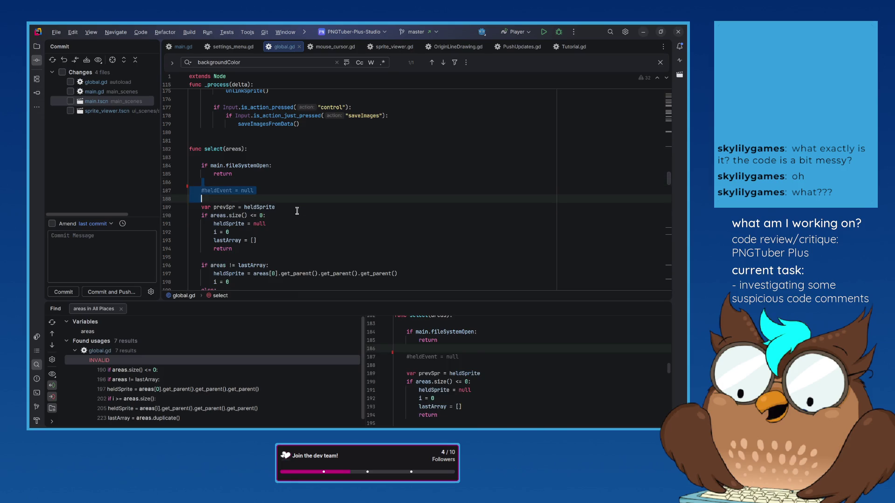
pyautogui.press('BackSpace')
pyautogui.press('Up')
pyautogui.press('Up')
pyautogui.press('Up')
pyautogui.press('BackSpace')
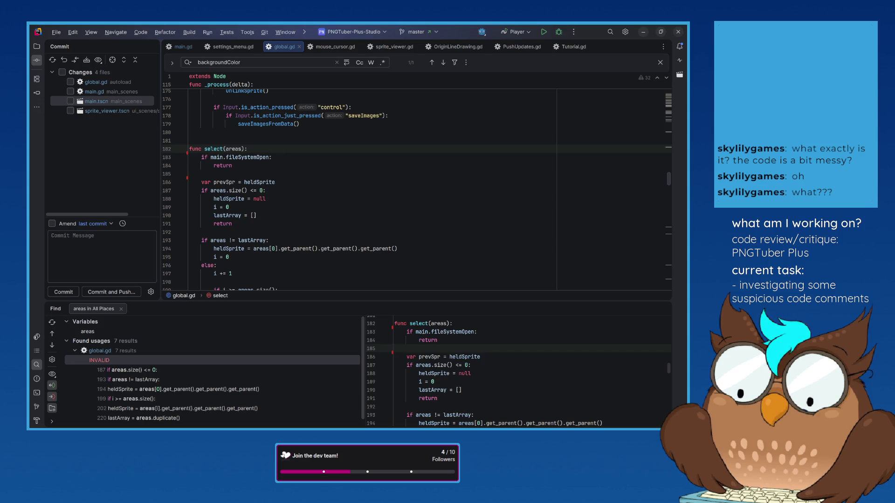
pyautogui.hotkey('alt', 'Tab')
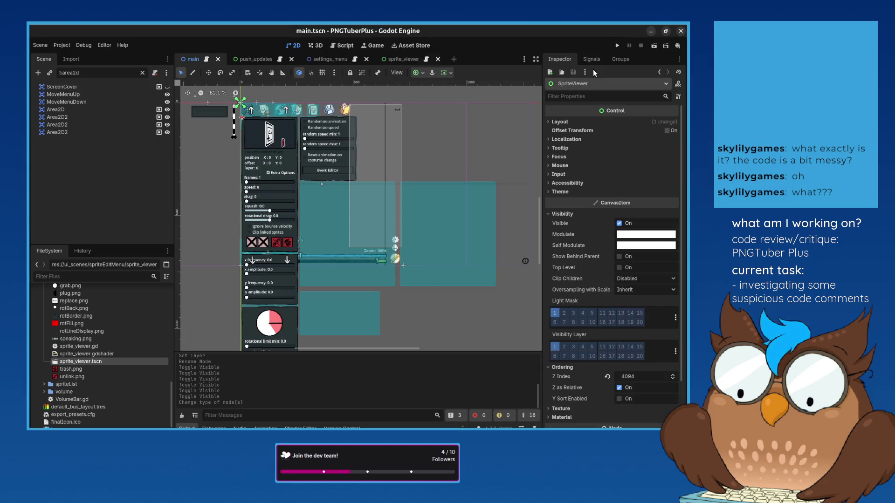
# - Check the selected node's groups, toggling its penis group membership on and back off
pyautogui.click(611, 60)
pyautogui.click(585, 102)
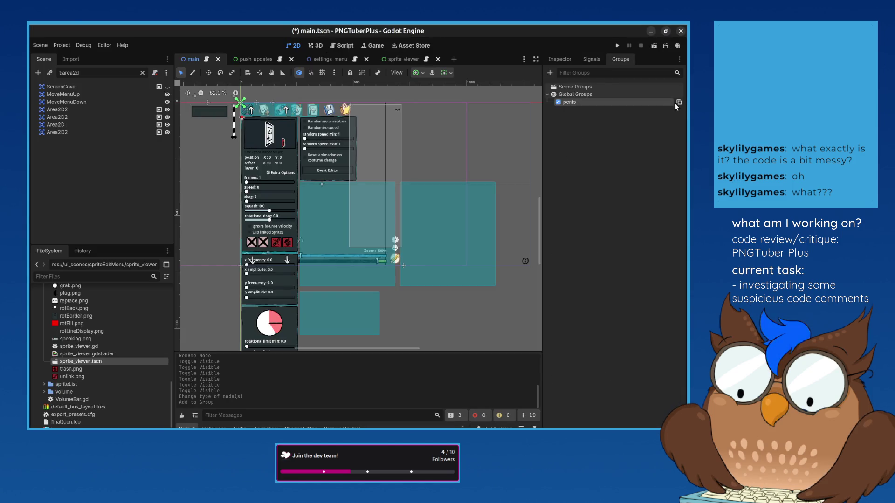
pyautogui.click(593, 102)
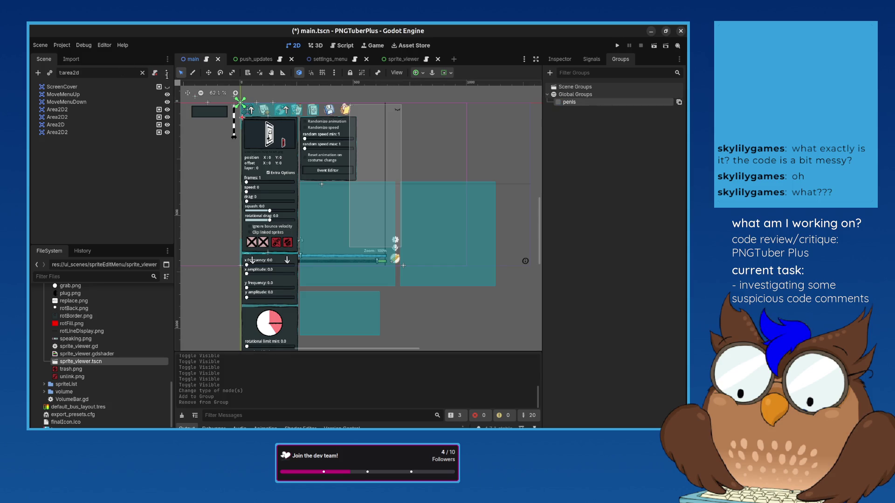
# - Delete the global group 'penis' in Project Settings, removing its references from all scenes, and save
pyautogui.click(64, 46)
pyautogui.click(74, 55)
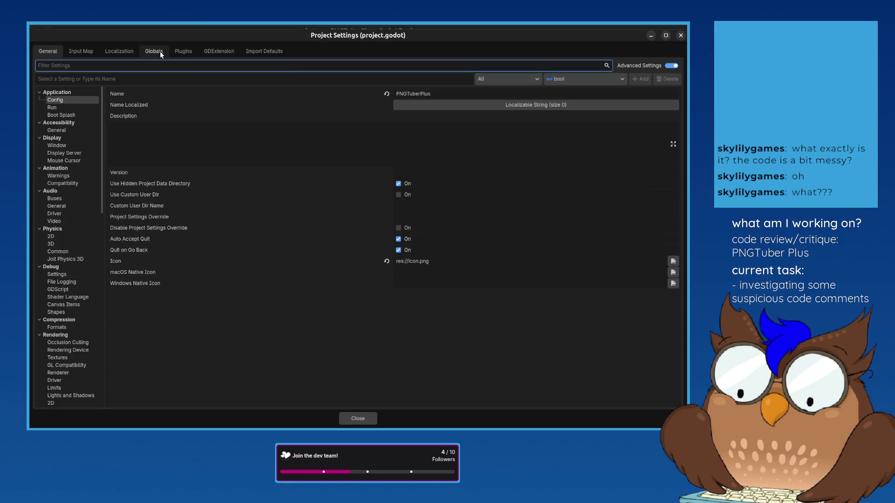
pyautogui.click(156, 51)
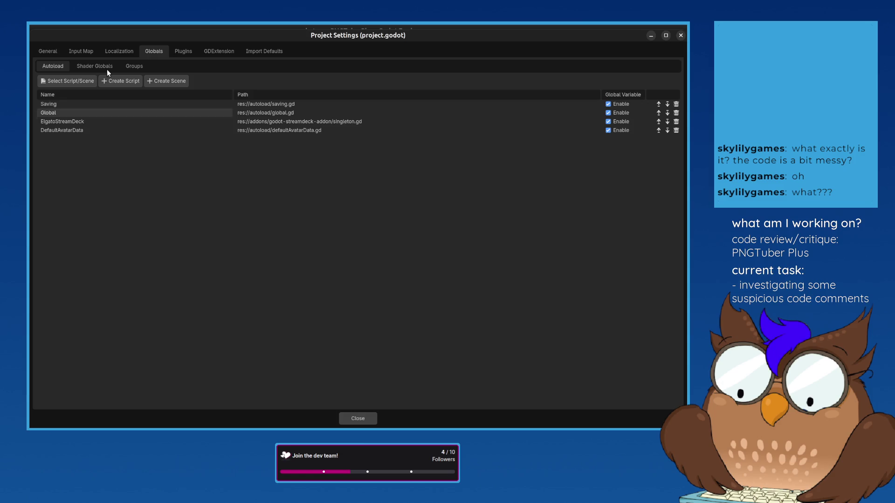
pyautogui.click(127, 67)
pyautogui.click(96, 103)
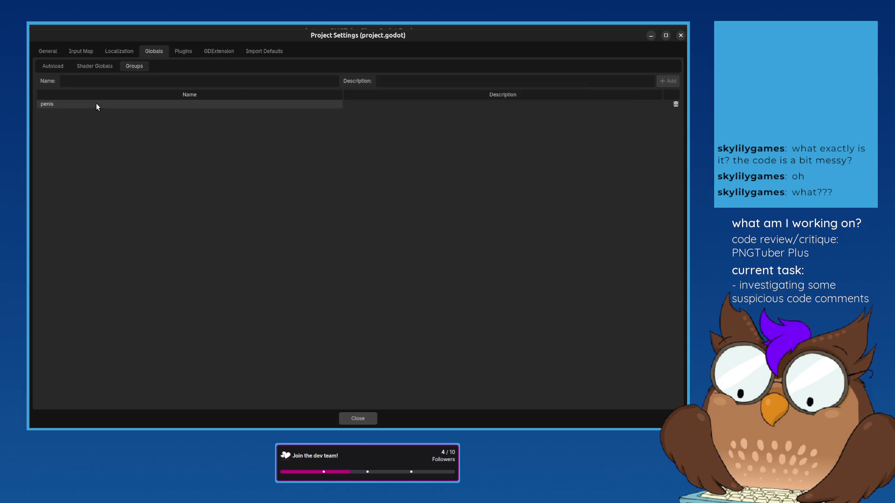
pyautogui.click(675, 104)
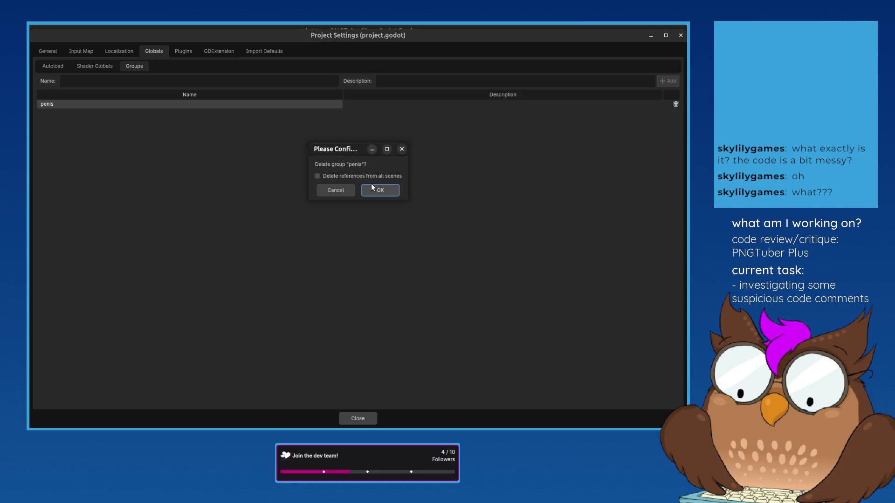
pyautogui.click(372, 177)
pyautogui.click(373, 189)
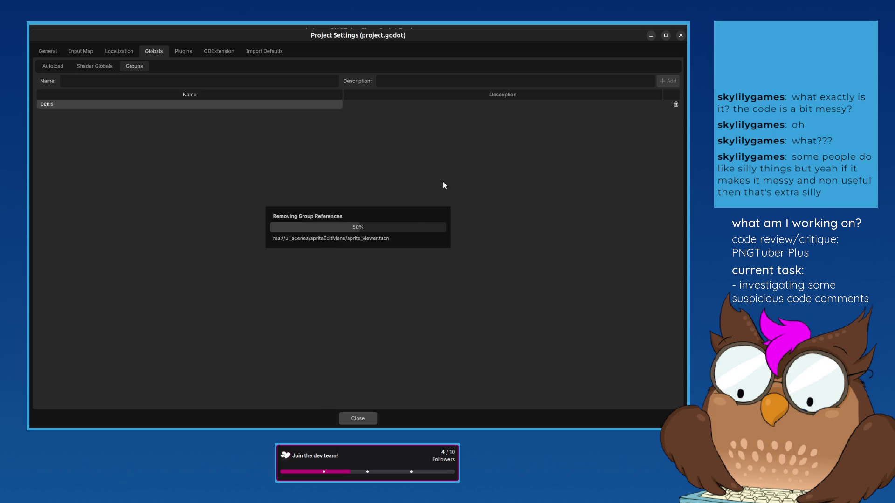
pyautogui.click(366, 419)
pyautogui.hotkey('ctrl', 's')
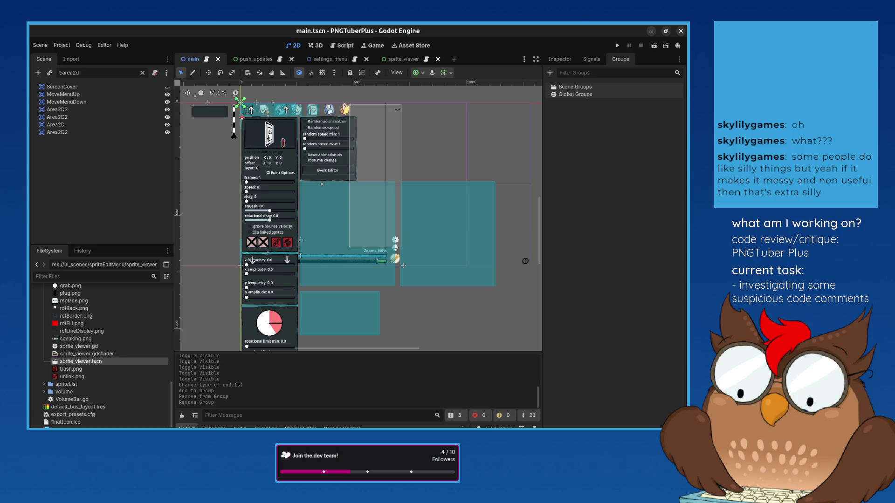
# - Back in Rider, start a project-wide text search from global.gd
pyautogui.hotkey('alt', 'Tab')
pyautogui.click(431, 199)
pyautogui.hotkey('ctrl', 'shift', 'f')
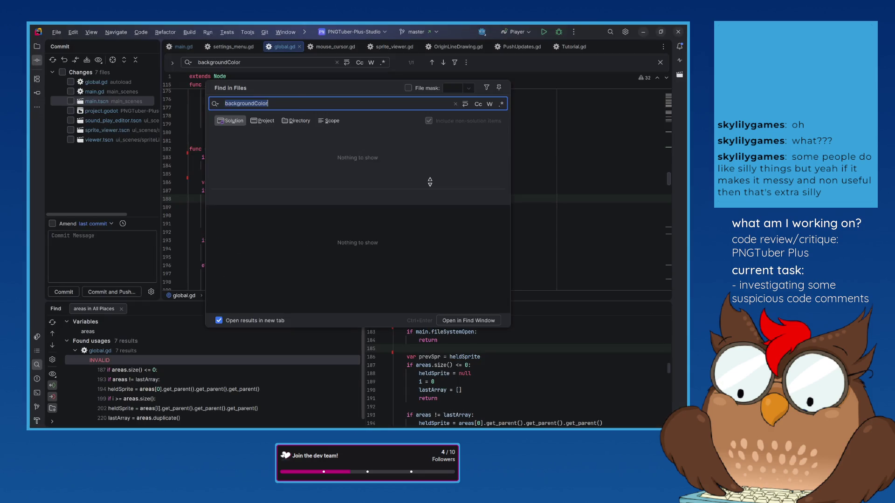
# - Search the project for 'group(' and delete the penis group-check loop in scrollSprites
pyautogui.write('group(')
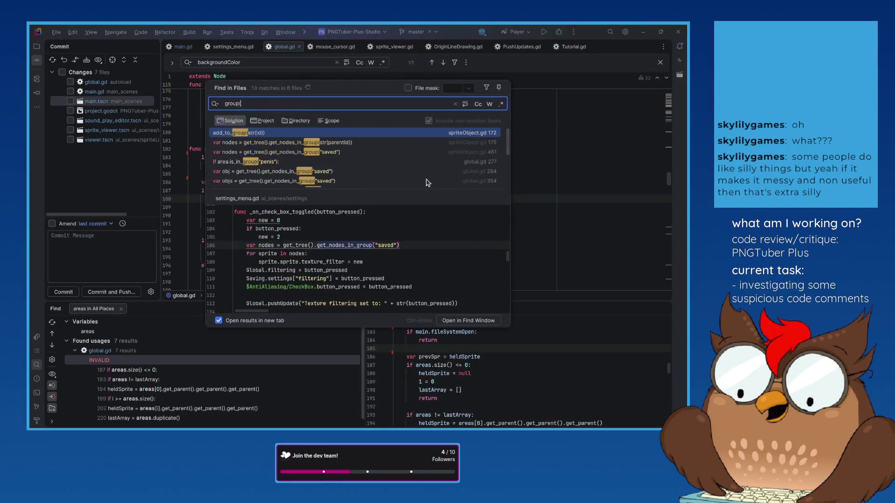
pyautogui.scroll(-2, 349, 165)
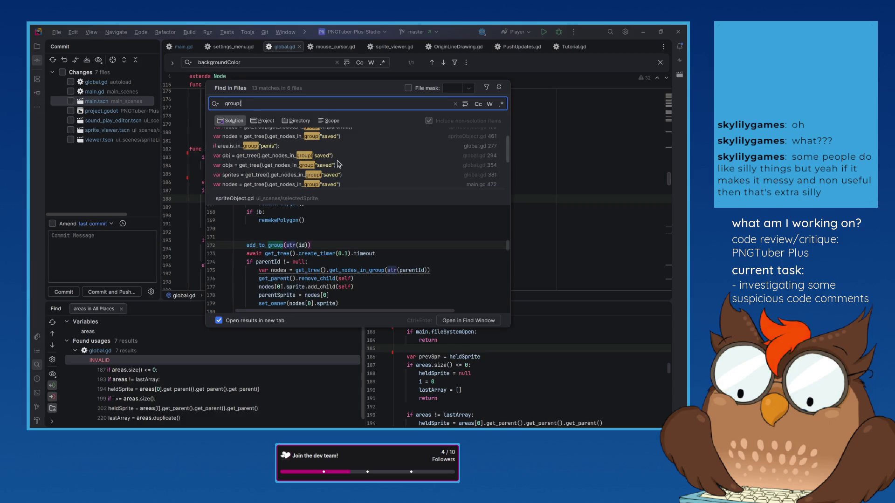
pyautogui.doubleClick(301, 146)
pyautogui.click(309, 166)
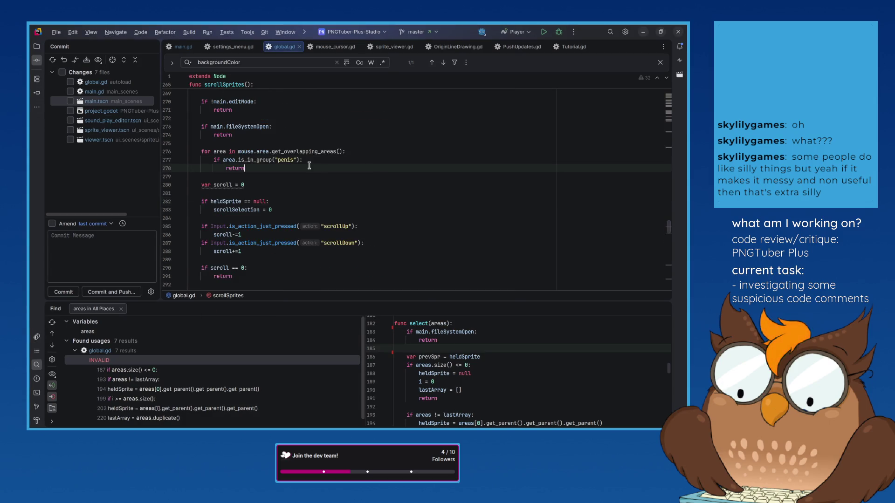
pyautogui.moveTo(271, 164)
pyautogui.mouseDown()
pyautogui.moveTo(271, 127)
pyautogui.moveTo(270, 135)
pyautogui.mouseUp()
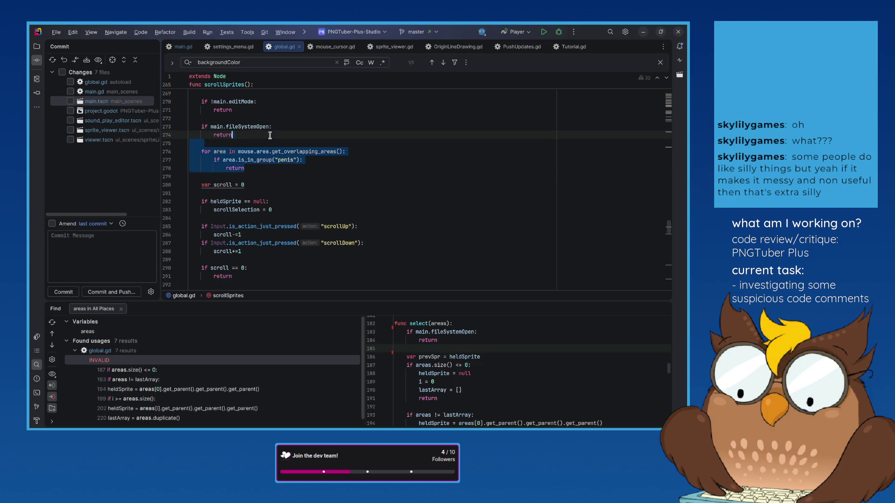
pyautogui.press('BackSpace')
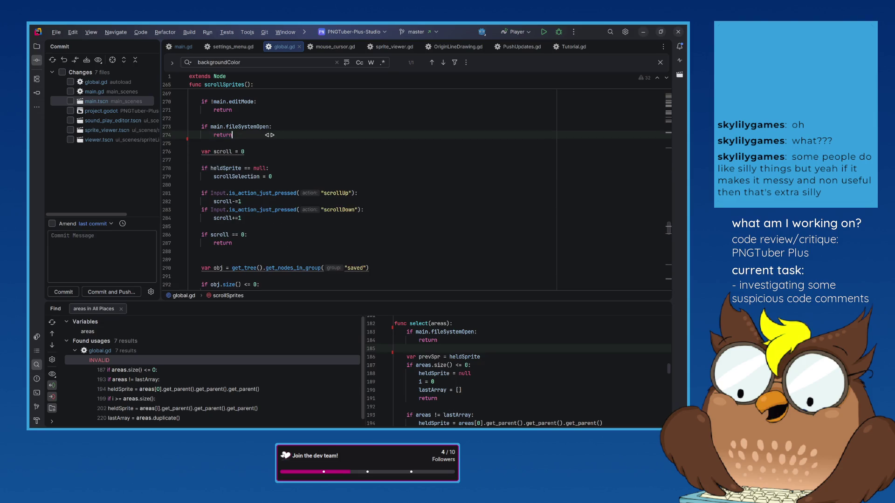
# - Search again for 'group*' and inspect the saved-group match at sprite_viewer.gd line 245
pyautogui.hotkey('ctrl', 'shift', 'f')
pyautogui.write('group*')
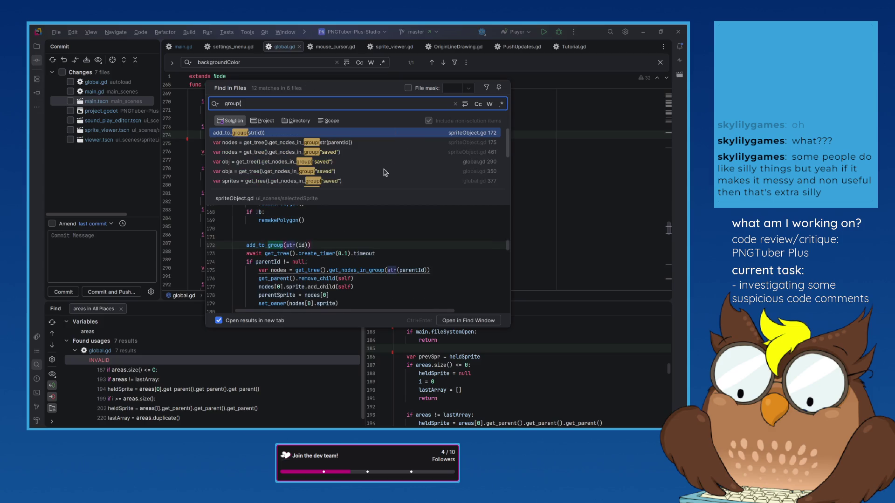
pyautogui.scroll(-2, 396, 165)
pyautogui.scroll(2, 386, 164)
pyautogui.scroll(-2, 385, 164)
pyautogui.scroll(-4, 385, 164)
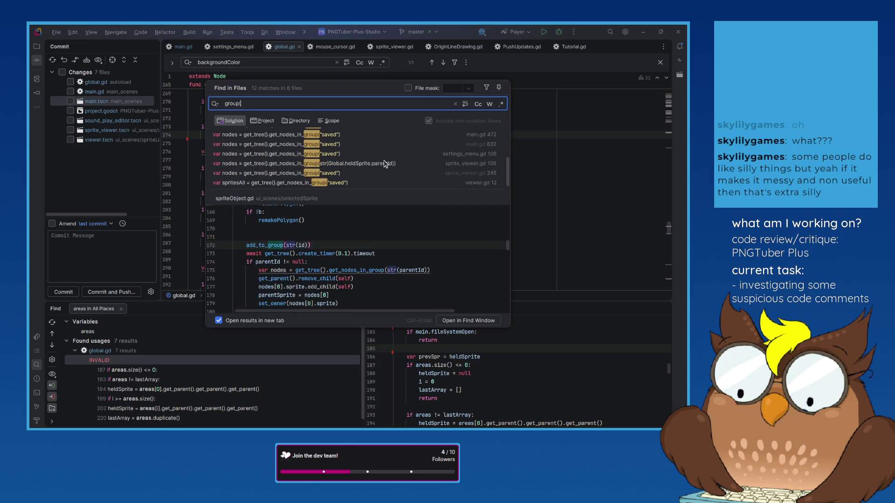
pyautogui.click(329, 175)
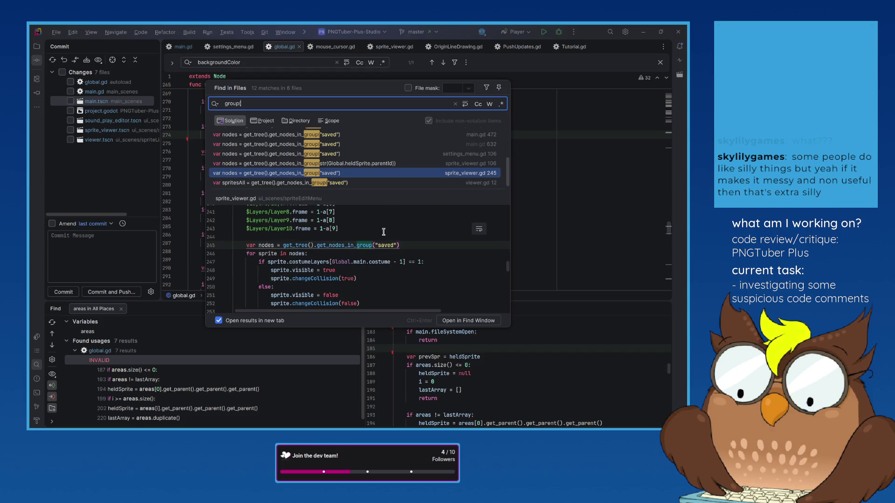
pyautogui.click(359, 253)
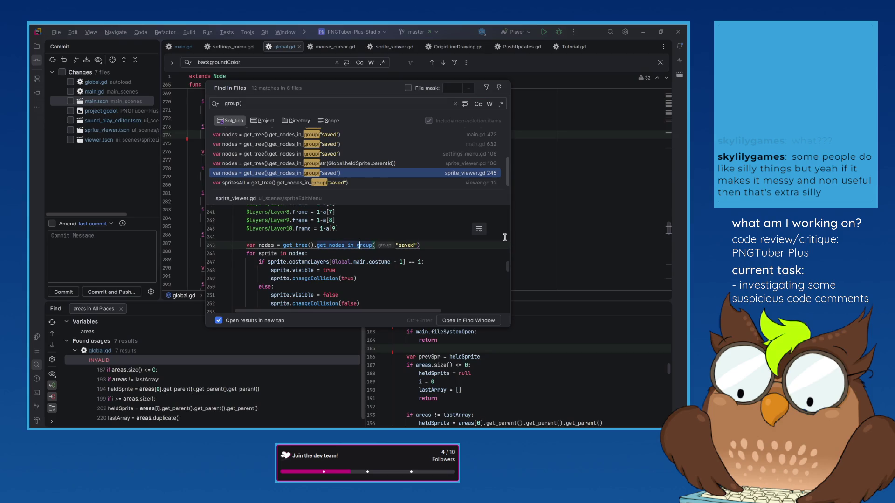
pyautogui.click(581, 186)
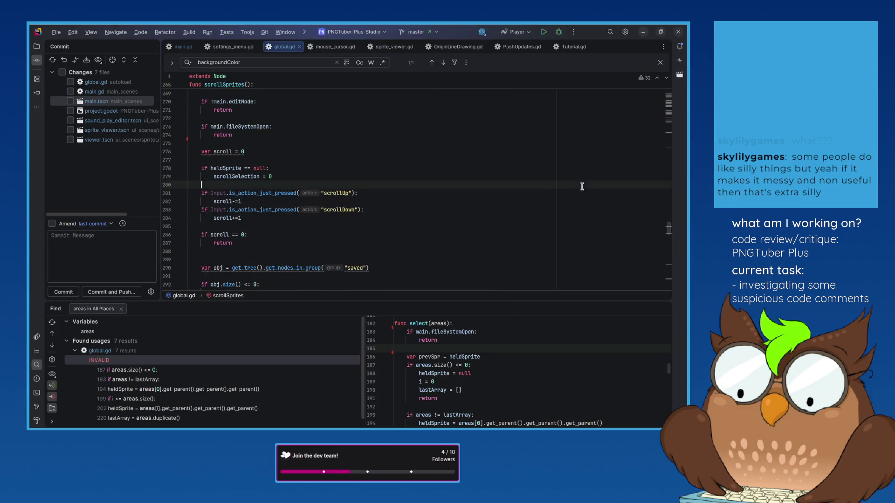
pyautogui.hotkey('alt', '1')
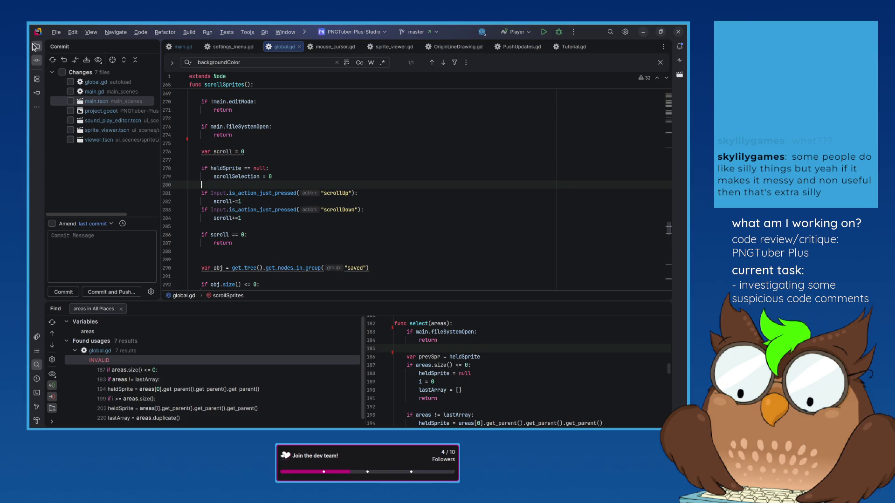
# - Commit all 7 changed files with a note on removing the purposeless juvenile group name
pyautogui.press('Up')
pyautogui.press('Up')
pyautogui.press('Up')
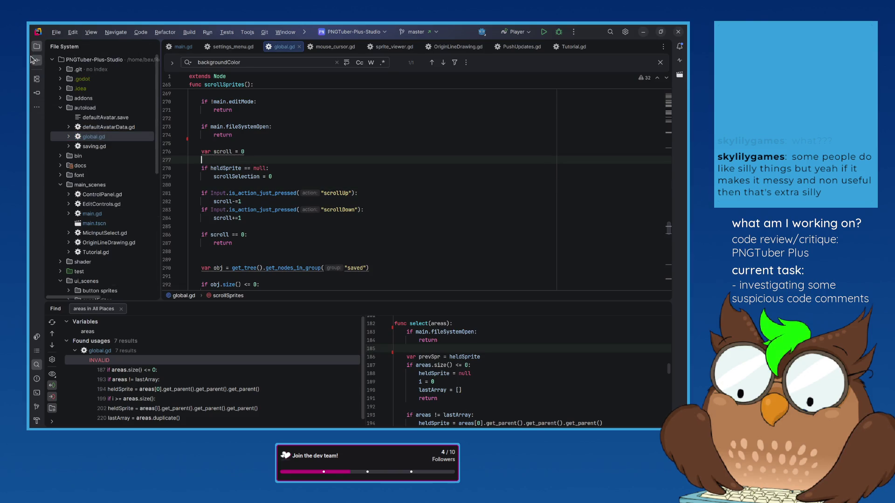
pyautogui.click(35, 61)
pyautogui.click(68, 80)
pyautogui.click(62, 72)
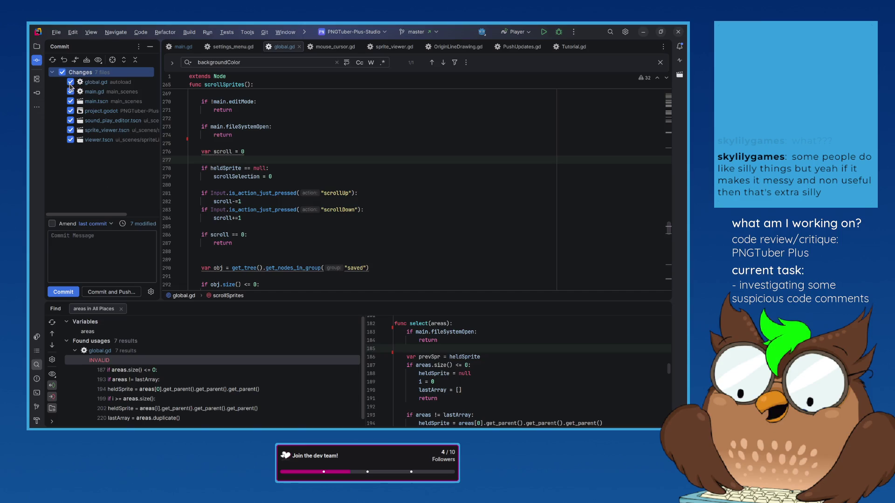
pyautogui.click(111, 240)
pyautogui.write('re')
pyautogui.write('ng juvenile')
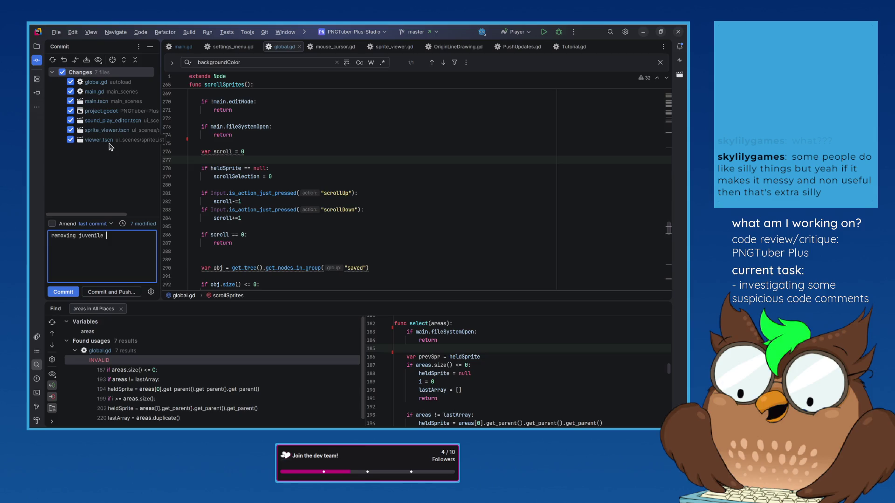
pyautogui.write('group na')
pyautogui.write('that')
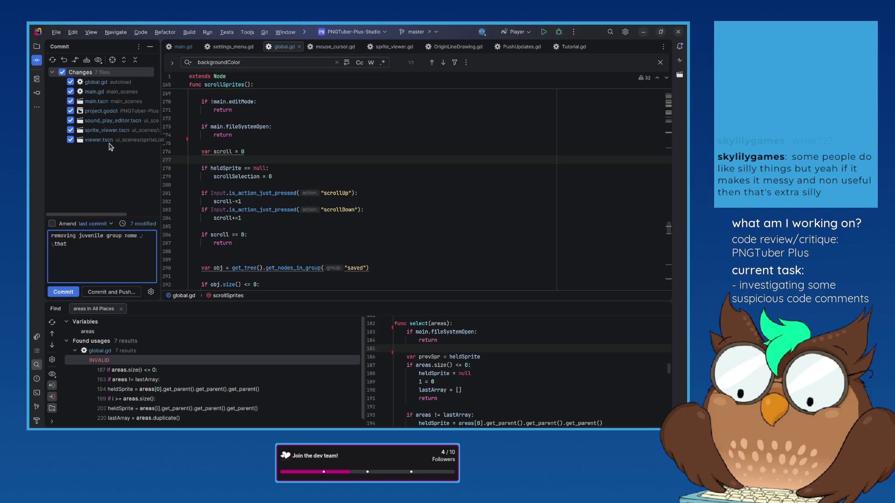
pyautogui.write(" didn't provide")
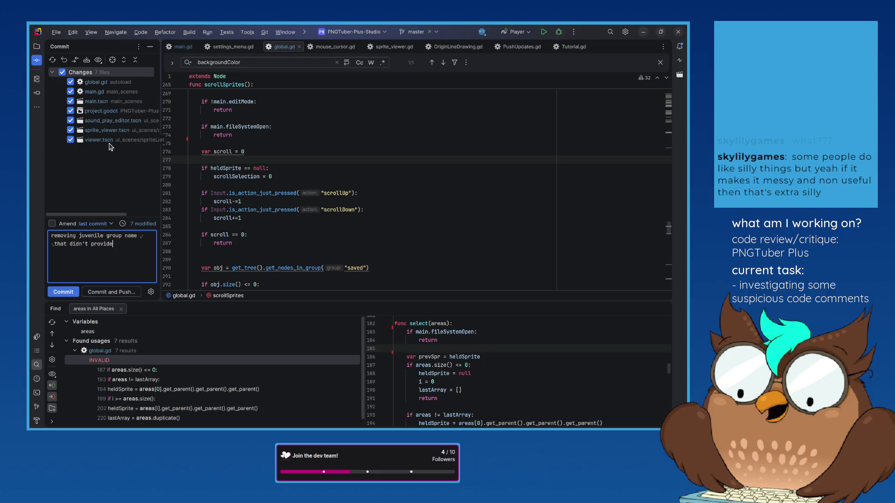
pyautogui.write('ty on its purpose.')
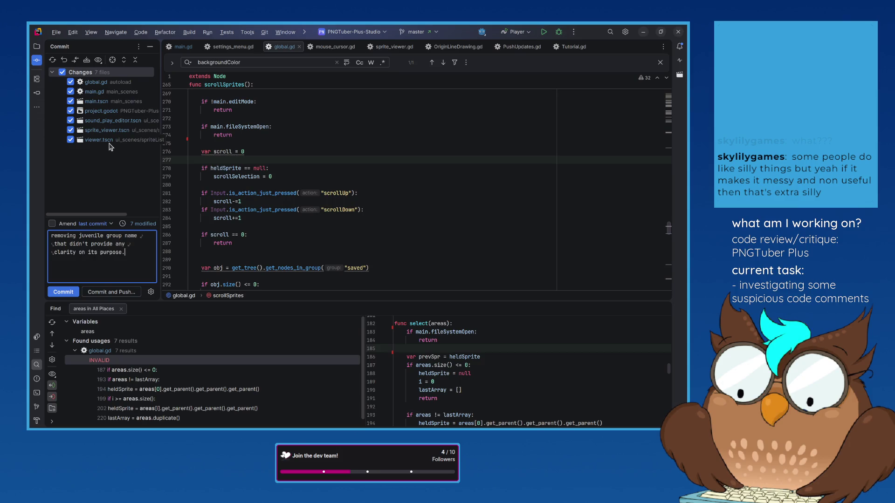
pyautogui.write('l solve any')
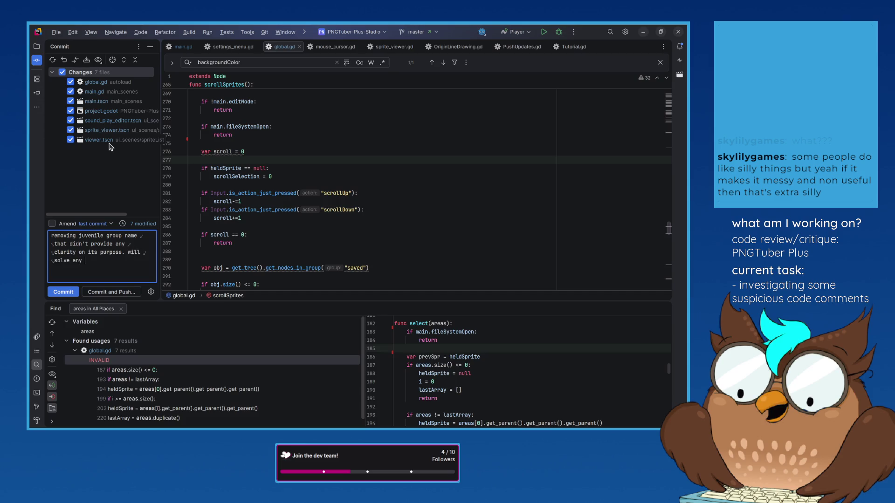
pyautogui.write('resulting issues')
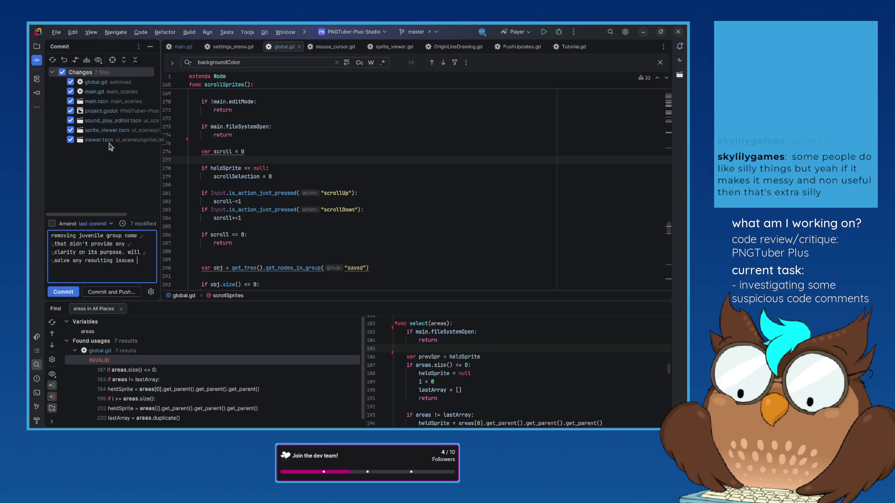
pyautogui.write('hey come up :)')
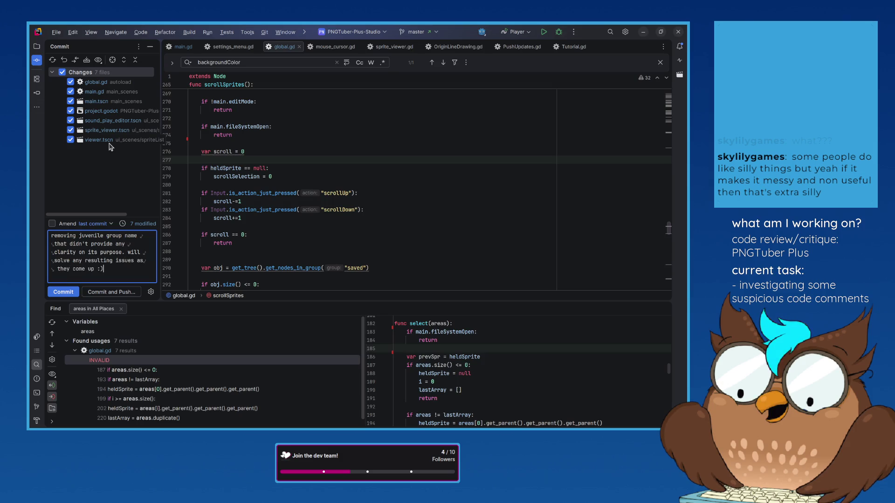
pyautogui.click(72, 293)
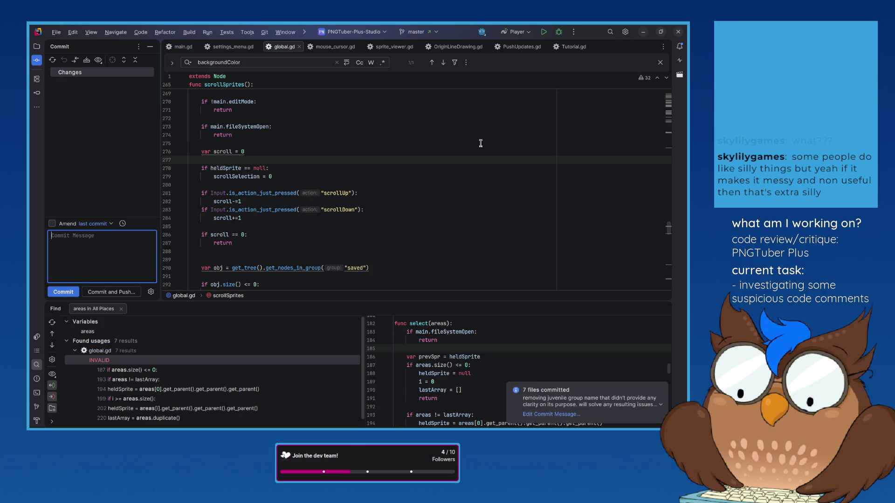
pyautogui.click(381, 165)
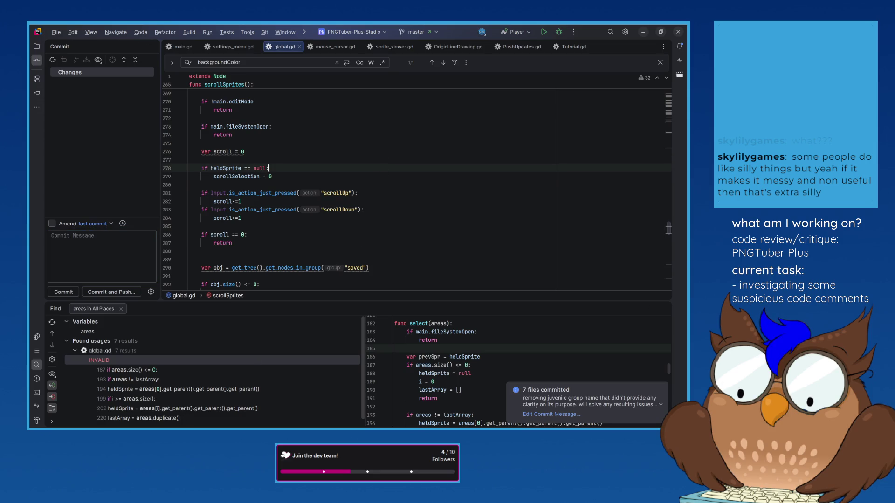
pyautogui.hotkey('alt', 'Tab')
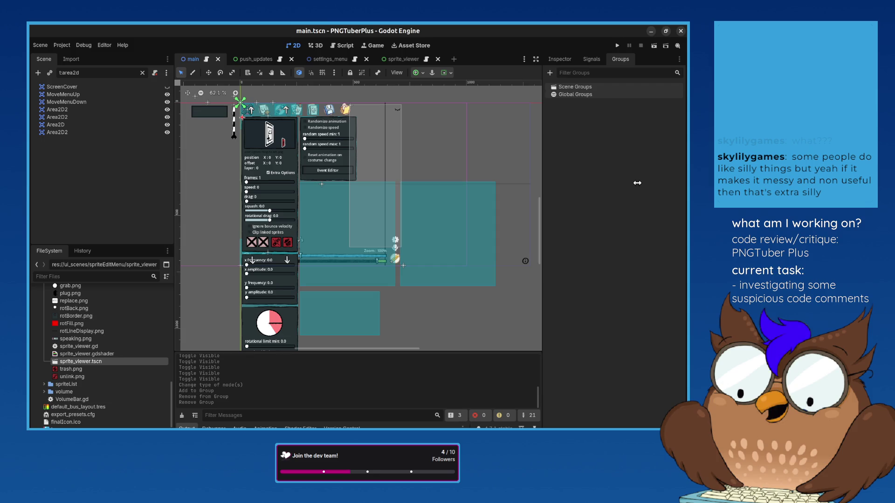
# - Clear the scene tree filter and open sprite_viewer to show its full node tree
pyautogui.press('BackSpace')
pyautogui.press('BackSpace')
pyautogui.press('BackSpace')
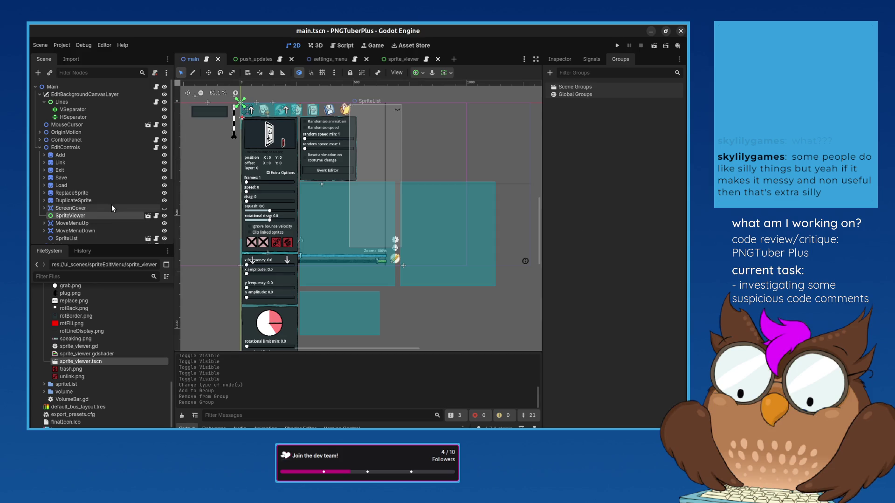
pyautogui.click(112, 206)
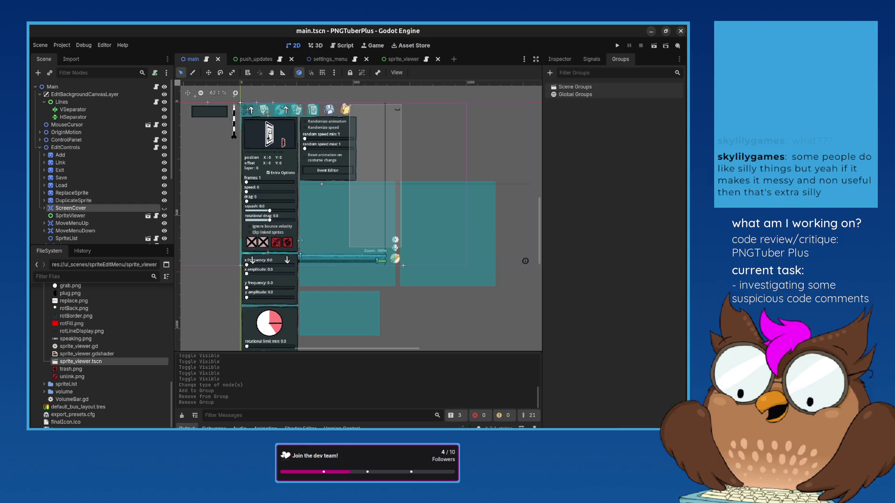
pyautogui.click(402, 61)
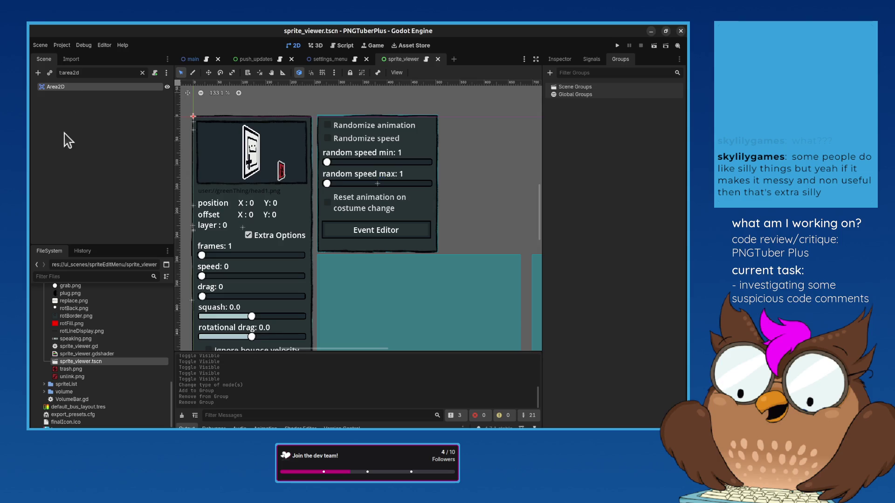
pyautogui.click(142, 73)
pyautogui.click(108, 140)
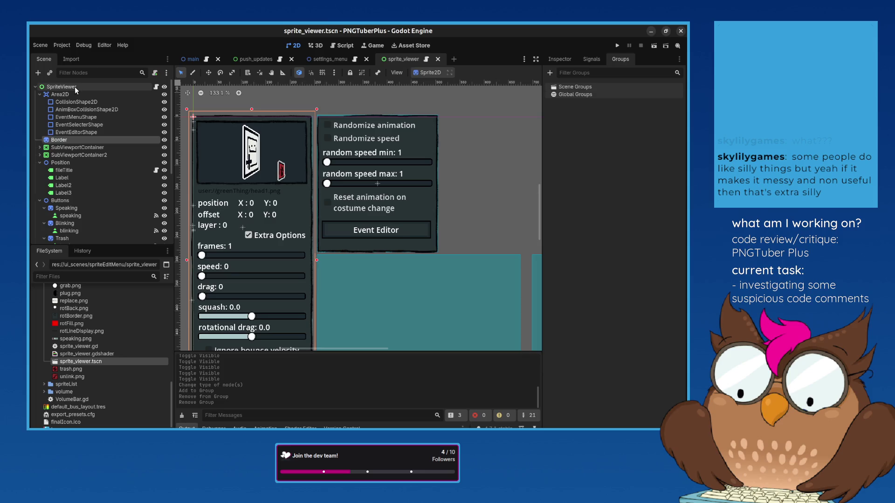
# - Inspect the Main root node's properties, then return to sprite_viewer and select Border
pyautogui.click(192, 59)
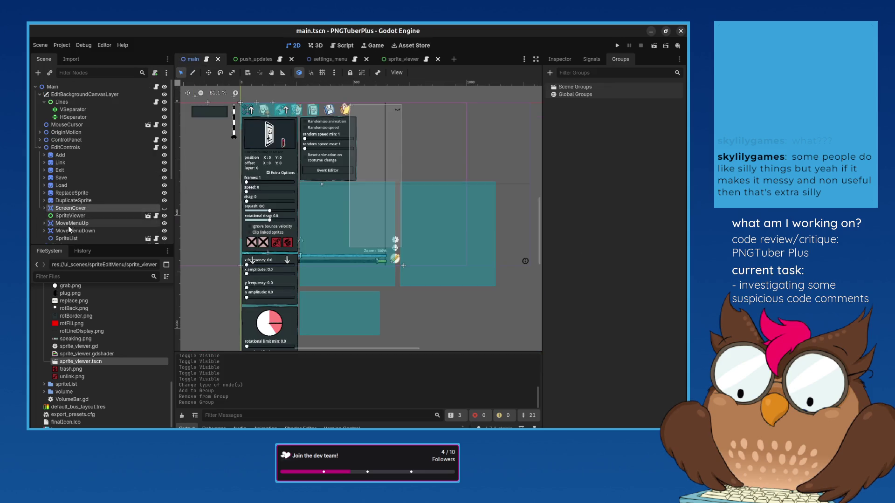
pyautogui.click(61, 88)
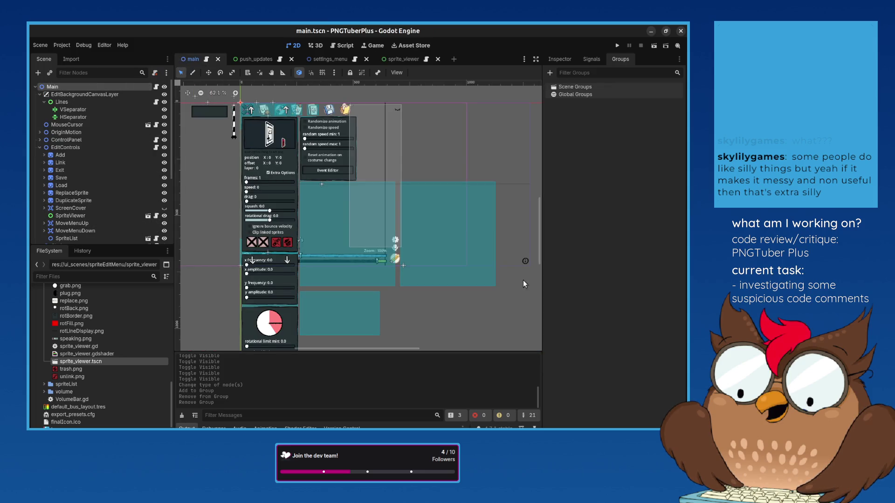
pyautogui.click(560, 59)
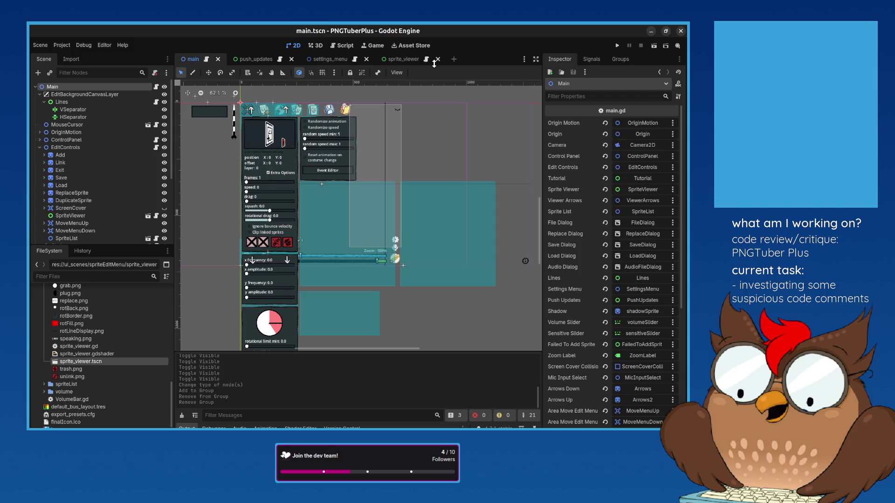
pyautogui.click(394, 61)
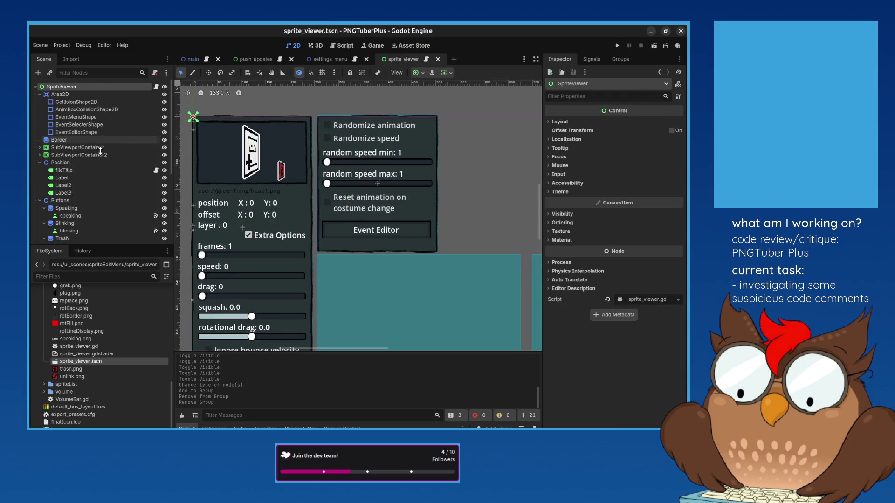
pyautogui.click(58, 140)
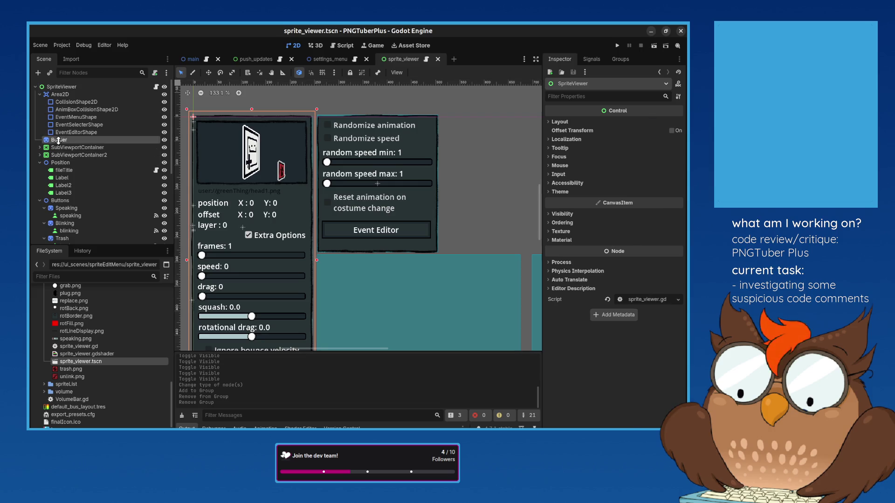
pyautogui.doubleClick(58, 140)
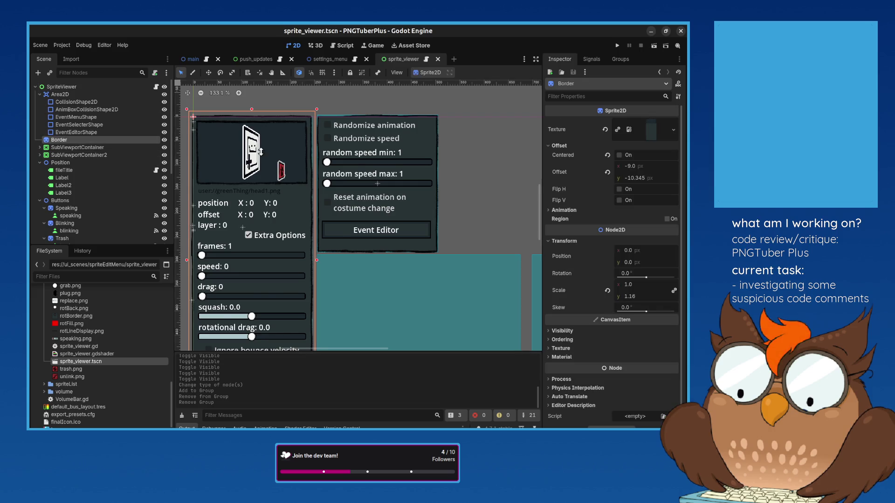
pyautogui.click(164, 140)
pyautogui.click(164, 140)
pyautogui.click(163, 140)
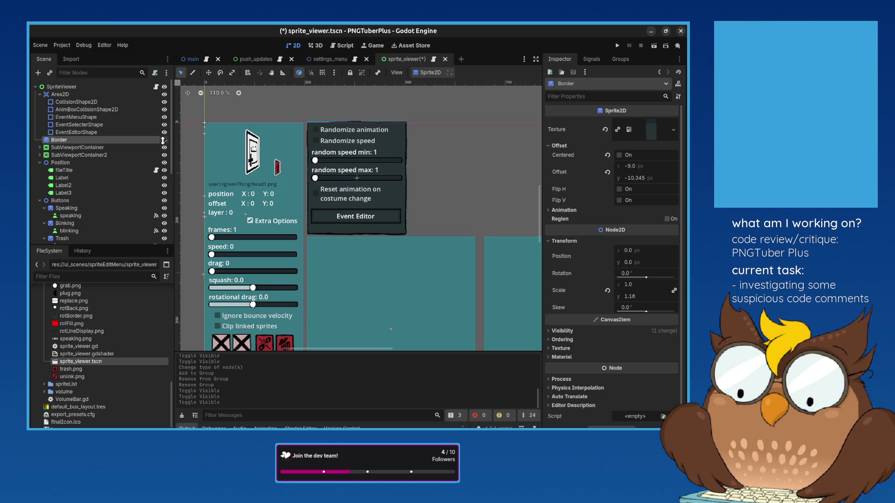
pyautogui.click(164, 140)
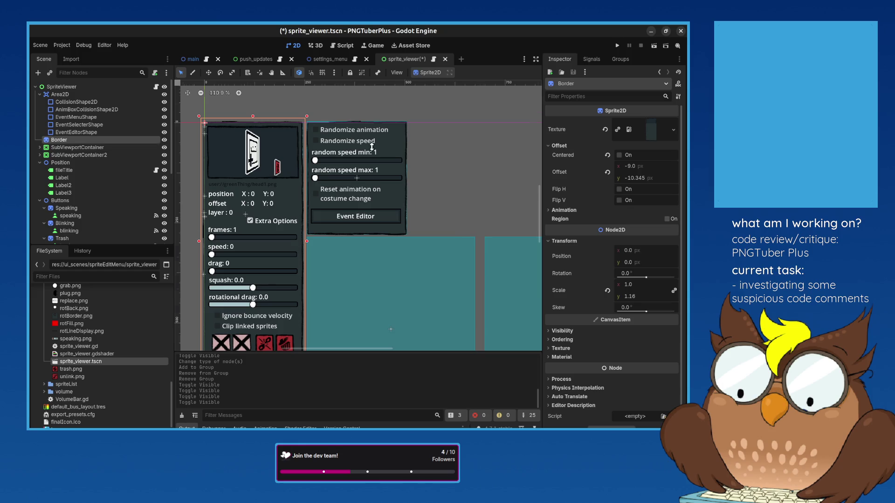
pyautogui.scroll(5, 371, 147)
pyautogui.click(666, 125)
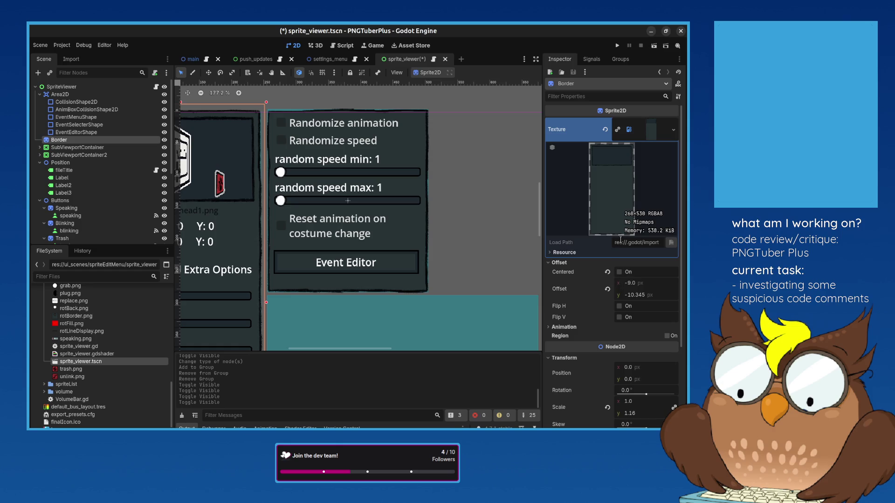
pyautogui.scroll(7, 477, 205)
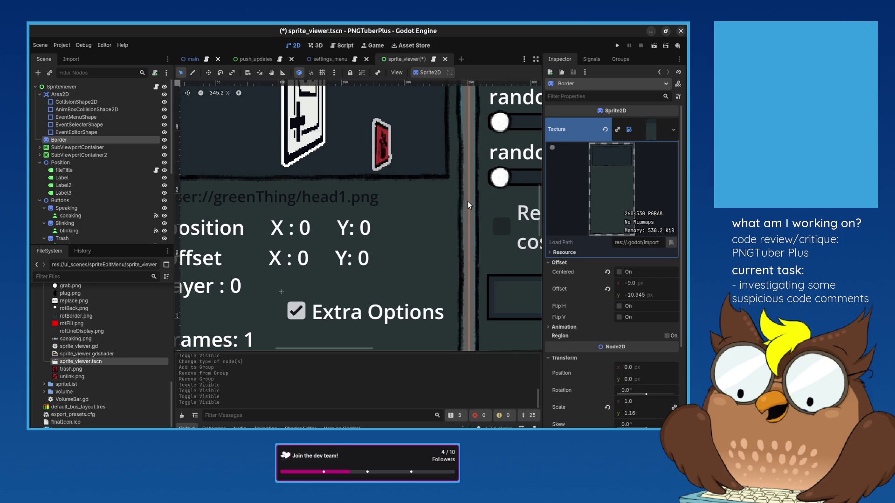
pyautogui.scroll(-7, 467, 201)
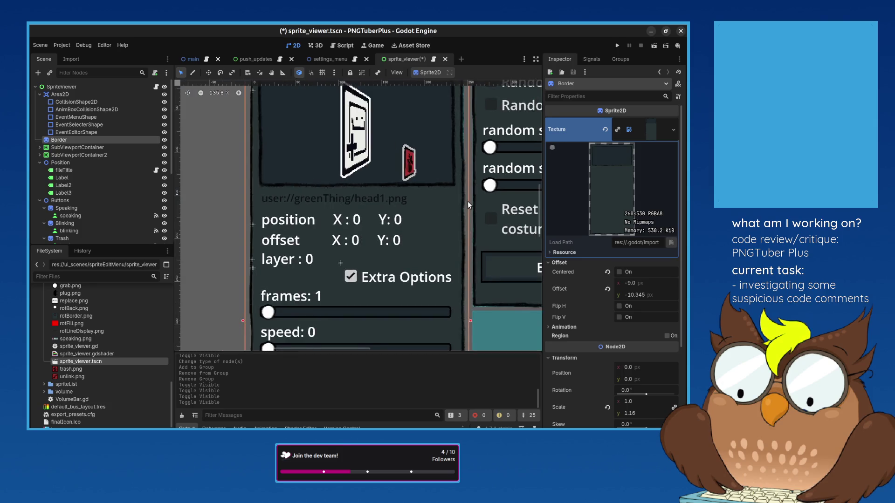
pyautogui.scroll(1, 432, 231)
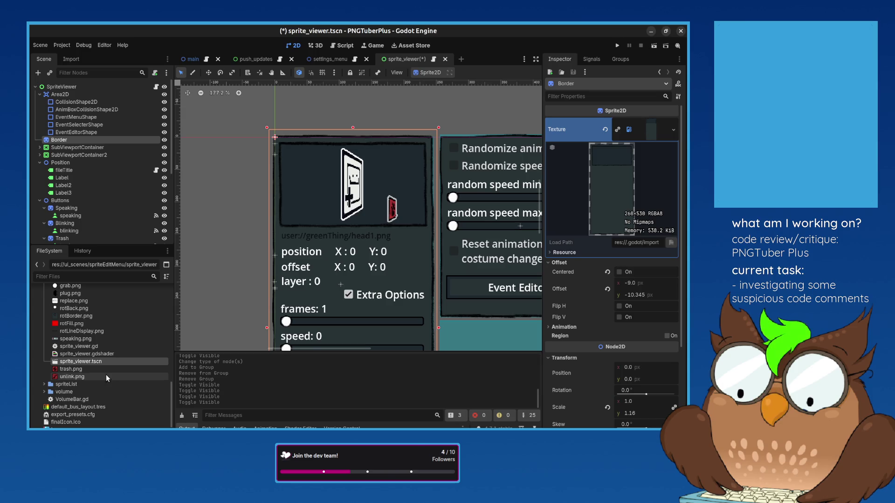
pyautogui.scroll(-2, 105, 401)
pyautogui.scroll(7, 96, 386)
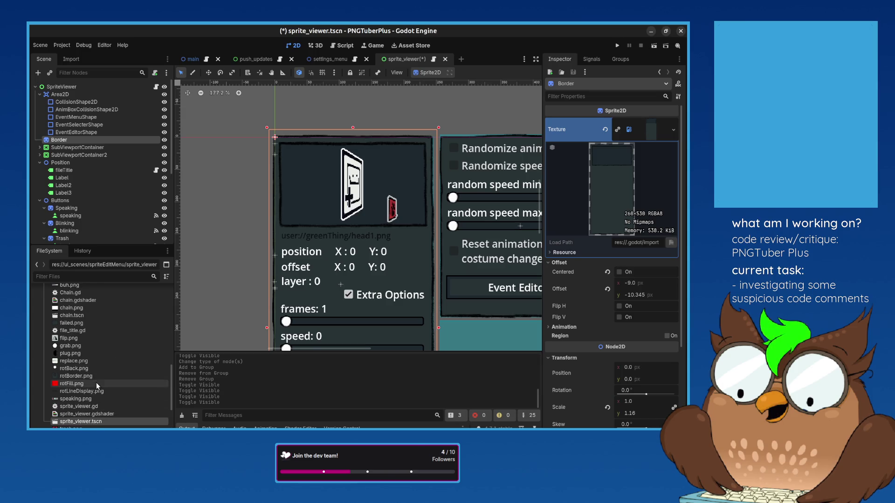
pyautogui.click(41, 335)
pyautogui.click(41, 335)
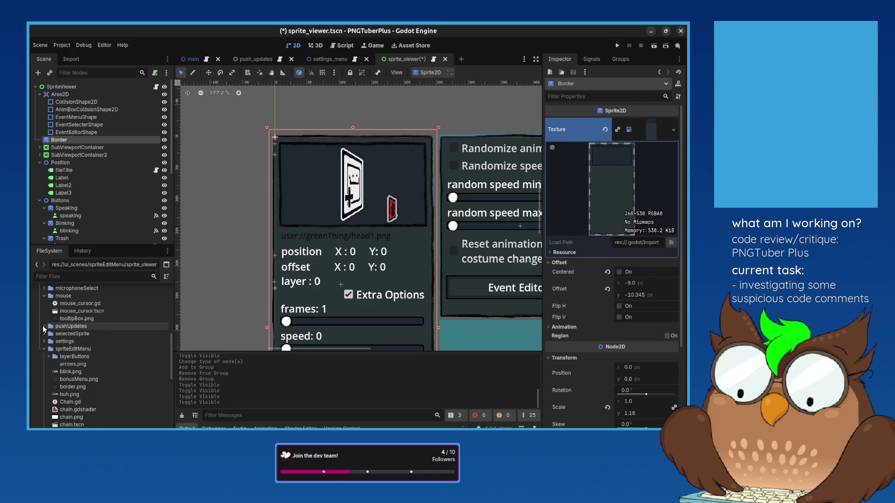
pyautogui.click(65, 320)
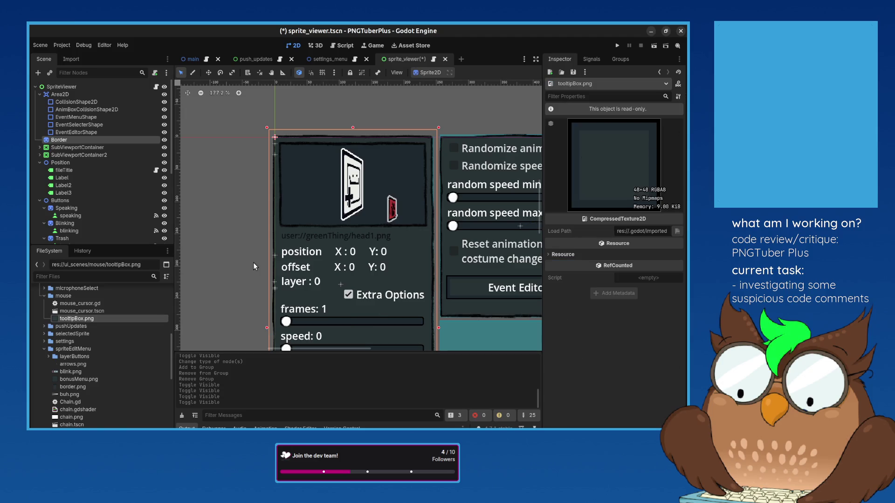
pyautogui.click(97, 372)
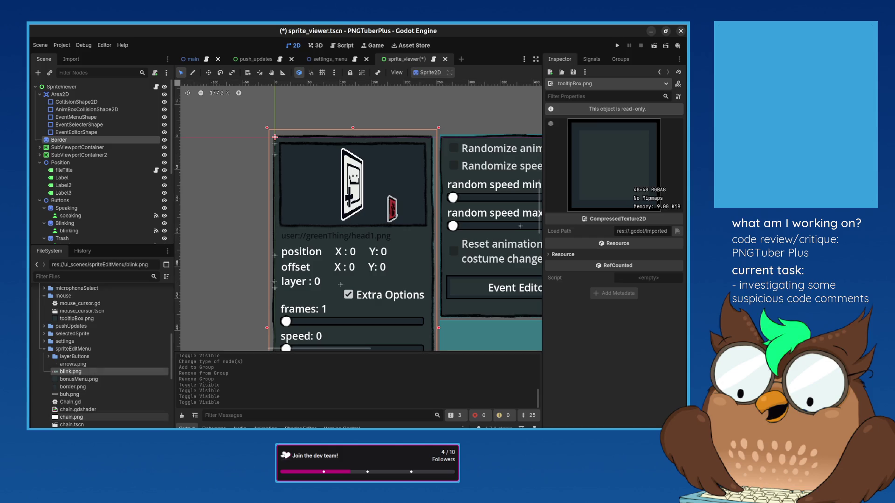
pyautogui.click(87, 387)
pyautogui.click(91, 380)
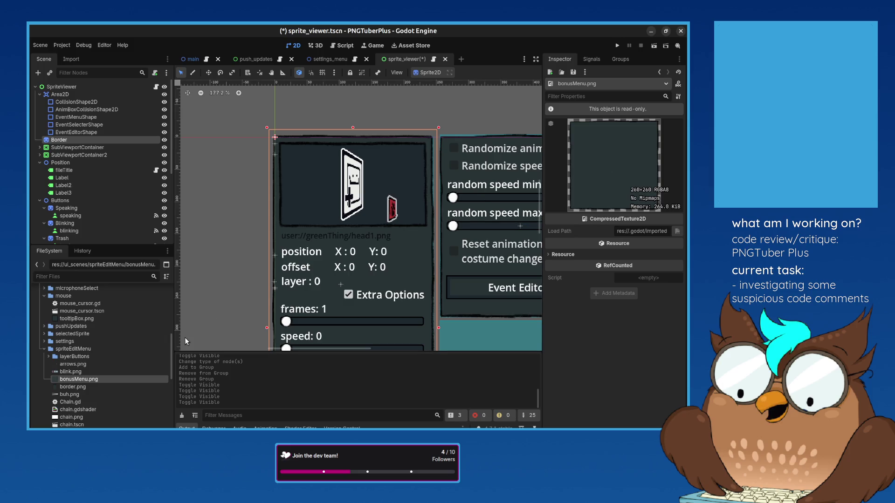
pyautogui.scroll(-3, 103, 412)
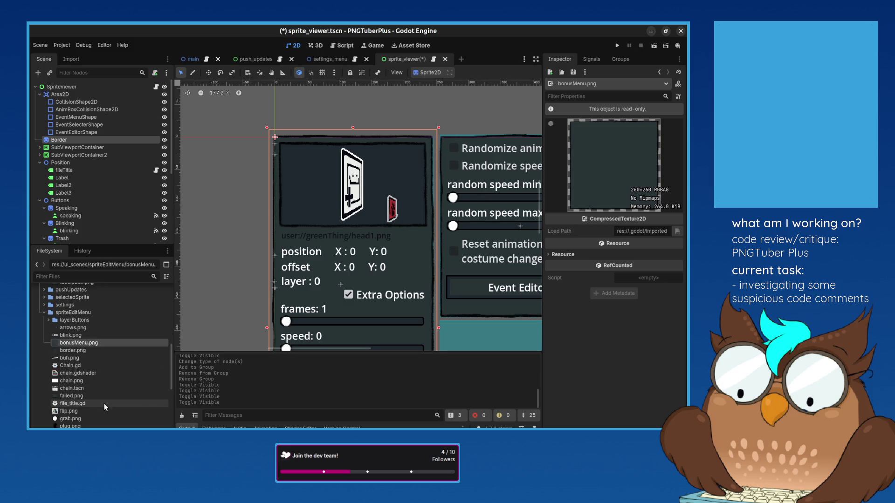
pyautogui.scroll(-8, 89, 396)
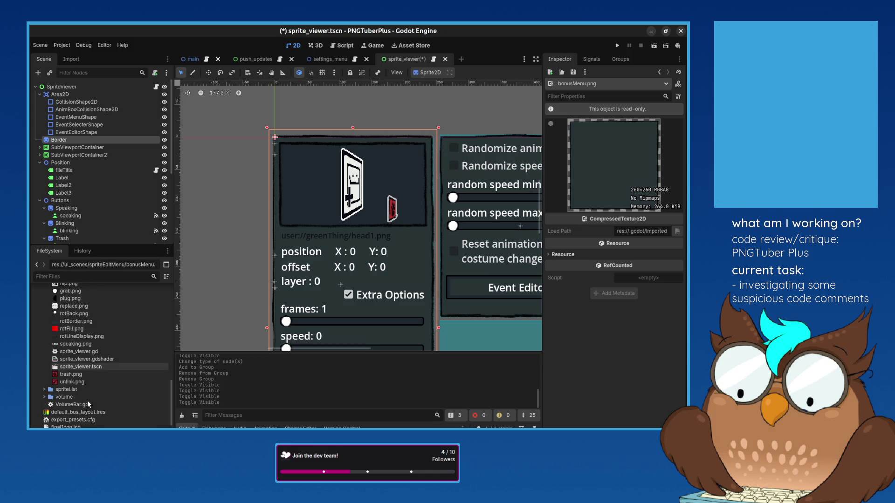
pyautogui.scroll(12, 87, 404)
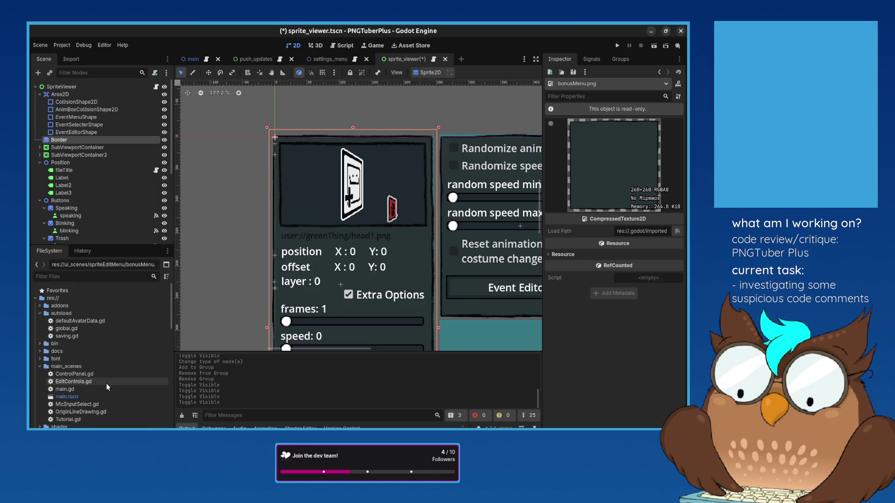
pyautogui.scroll(-7, 328, 306)
pyautogui.moveTo(345, 317); pyautogui.dragTo(349, 205)
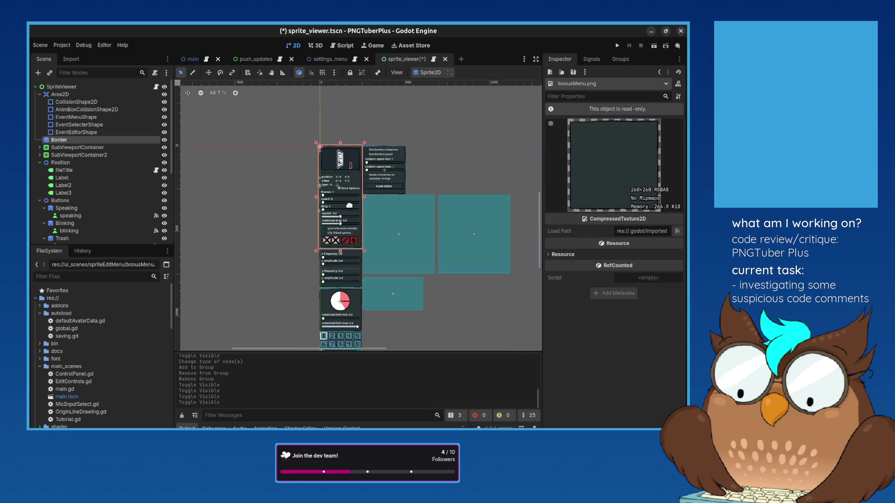
pyautogui.scroll(5, 347, 226)
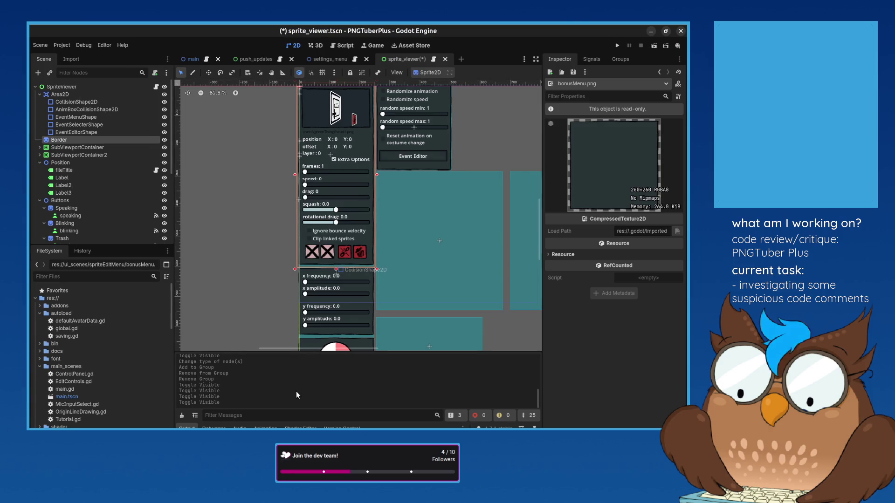
pyautogui.click(66, 87)
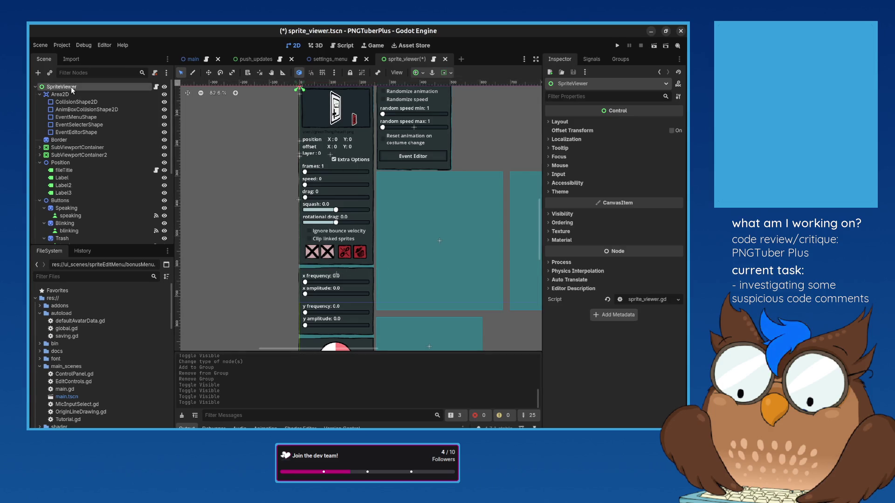
# - Add a ScrollContainer child under SpriteViewer and drag it wider to about 251 × 40 px
pyautogui.hotkey('ctrl', 'a')
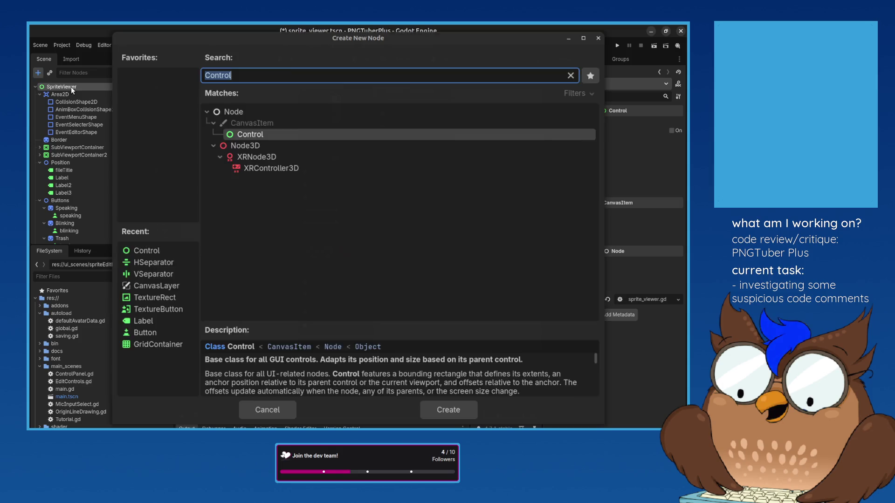
pyautogui.write('scro')
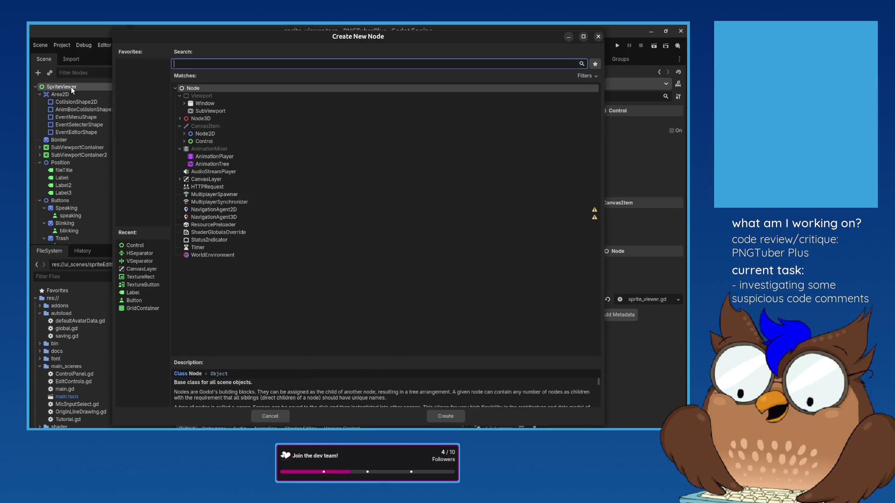
pyautogui.write('llcont')
pyautogui.press('Return')
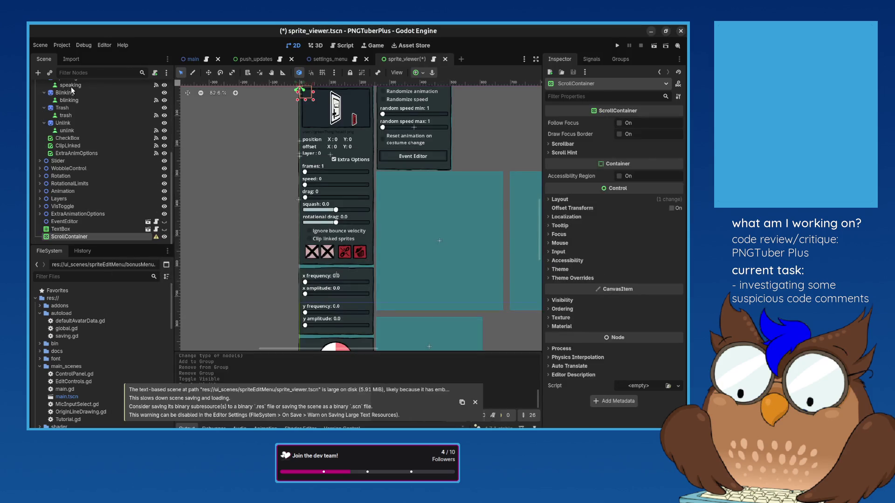
pyautogui.scroll(4, 363, 187)
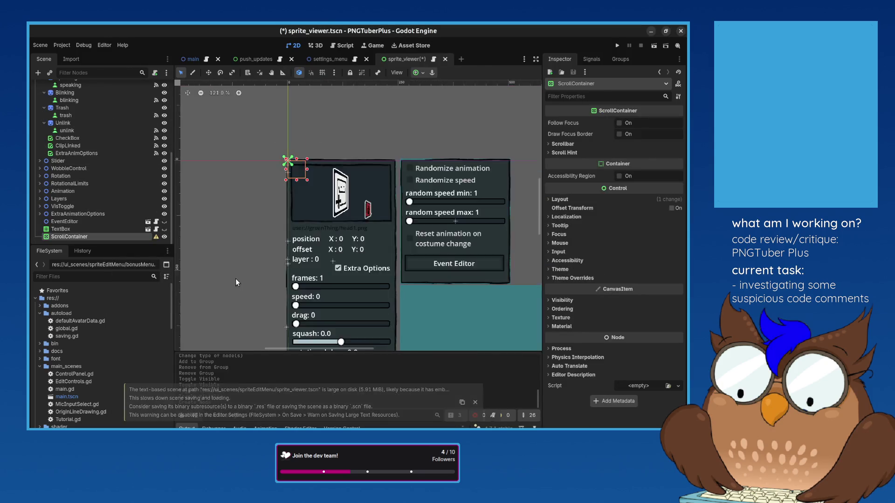
pyautogui.click(562, 198)
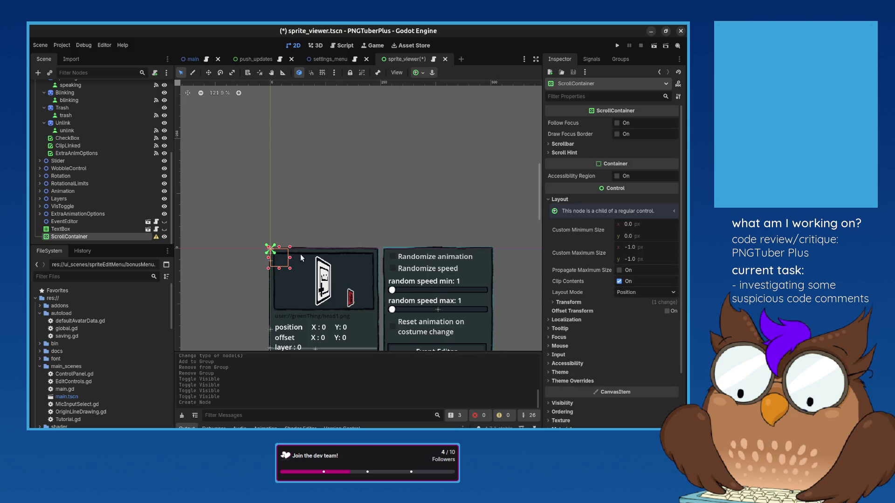
pyautogui.moveTo(291, 260)
pyautogui.mouseDown()
pyautogui.moveTo(465, 266)
pyautogui.moveTo(384, 268)
pyautogui.mouseUp()
pyautogui.scroll(-5, 384, 268)
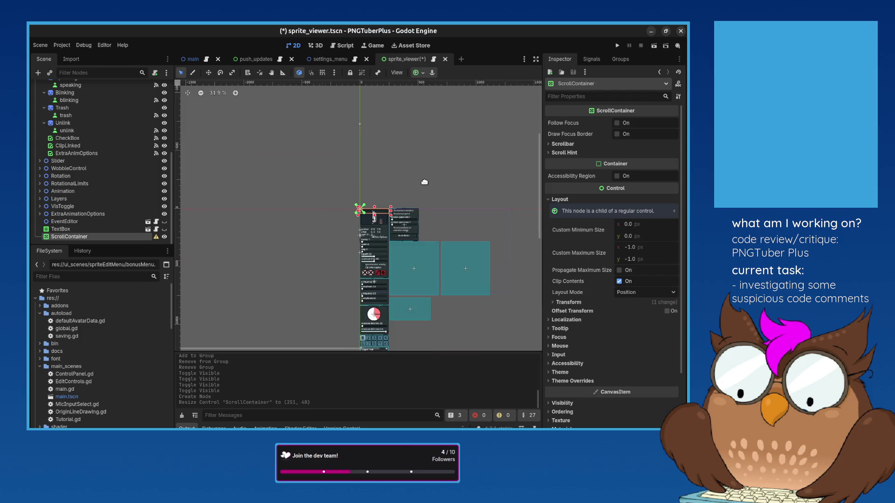
pyautogui.scroll(1, 384, 212)
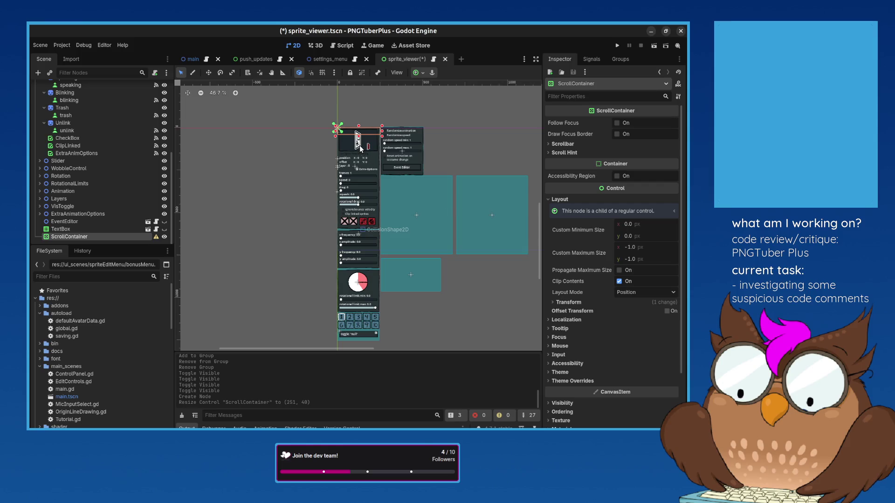
pyautogui.click(564, 302)
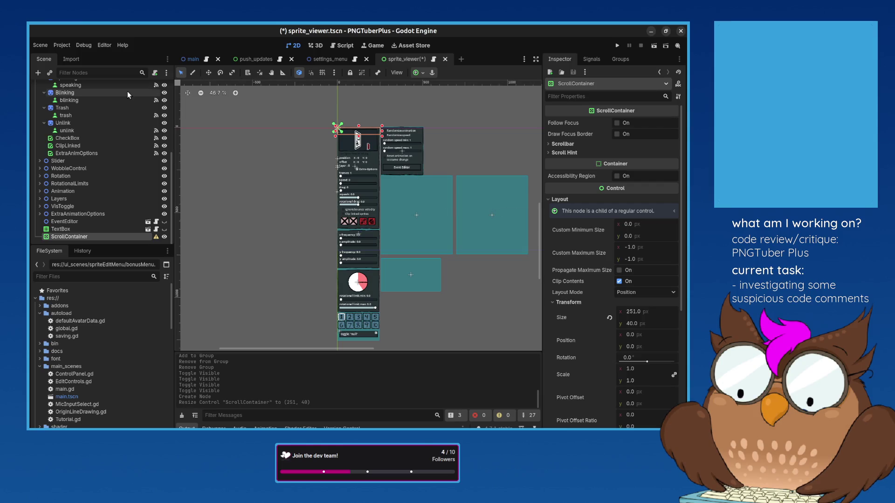
# - Give SpriteViewer the Full Rect anchor preset and make ScrollContainer its first child
pyautogui.scroll(5, 89, 112)
pyautogui.click(62, 87)
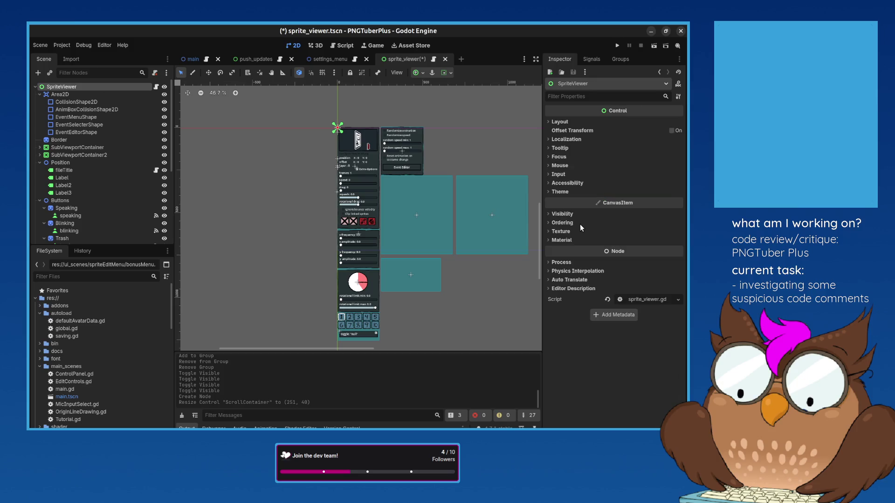
pyautogui.click(559, 122)
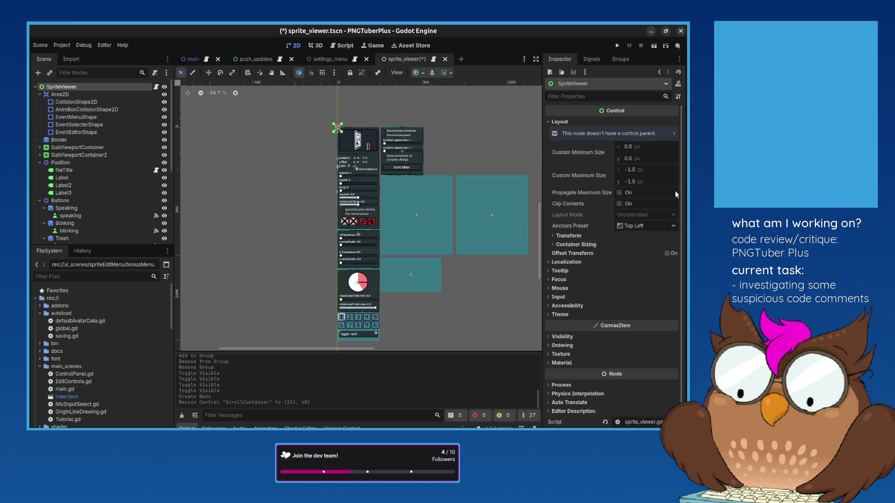
pyautogui.click(650, 225)
pyautogui.click(637, 249)
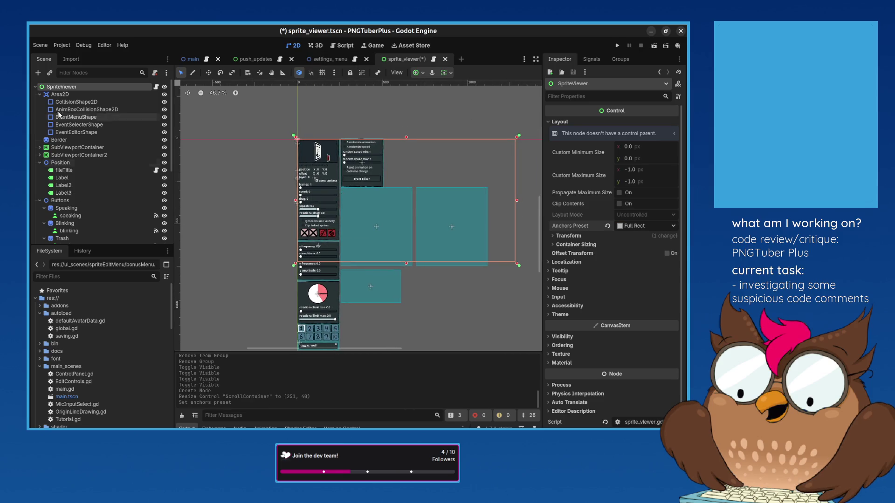
pyautogui.scroll(-5, 82, 192)
pyautogui.moveTo(70, 237)
pyautogui.mouseDown()
pyautogui.moveTo(66, 83)
pyautogui.moveTo(65, 91)
pyautogui.mouseUp()
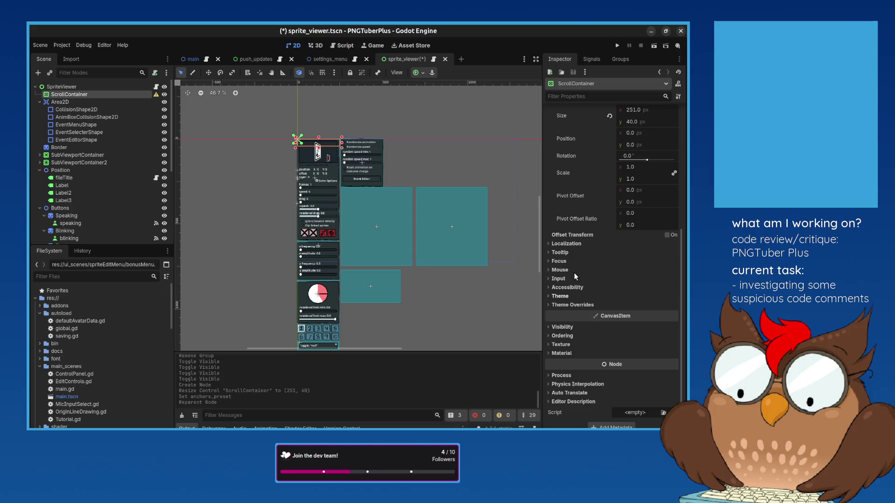
# - Switch ScrollContainer to anchors layout with the Left Wide preset, dragged to about 251 px wide
pyautogui.scroll(3, 582, 242)
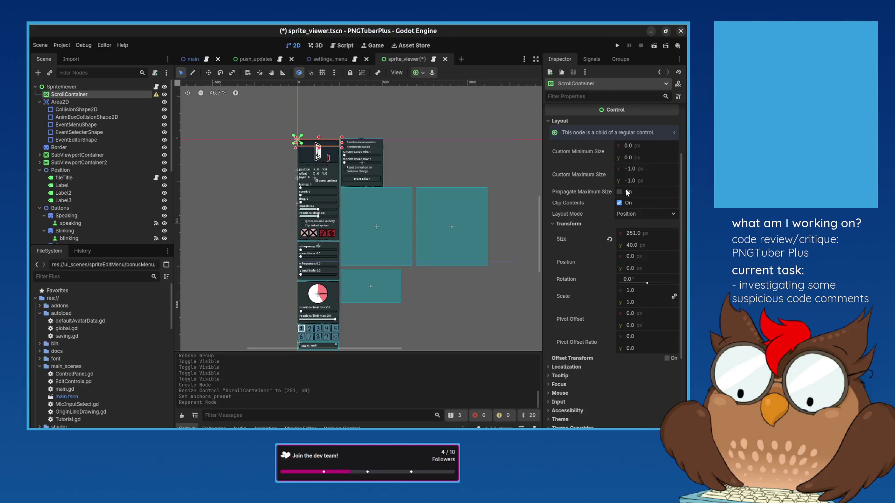
pyautogui.click(636, 212)
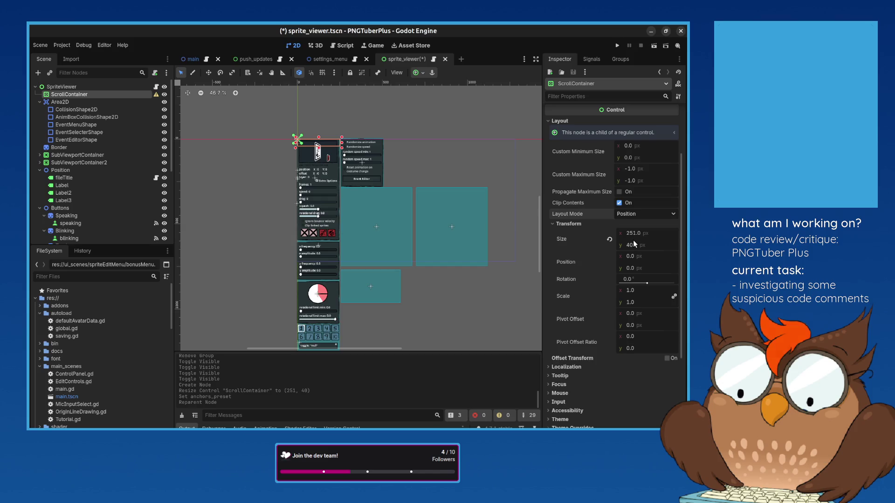
pyautogui.click(632, 238)
pyautogui.click(642, 225)
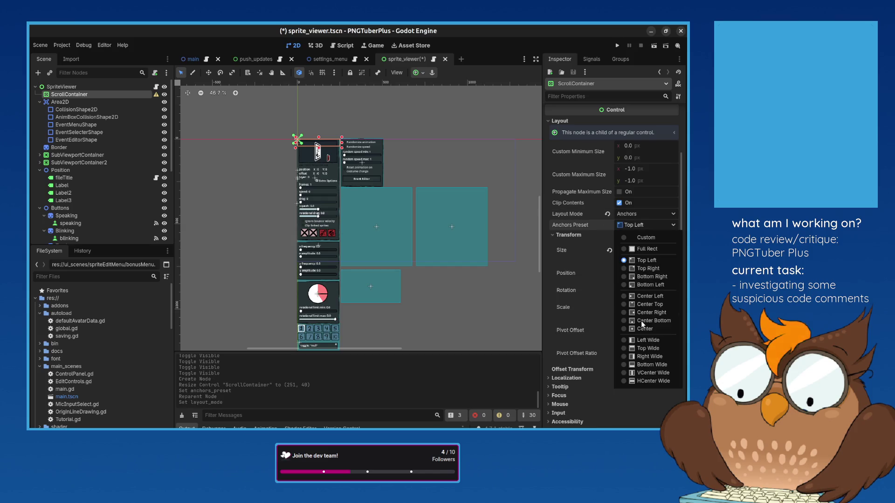
pyautogui.click(638, 341)
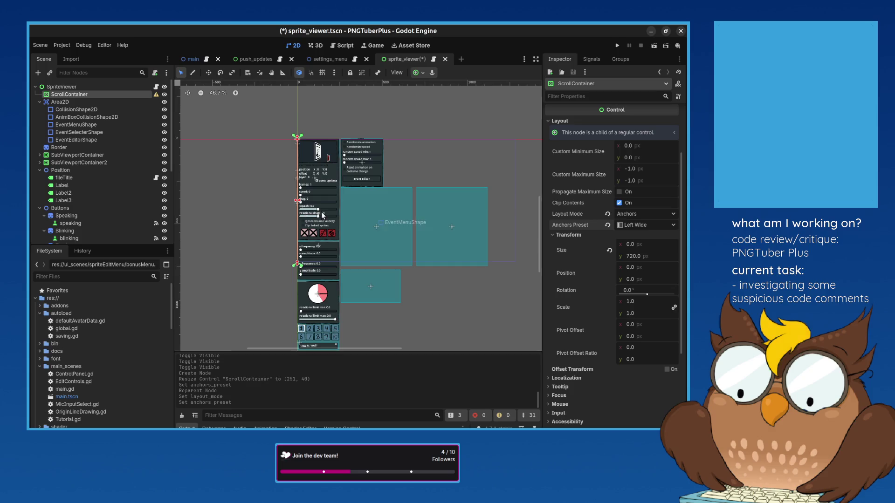
pyautogui.moveTo(298, 202)
pyautogui.mouseDown()
pyautogui.moveTo(352, 202)
pyautogui.moveTo(343, 202)
pyautogui.mouseUp()
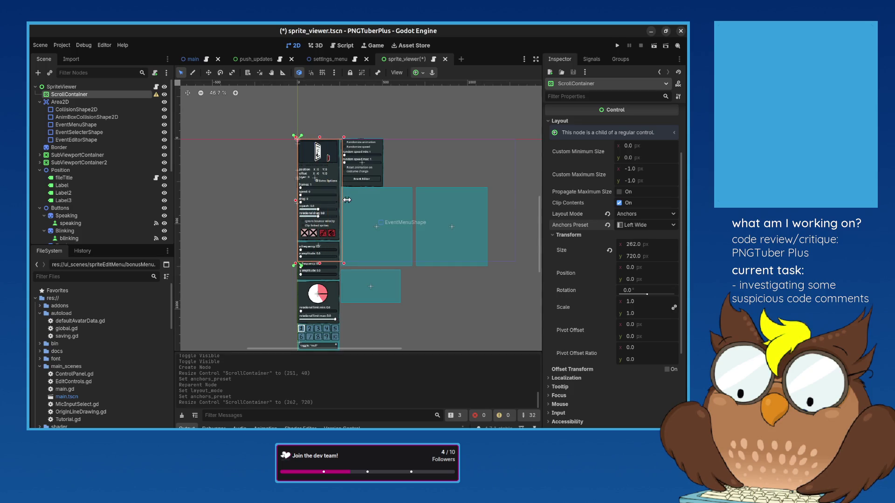
pyautogui.scroll(3, 368, 163)
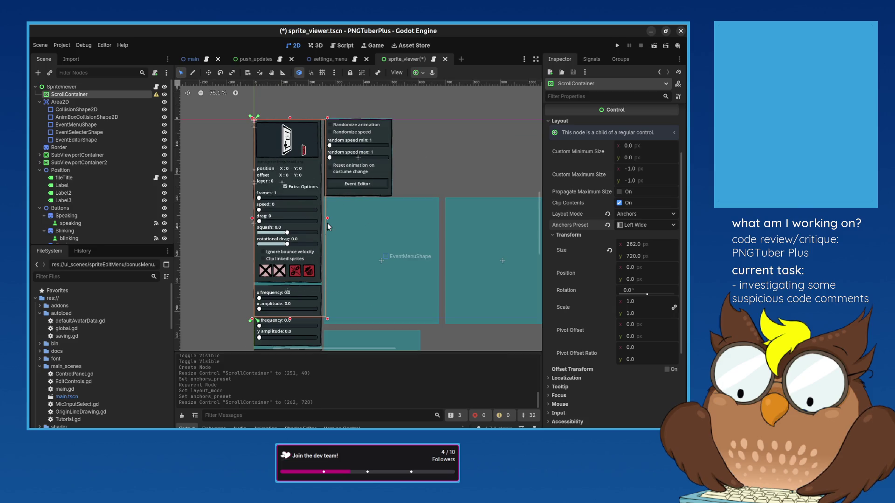
pyautogui.moveTo(327, 220); pyautogui.dragTo(323, 219)
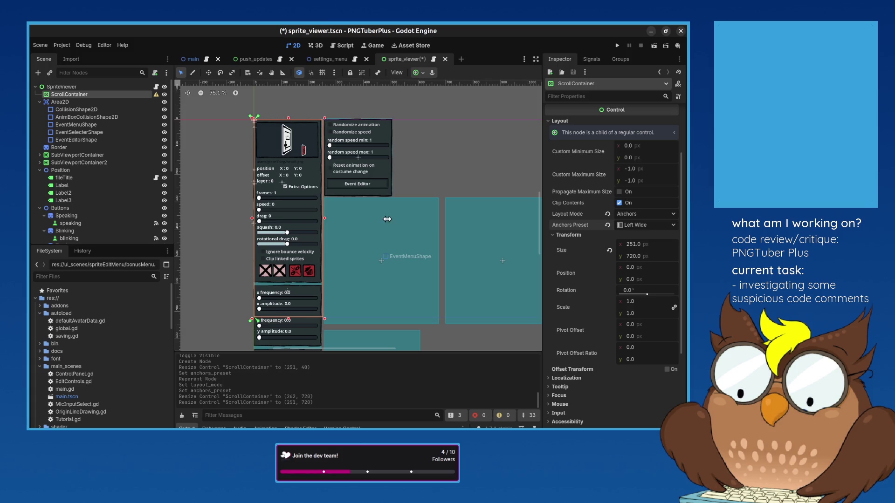
# - Enter 250 for the width and minimum width, then save sprite_viewer
pyautogui.click(650, 245)
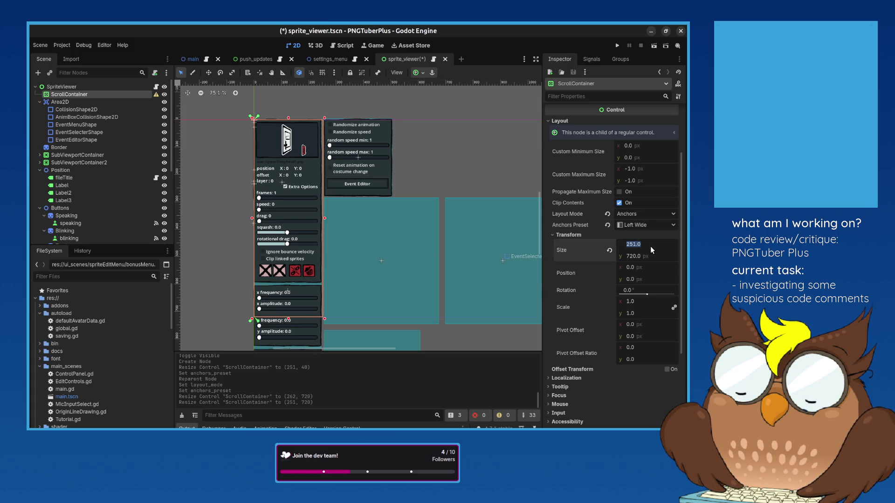
pyautogui.write('250')
pyautogui.press('Return')
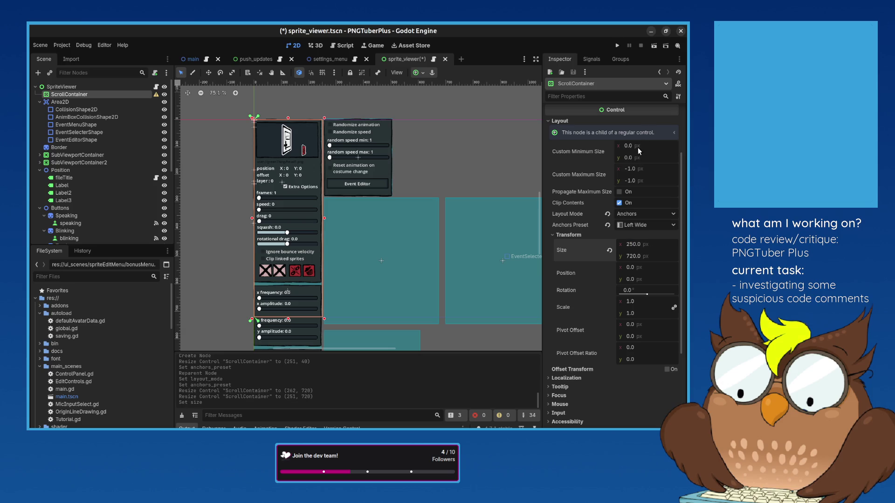
pyautogui.write('250')
pyautogui.press('Return')
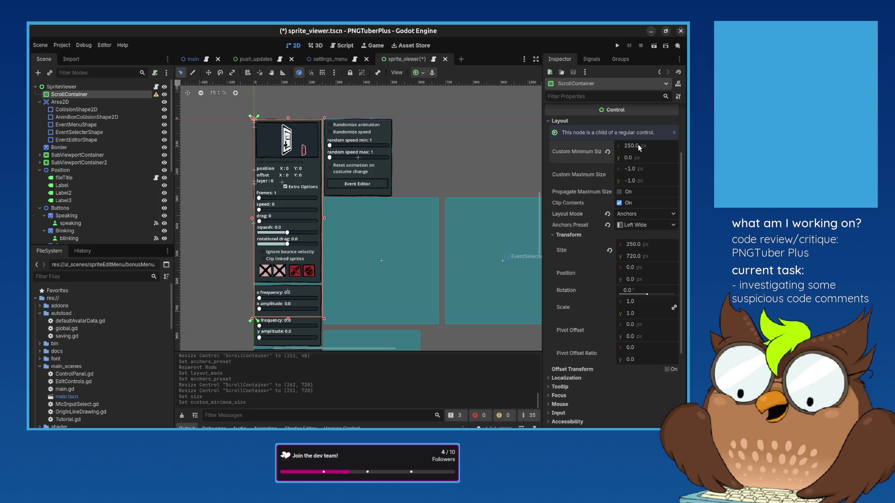
pyautogui.hotkey('ctrl', 's')
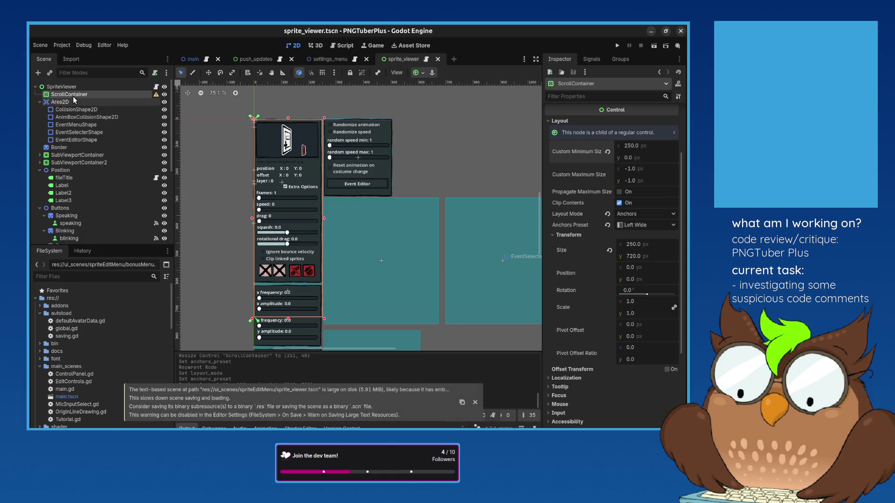
# - Clear the embedded Theme on the blinking and trash buttons
pyautogui.rightClick(74, 94)
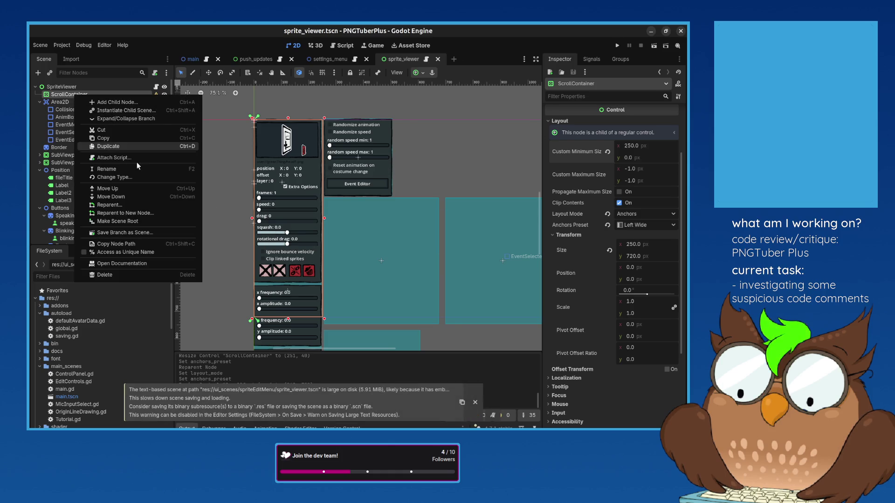
pyautogui.click(59, 119)
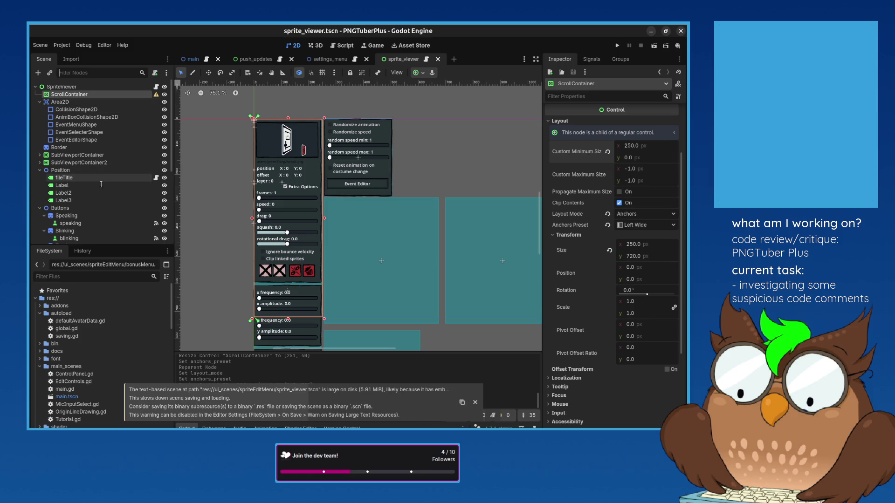
pyautogui.scroll(-3, 94, 186)
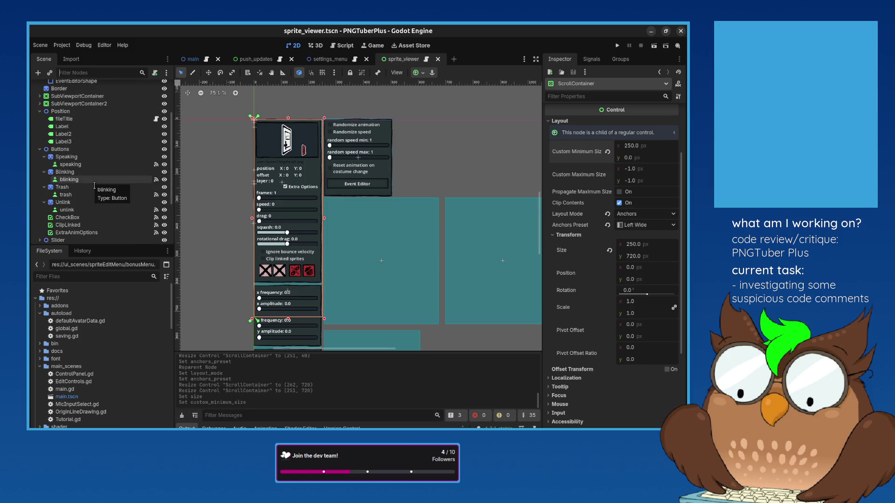
pyautogui.scroll(-3, 96, 182)
pyautogui.click(69, 108)
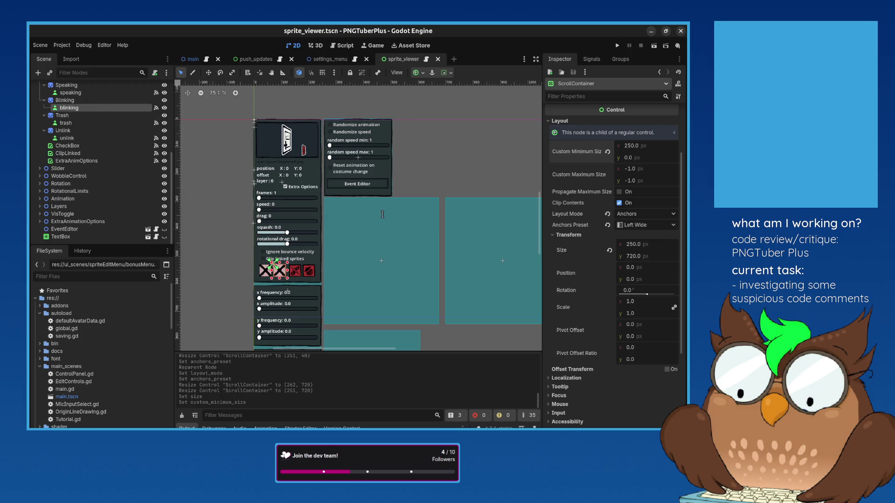
pyautogui.scroll(-5, 626, 290)
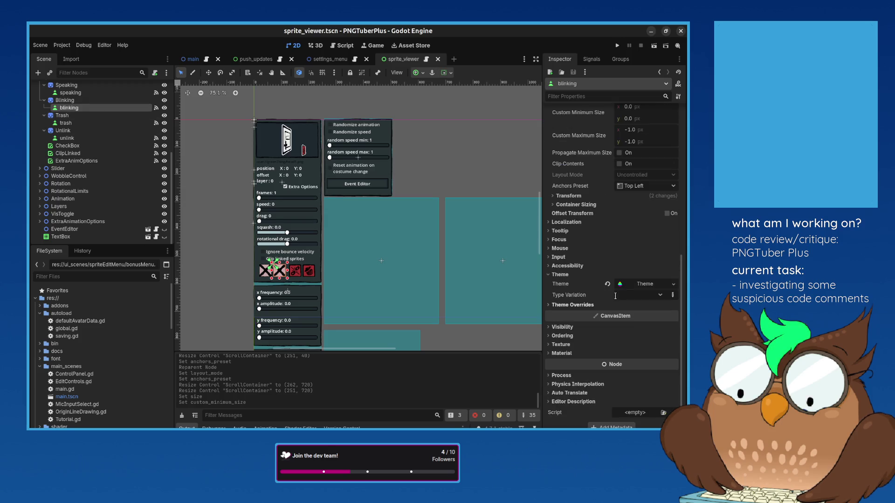
pyautogui.click(648, 288)
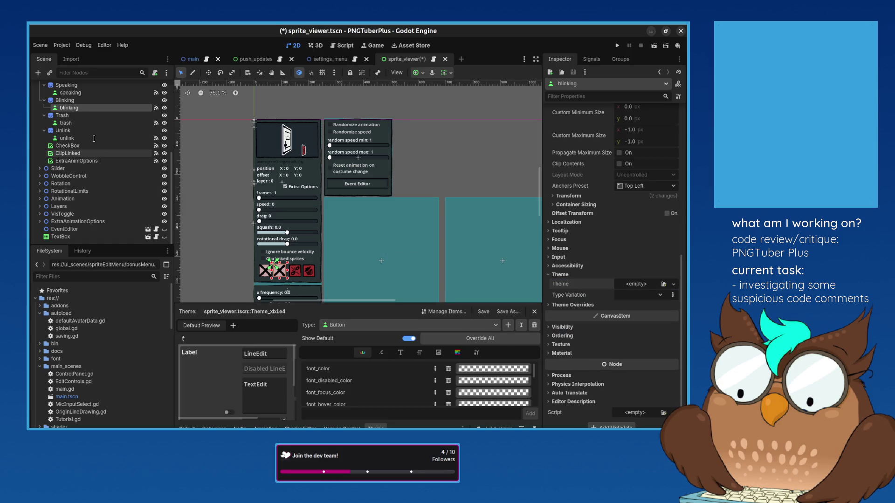
pyautogui.click(77, 123)
pyautogui.scroll(5, 612, 289)
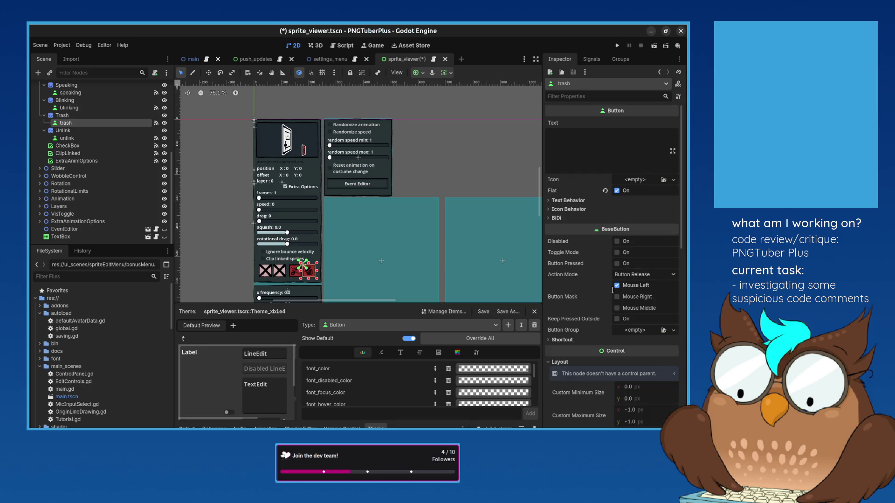
pyautogui.scroll(-15, 617, 279)
pyautogui.click(597, 296)
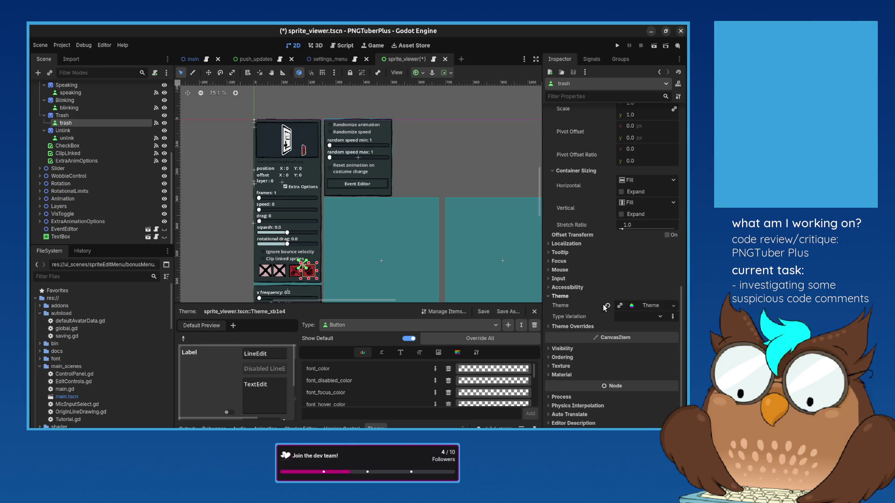
# - Confirm the unlink button's Theme is empty and save the scene
pyautogui.click(67, 138)
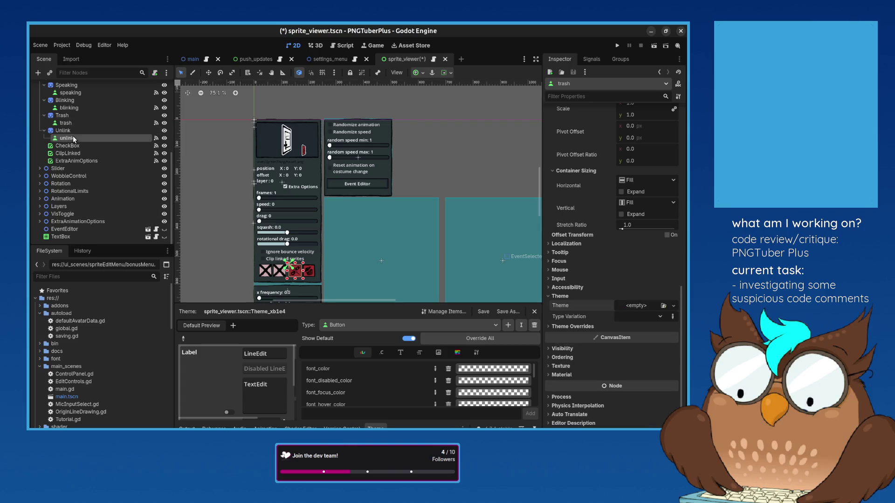
pyautogui.scroll(15, 569, 308)
pyautogui.scroll(-10, 606, 316)
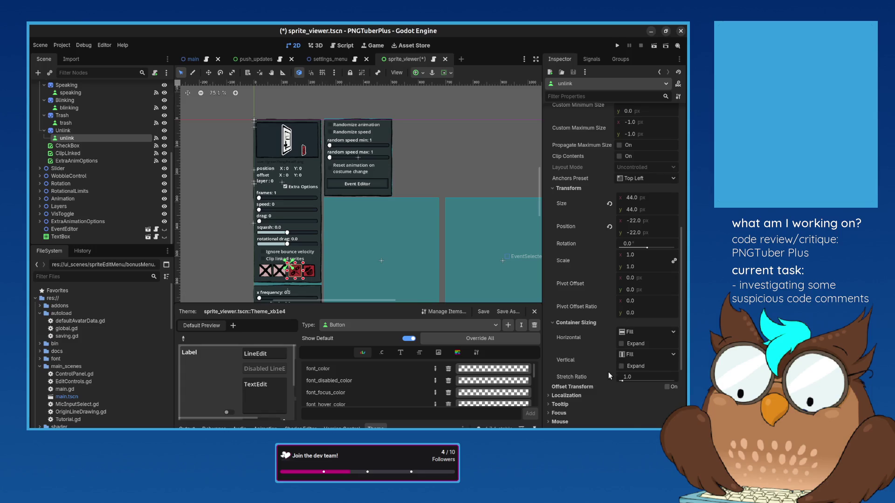
pyautogui.scroll(-5, 606, 359)
pyautogui.click(605, 297)
pyautogui.click(605, 297)
pyautogui.click(604, 295)
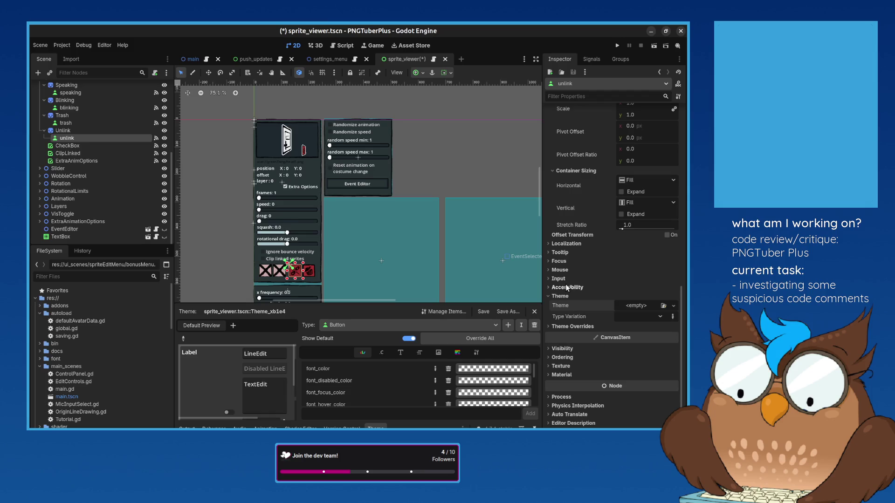
pyautogui.hotkey('ctrl', 's')
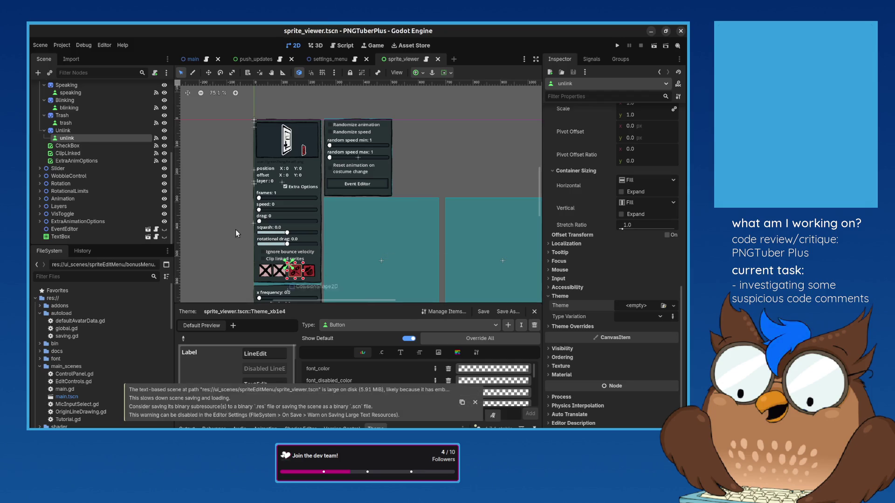
# - Clear the speaking button's Theme and save sprite_viewer again
pyautogui.scroll(3, 69, 123)
pyautogui.click(70, 151)
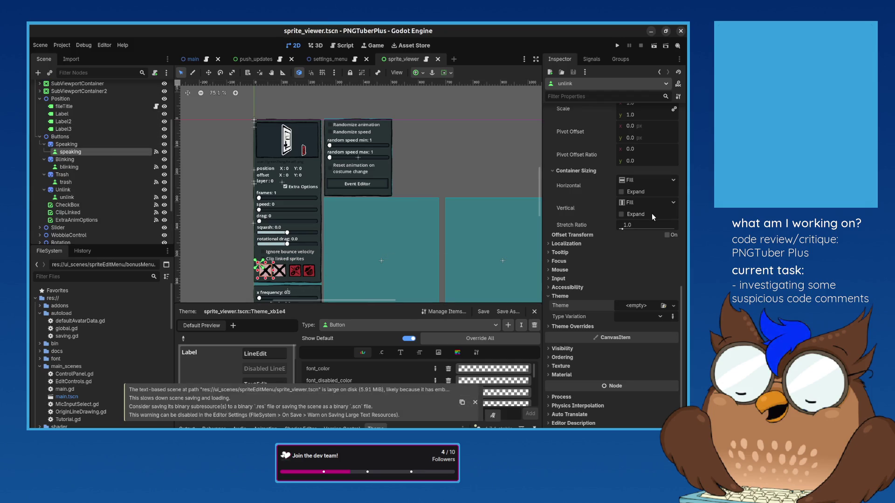
pyautogui.scroll(-5, 610, 306)
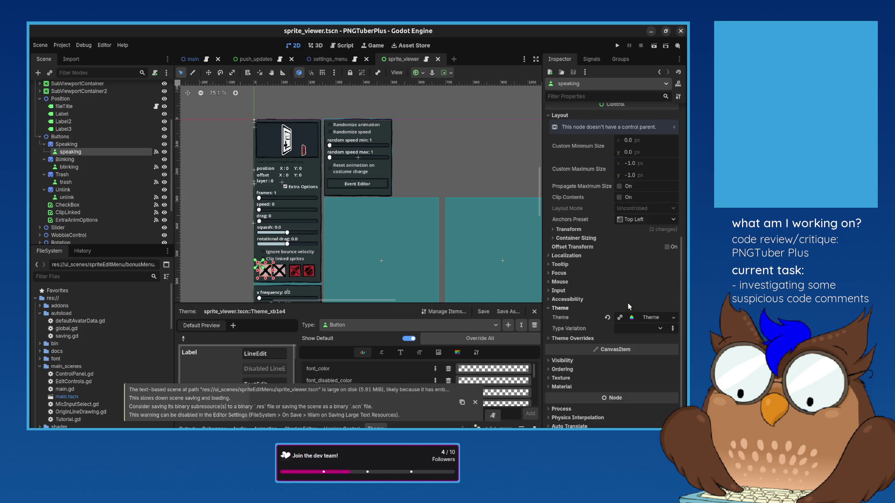
pyautogui.hotkey('ctrl', 's')
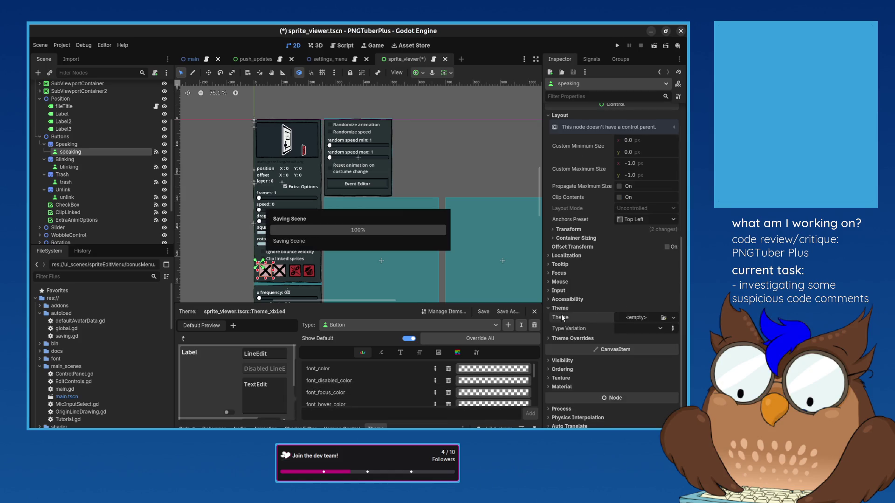
pyautogui.scroll(-3, 60, 167)
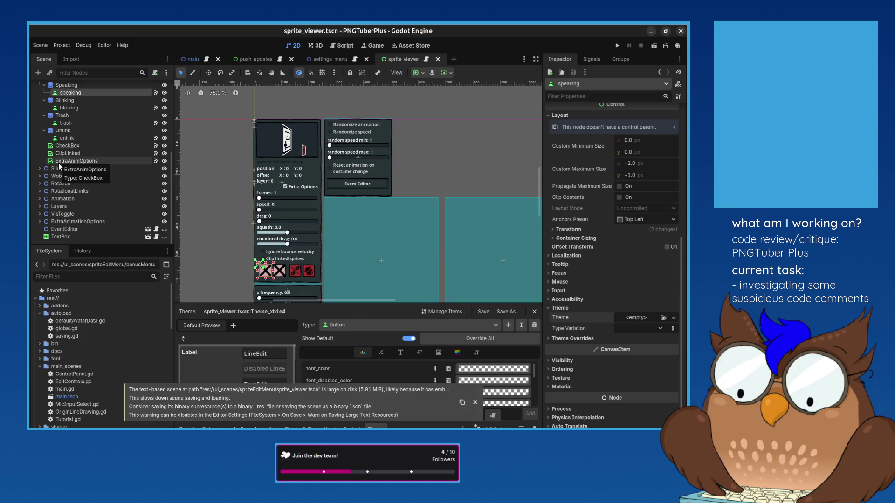
pyautogui.click(87, 73)
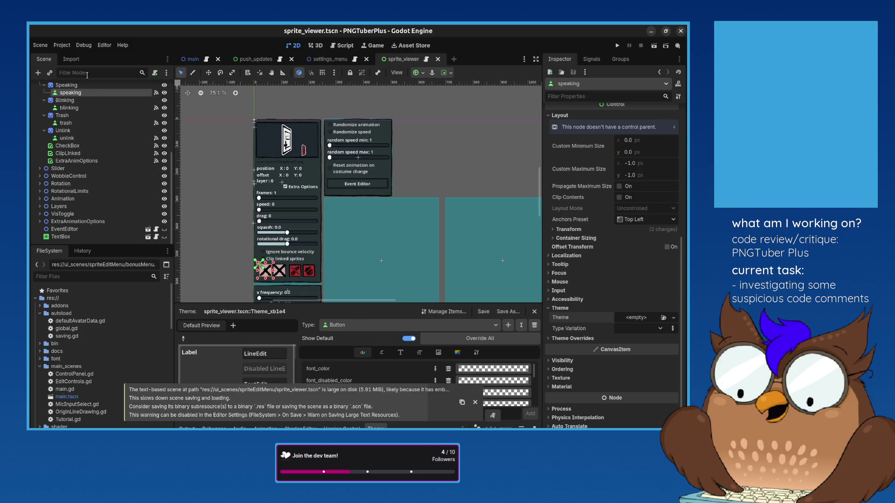
# - Filter the scene tree with 't:button' and inspect several of the listed buttons
pyautogui.write('t')
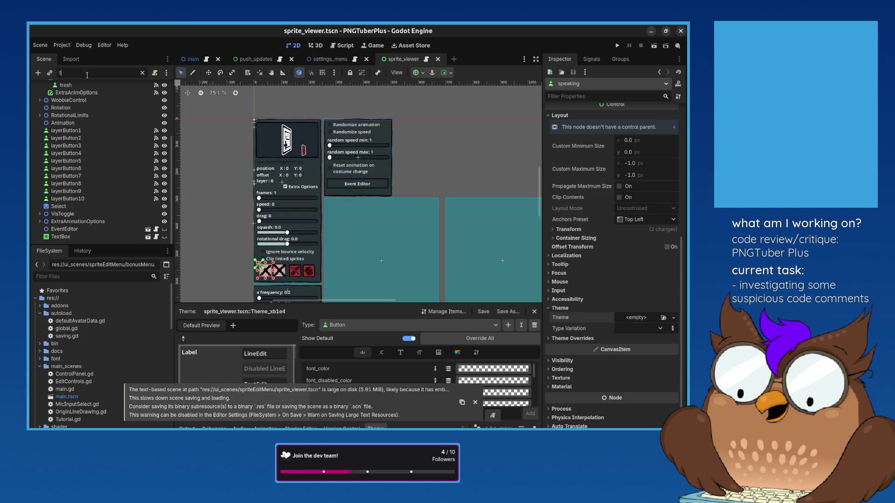
pyautogui.write(':button')
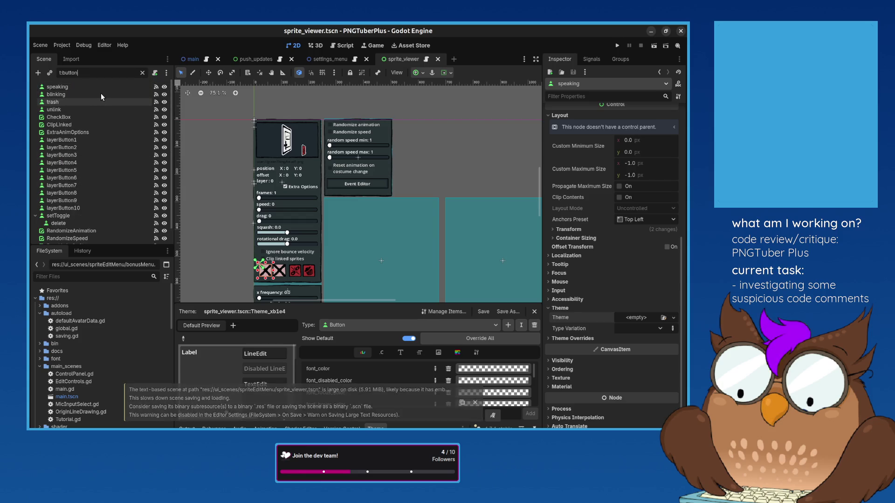
pyautogui.scroll(-2, 100, 104)
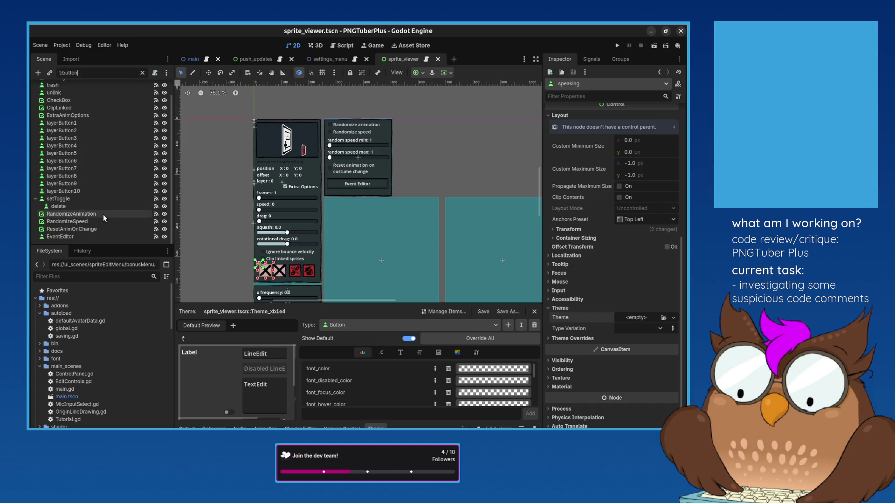
pyautogui.click(102, 214)
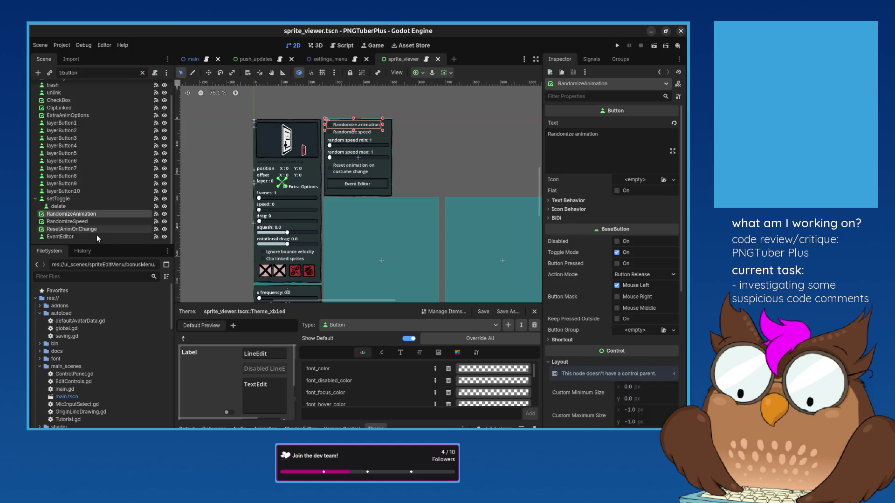
pyautogui.click(97, 237)
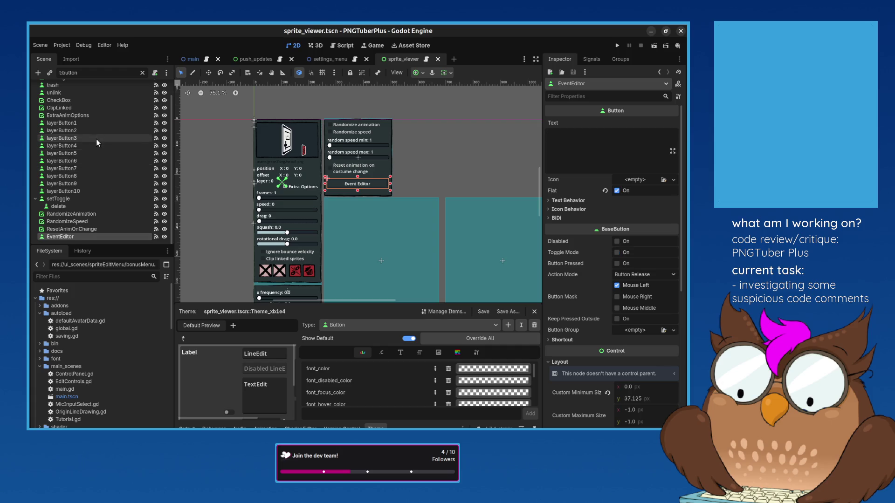
pyautogui.scroll(2, 97, 136)
pyautogui.keyDown('shift'); pyautogui.click(85, 117); pyautogui.keyUp('shift')
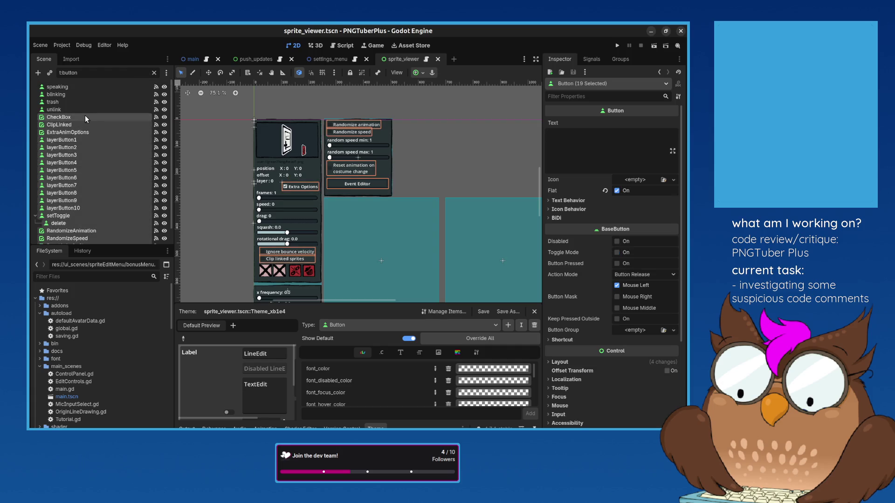
pyautogui.scroll(-5, 606, 309)
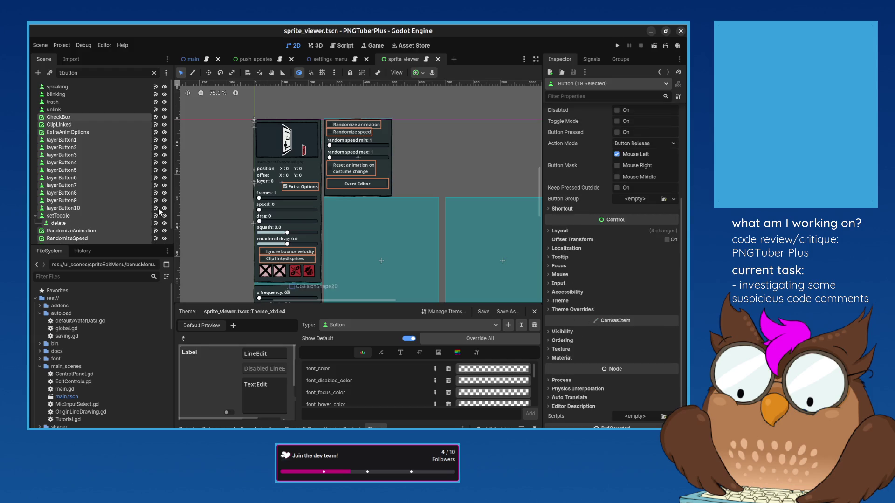
pyautogui.click(59, 118)
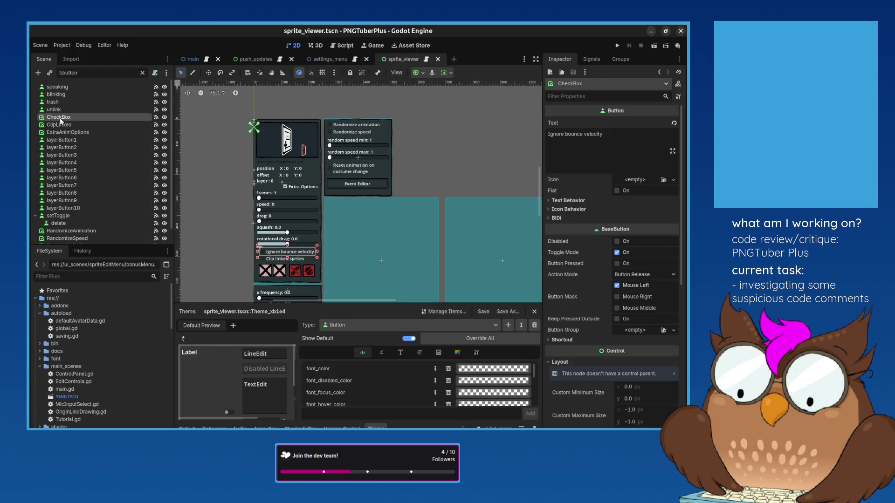
pyautogui.scroll(-10, 623, 259)
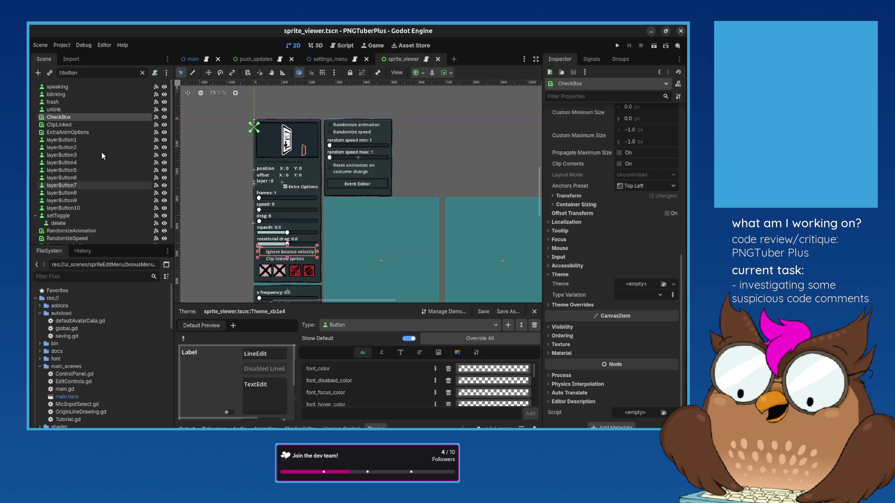
# - Select layerButton1 through delete, clear their embedded Theme, and save the scene
pyautogui.click(65, 140)
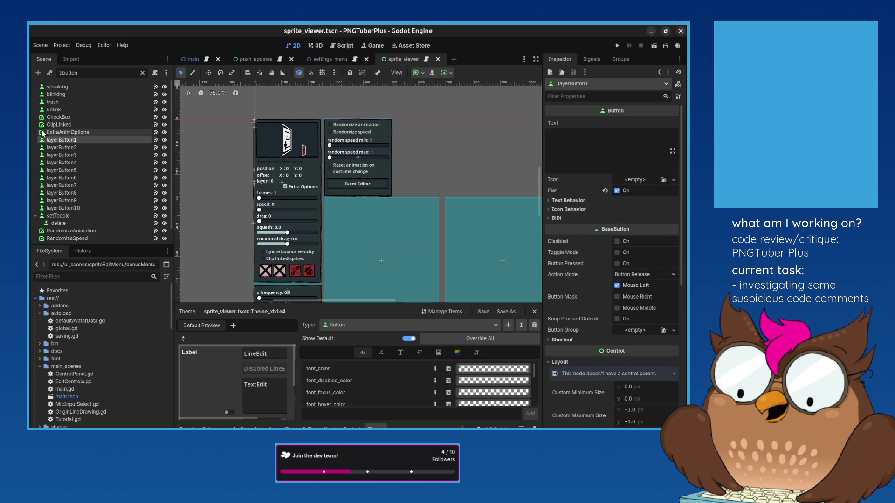
pyautogui.keyDown('shift'); pyautogui.click(56, 224); pyautogui.keyUp('shift')
pyautogui.scroll(-5, 625, 341)
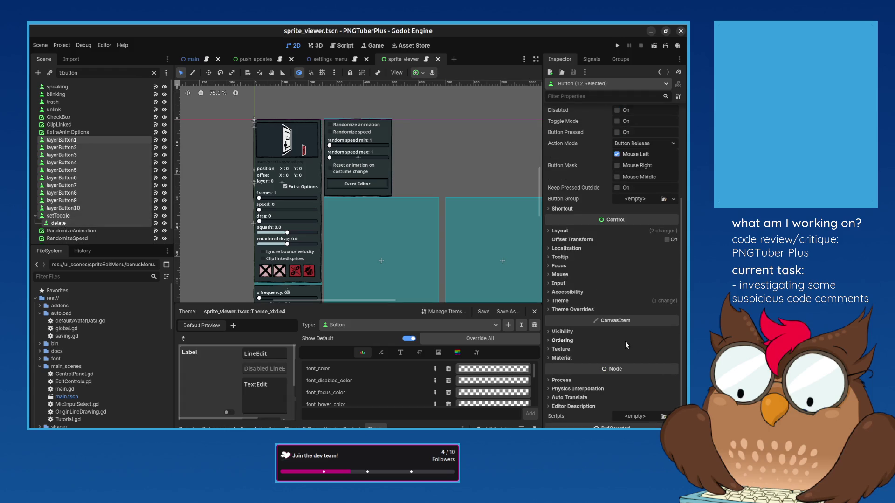
pyautogui.click(605, 305)
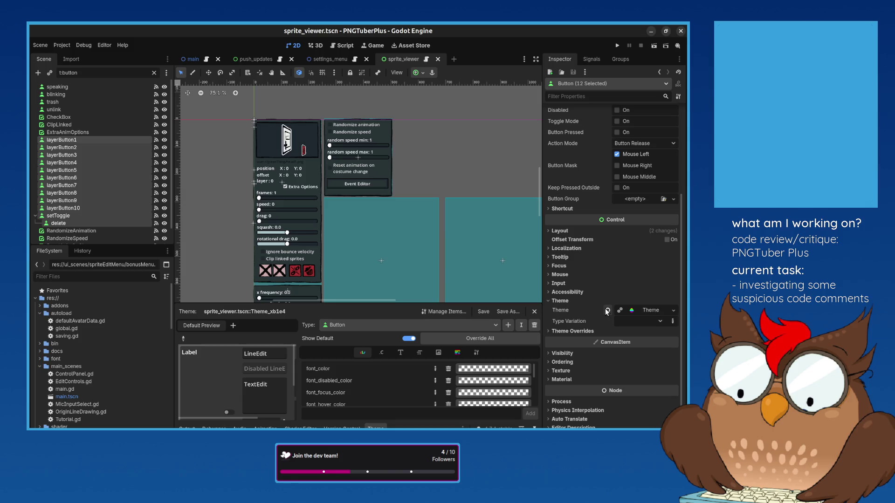
pyautogui.click(607, 309)
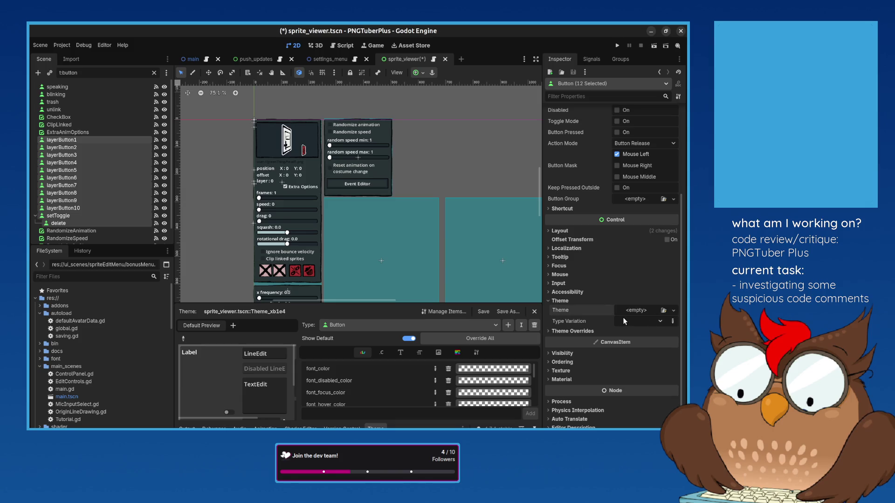
pyautogui.hotkey('ctrl', 's')
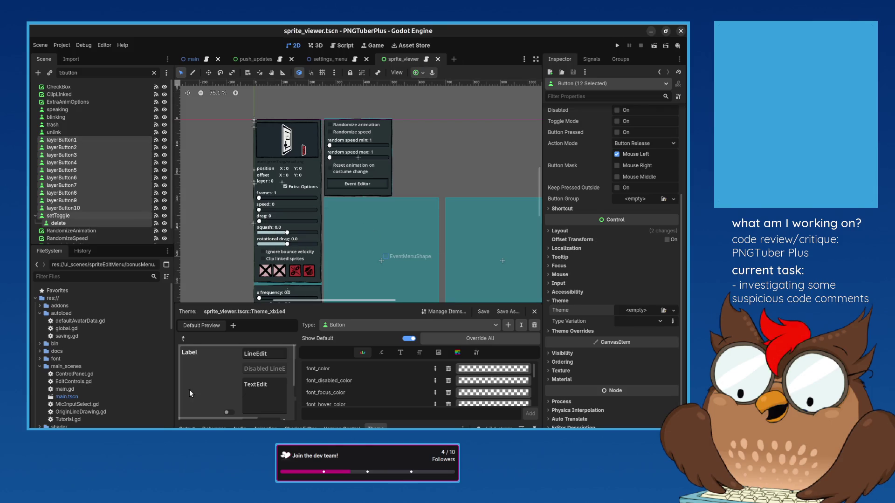
pyautogui.hotkey('alt', 'Tab')
# - Stage sprite_viewer.tscn and write the message 'removing embedded themes from this scene'
pyautogui.click(108, 74)
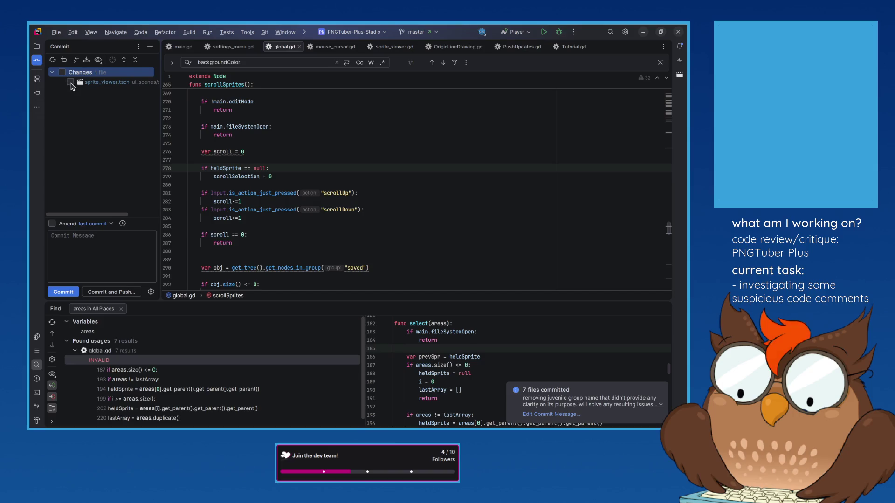
pyautogui.click(71, 82)
pyautogui.click(108, 265)
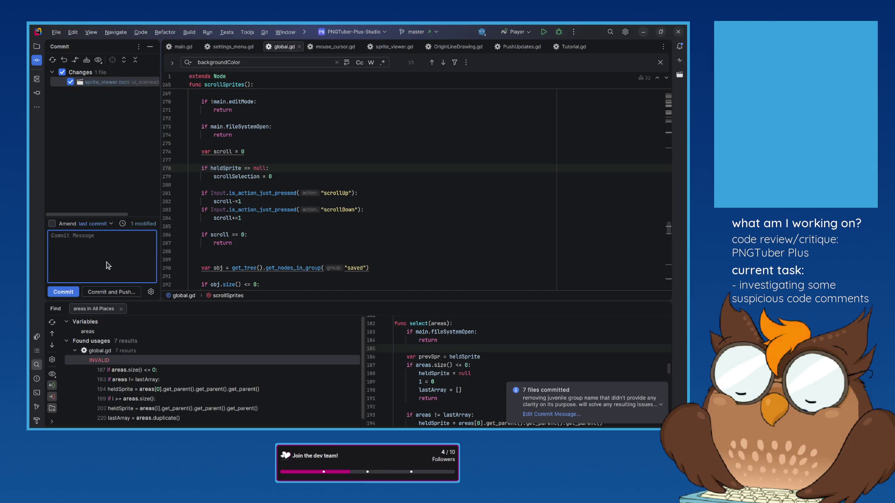
pyautogui.write('removing them')
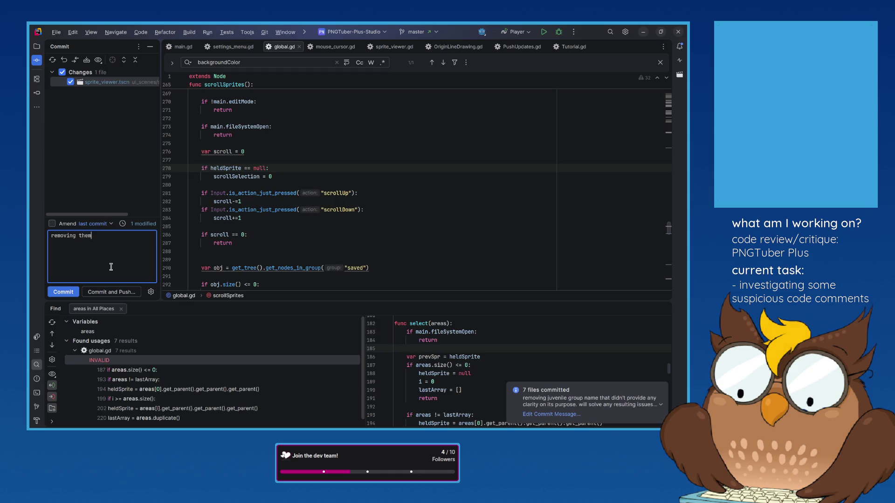
pyautogui.press('BackSpace')
pyautogui.press('BackSpace')
pyautogui.press('BackSpace')
pyautogui.write('embedded theme')
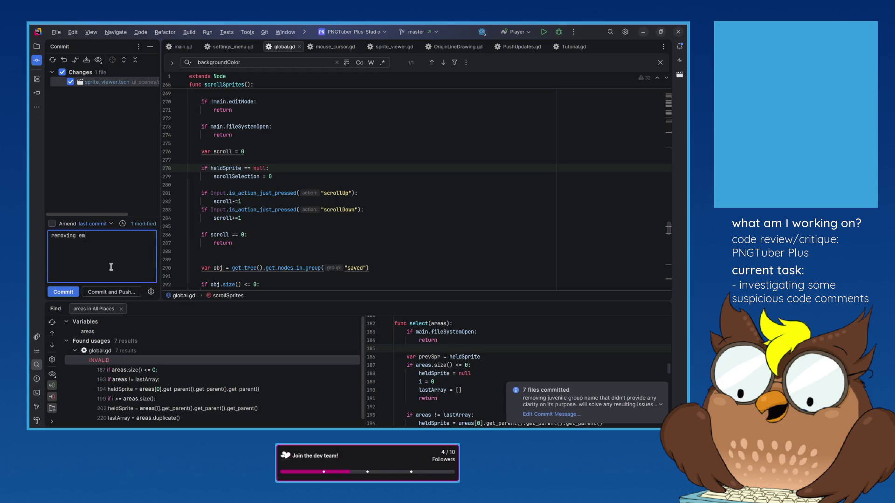
pyautogui.write('s from this c')
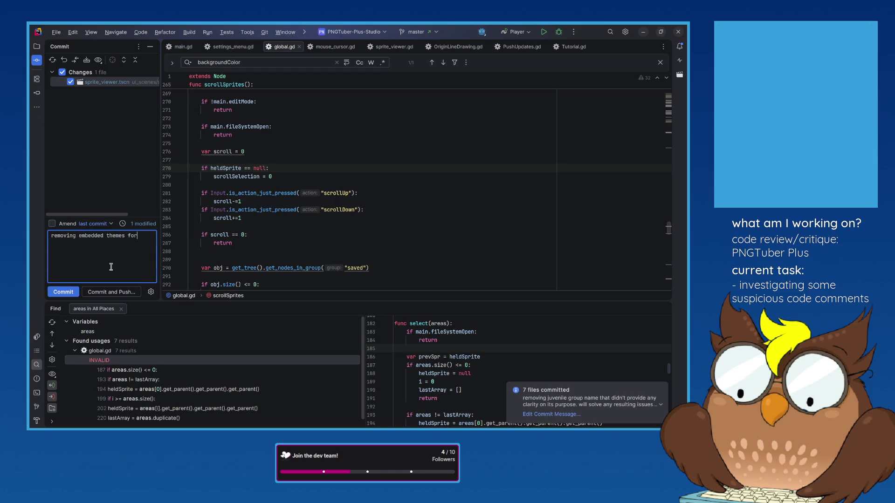
pyautogui.press('BackSpace')
pyautogui.write('scr')
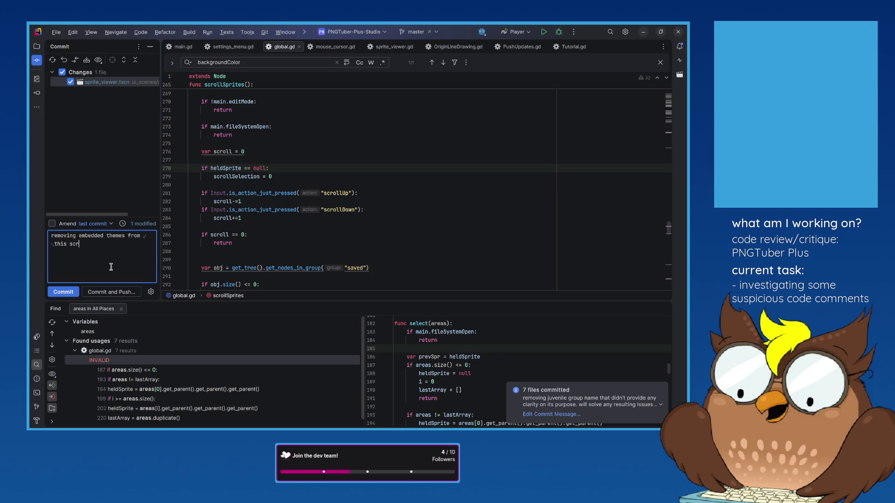
pyautogui.press('BackSpace')
pyautogui.write('scene')
pyautogui.press('Left')
pyautogui.press('Left')
pyautogui.press('Left')
pyautogui.press('BackSpace')
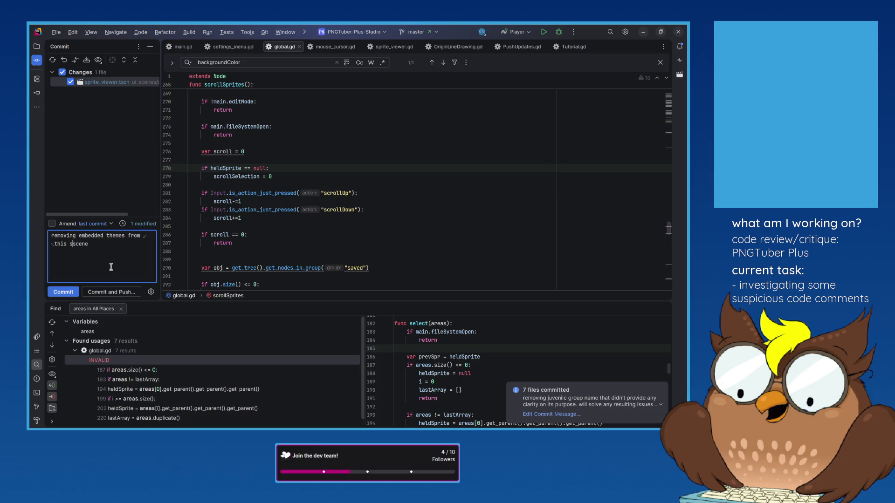
pyautogui.press('Left')
pyautogui.press('Left')
pyautogui.press('Left')
pyautogui.press('BackSpace')
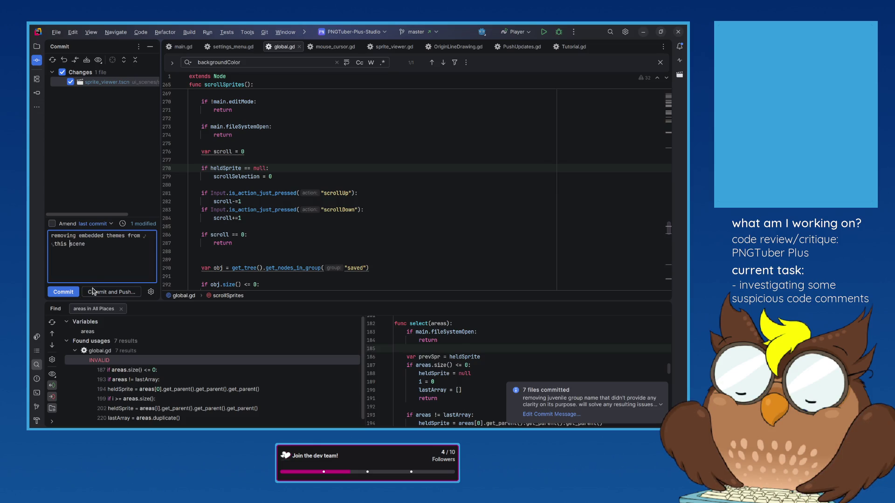
# - Commit the sprite_viewer.tscn change and go back to Godot
pyautogui.click(78, 290)
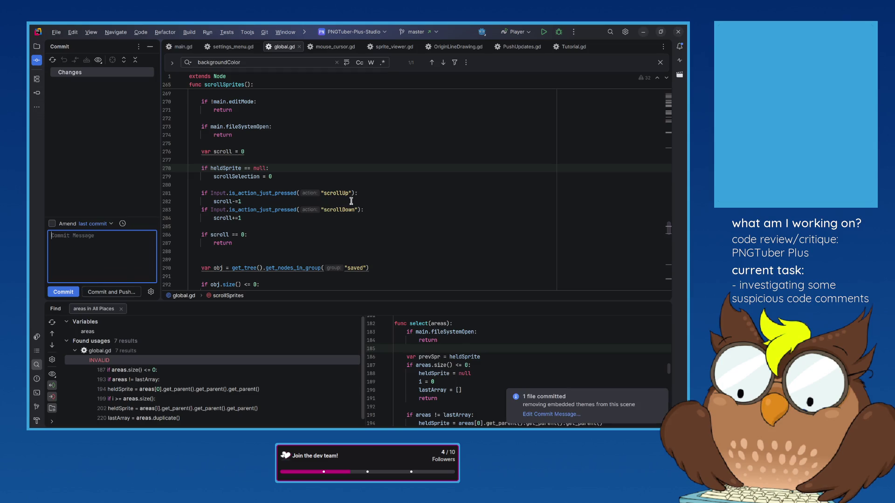
pyautogui.click(387, 197)
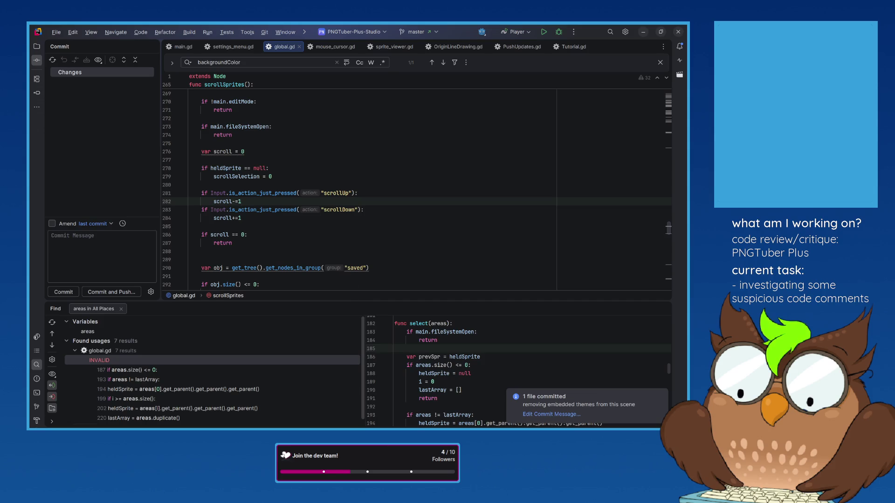
pyautogui.hotkey('alt', 'Tab')
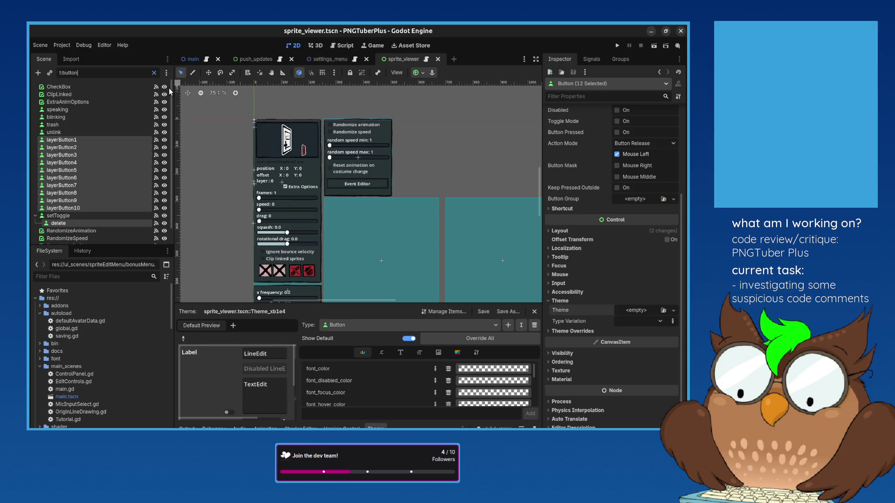
# - Clear the Scene node filter and narrow the FileSystem filter to 'tscn' scene files
pyautogui.click(153, 73)
pyautogui.scroll(-5, 111, 350)
pyautogui.click(98, 277)
pyautogui.write('t:scene')
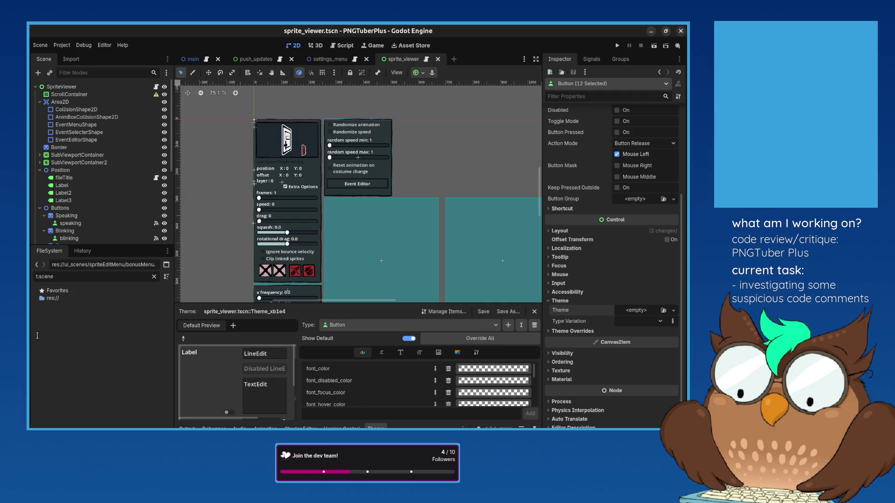
pyautogui.doubleClick(61, 278)
pyautogui.press('BackSpace')
pyautogui.click(154, 277)
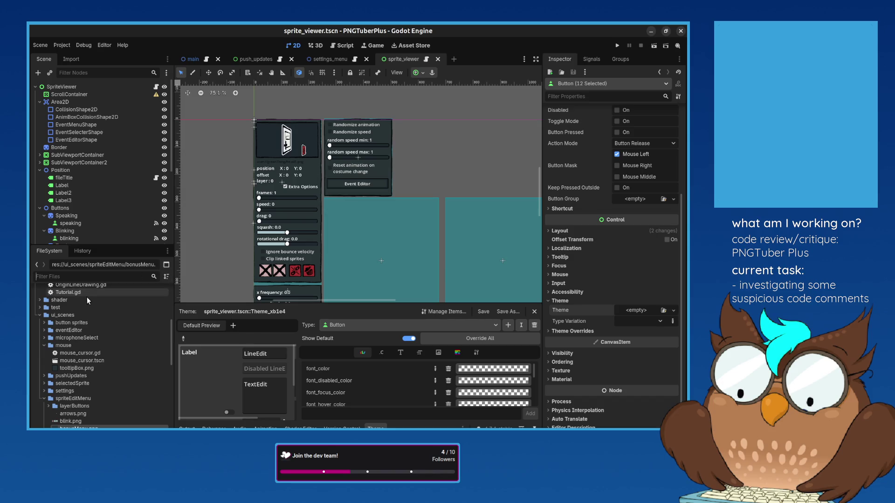
pyautogui.write('tscn')
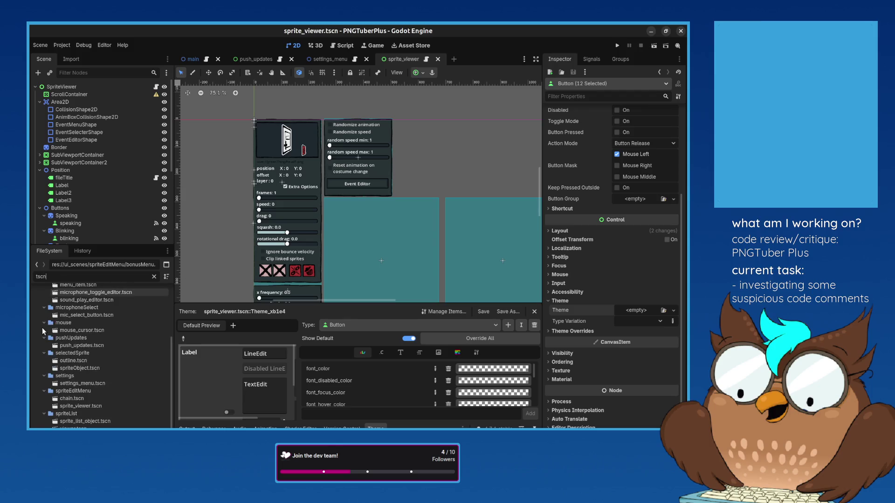
# - Open costume_change_editor.tscn from ui_scenes/eventEditor in its own tab and save it
pyautogui.click(74, 427)
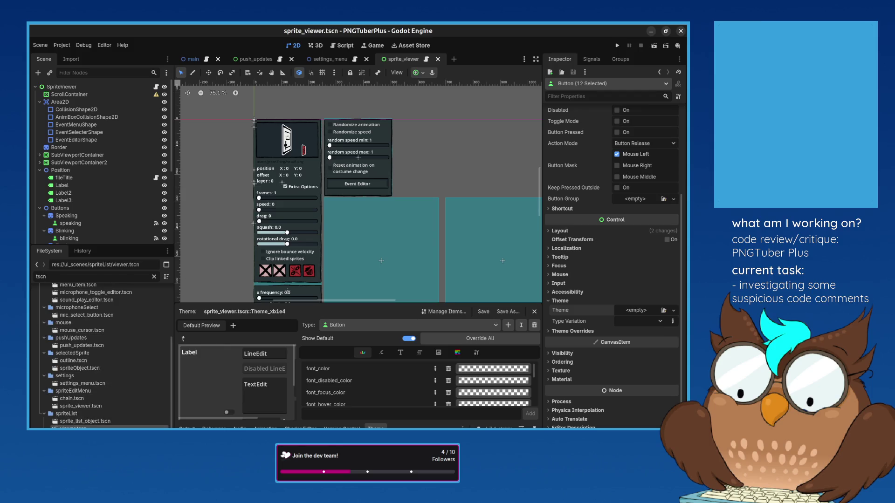
pyautogui.scroll(5, 113, 368)
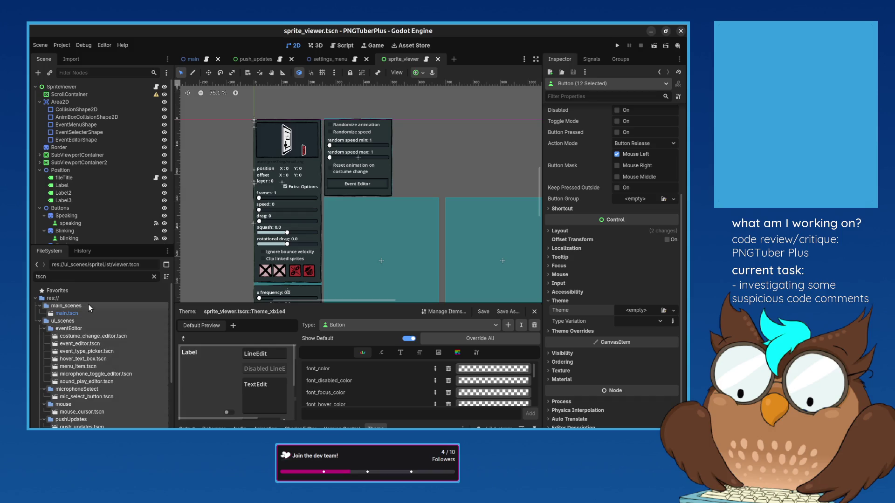
pyautogui.rightClick(95, 314)
pyautogui.click(77, 315)
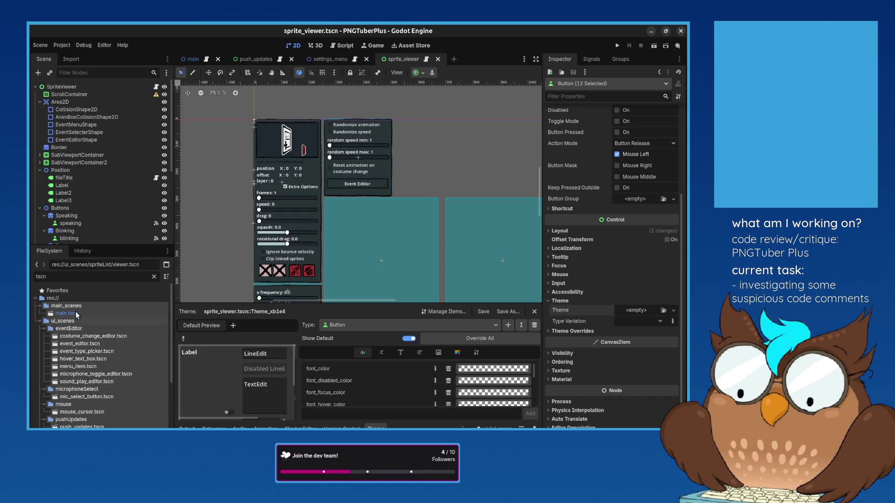
pyautogui.doubleClick(81, 336)
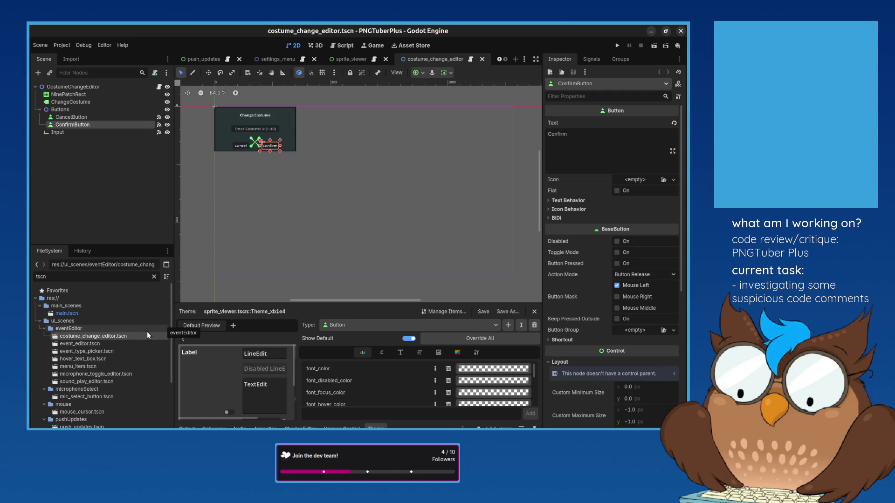
pyautogui.hotkey('ctrl', 's')
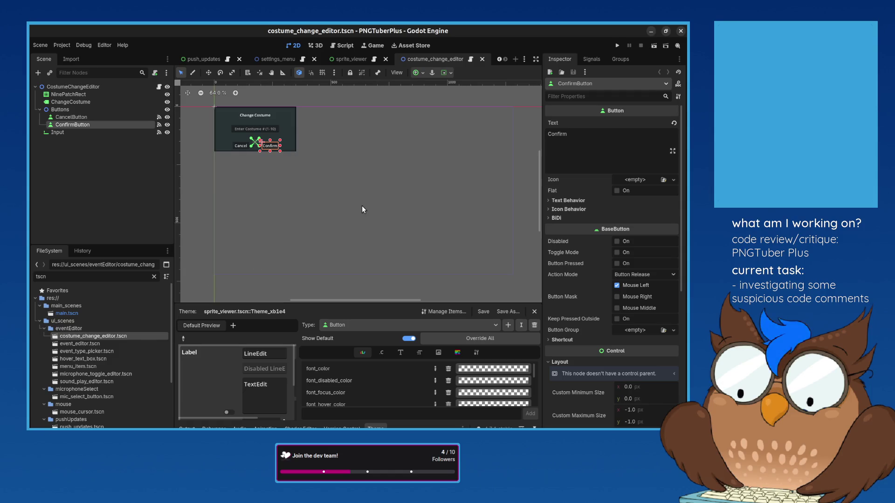
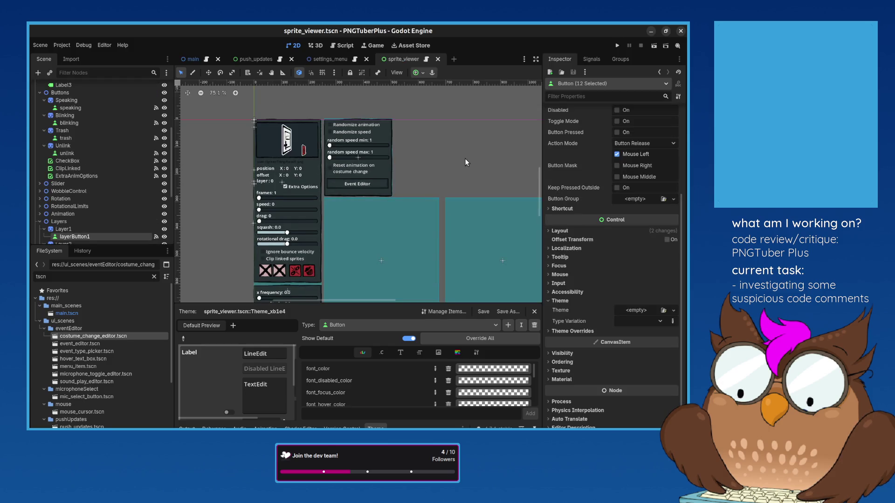
# - Open and save the event_editor, event_type_picker and hover_text_box scenes in turn
pyautogui.doubleClick(92, 345)
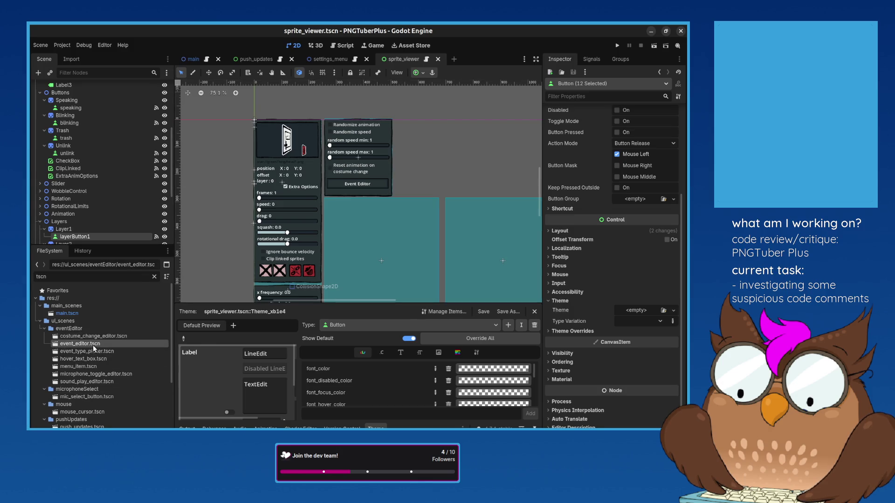
pyautogui.scroll(-3, 290, 196)
pyautogui.hotkey('ctrl', 's')
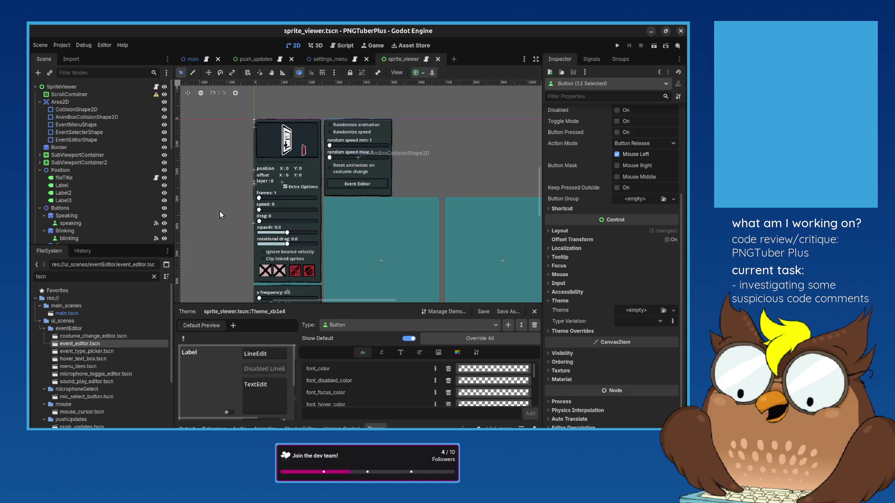
pyautogui.doubleClick(98, 351)
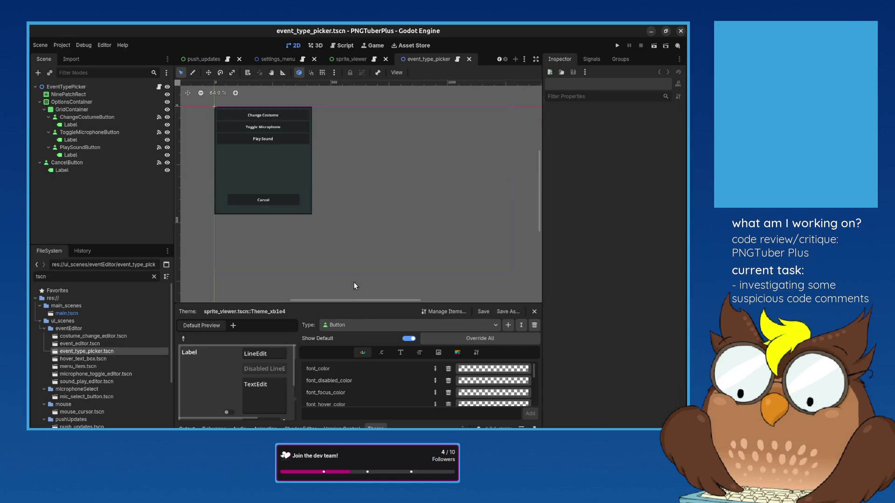
pyautogui.hotkey('ctrl', 's')
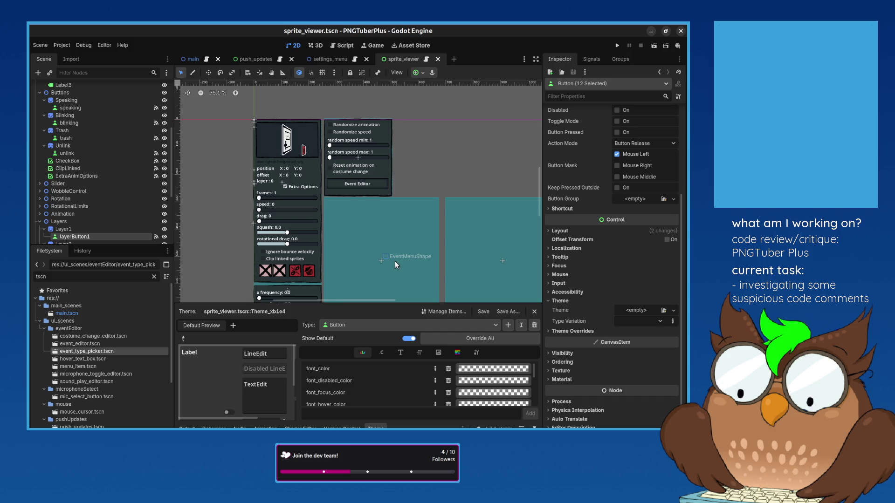
pyautogui.hotkey('ctrl', 's')
pyautogui.doubleClick(107, 358)
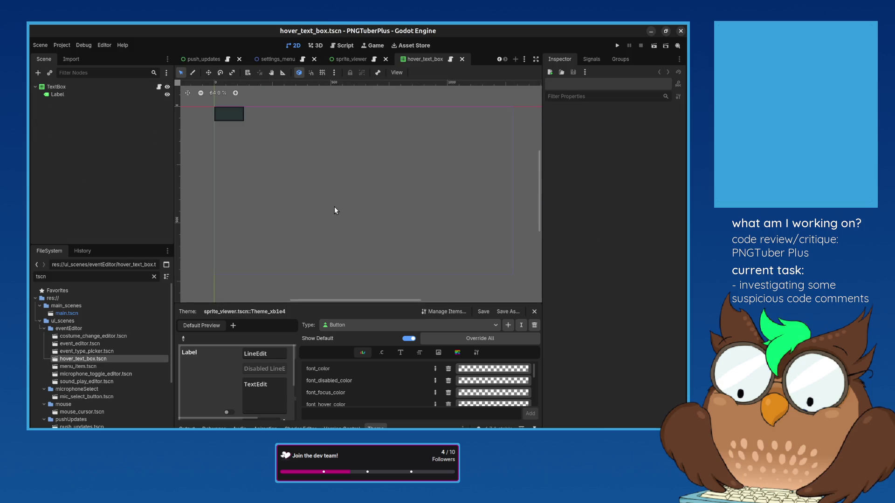
pyautogui.hotkey('ctrl', 's')
# - Go through the menu_item, microphone_toggle_editor, sound_play_editor and mic_select_button scenes
pyautogui.click(112, 366)
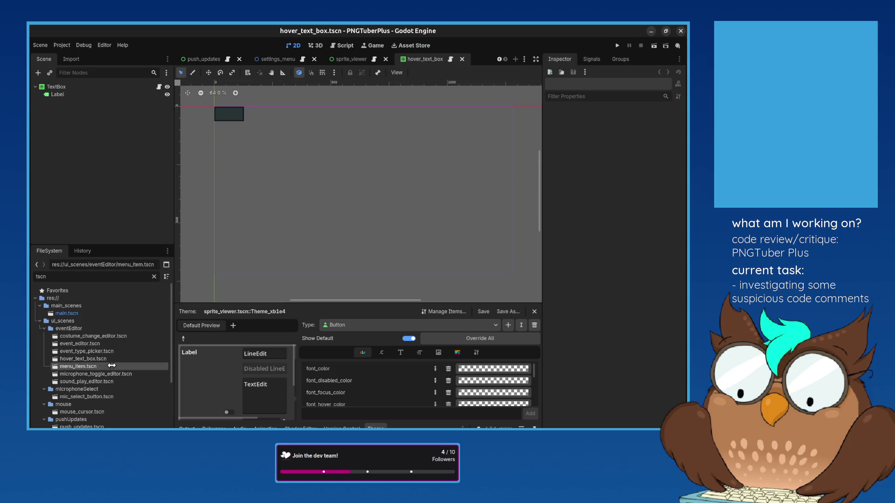
pyautogui.doubleClick(112, 366)
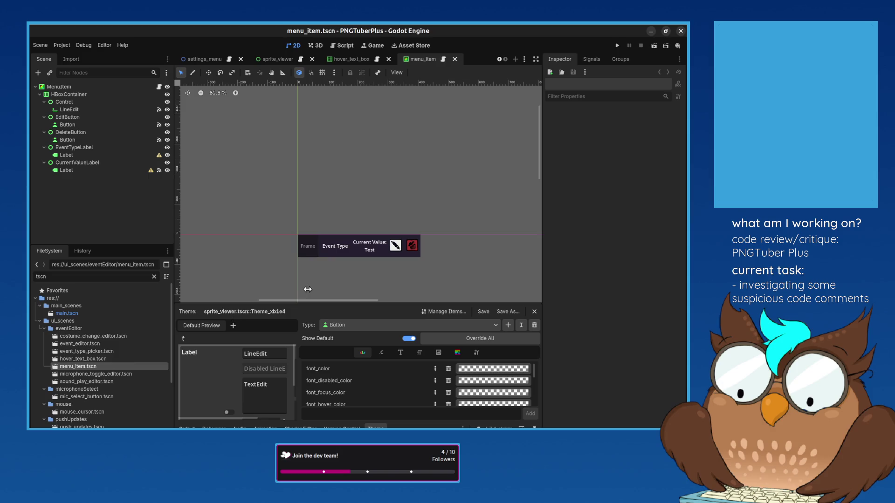
pyautogui.press('Down')
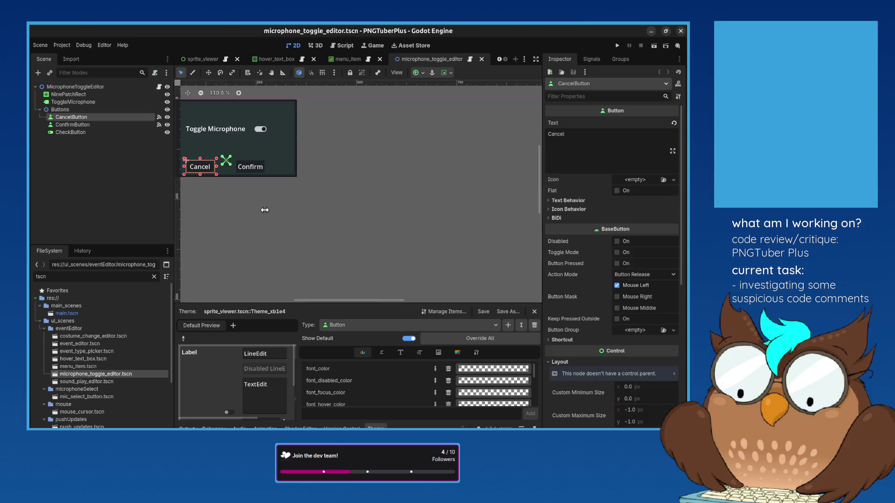
pyautogui.click(116, 379)
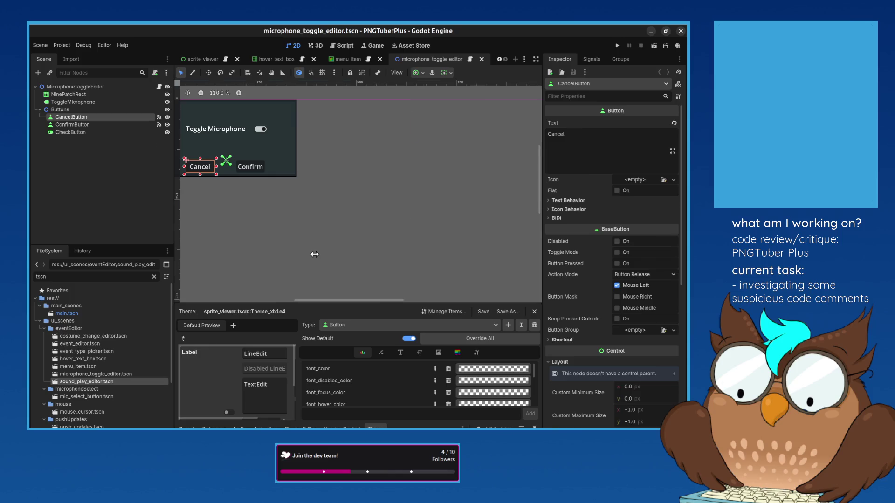
pyautogui.click(93, 396)
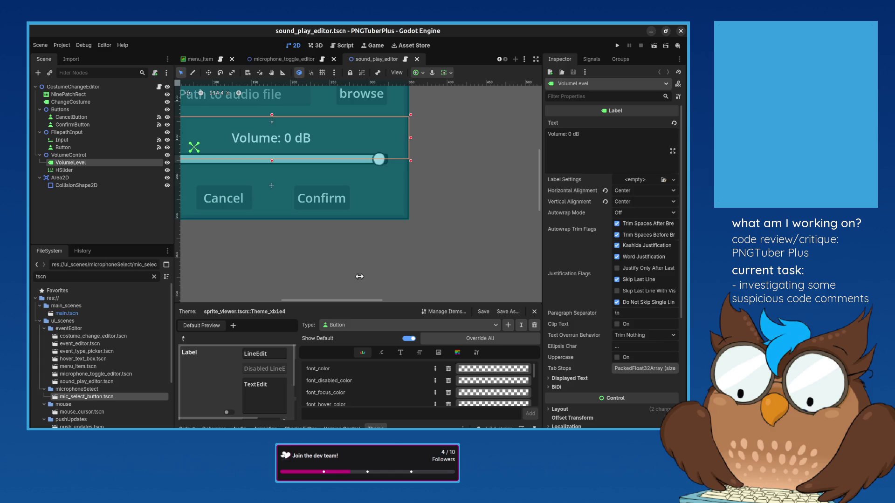
pyautogui.hotkey('ctrl', 's')
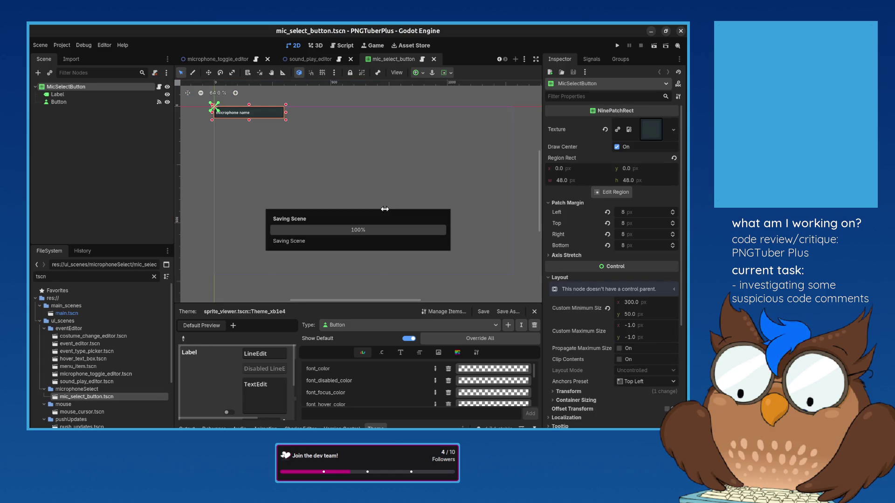
# - Revert the theme override on mic_select_button's Button node and save the scene
pyautogui.click(86, 102)
pyautogui.scroll(-5, 620, 349)
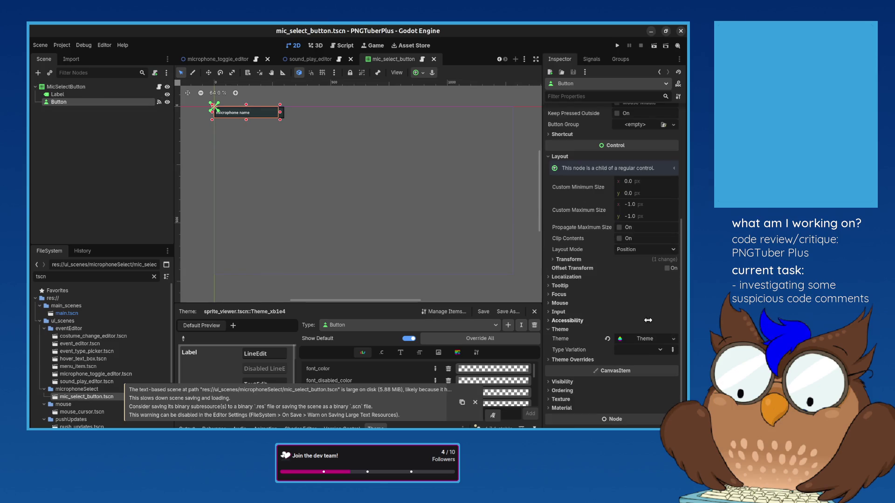
pyautogui.click(607, 338)
pyautogui.hotkey('ctrl', 's')
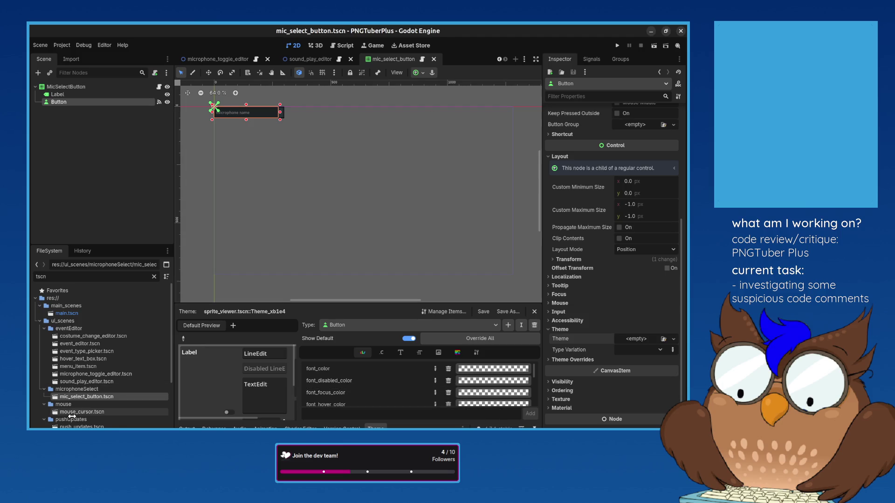
pyautogui.doubleClick(72, 412)
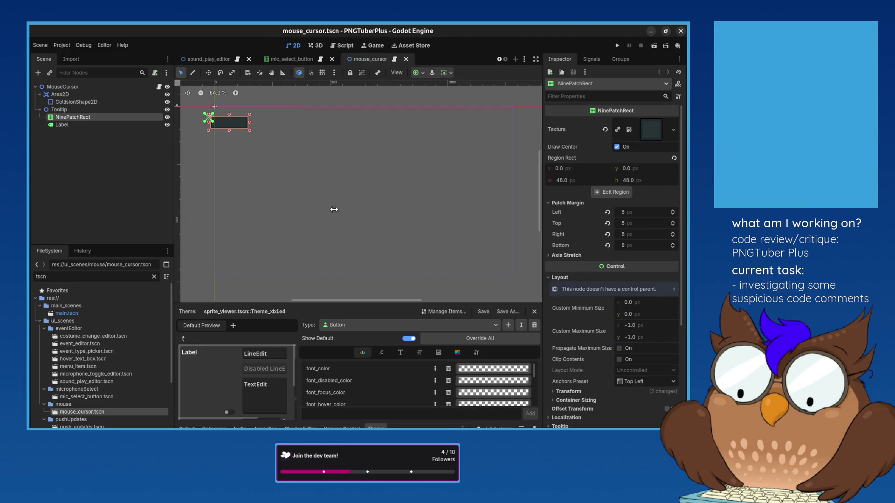
# - Step through mouse_cursor, push_updates, outline and spriteObject, then open settings_menu.tscn
pyautogui.hotkey('ctrl', 's')
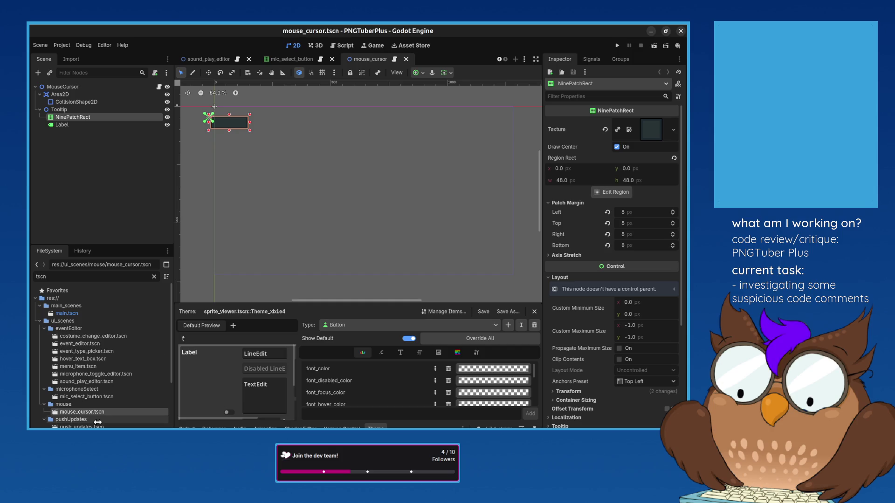
pyautogui.doubleClick(82, 426)
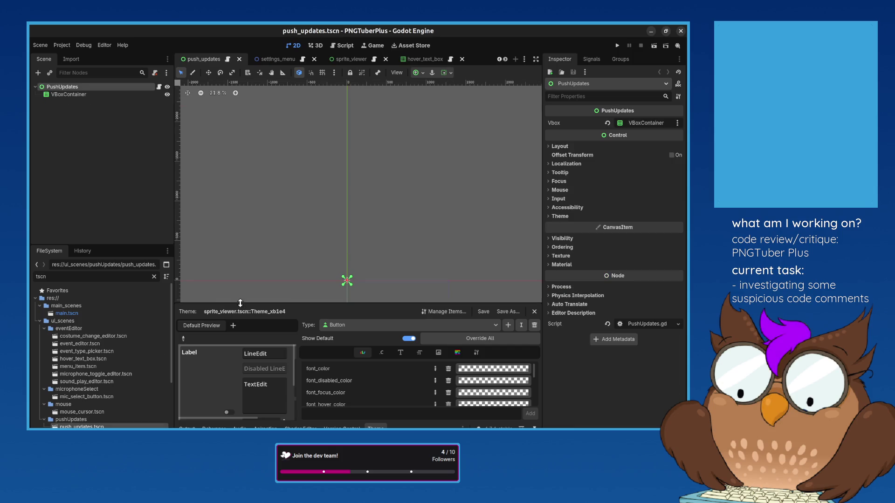
pyautogui.scroll(-1, 40, 345)
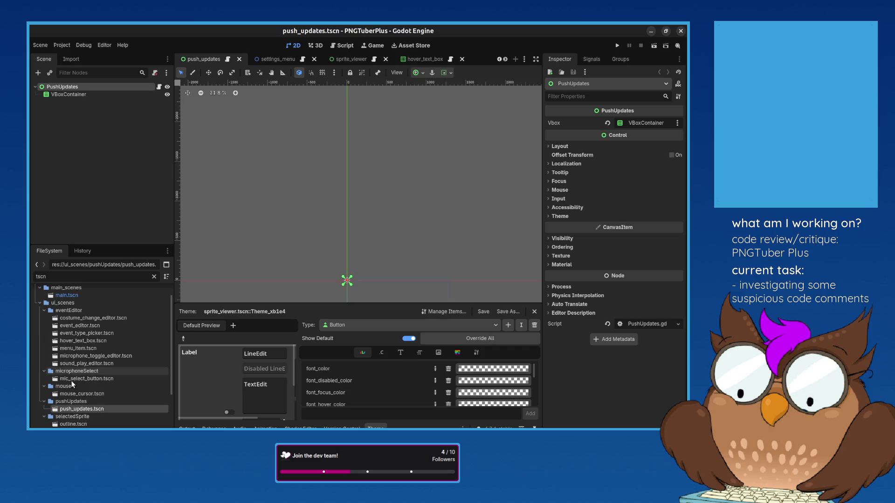
pyautogui.doubleClick(77, 421)
pyautogui.scroll(-3, 125, 304)
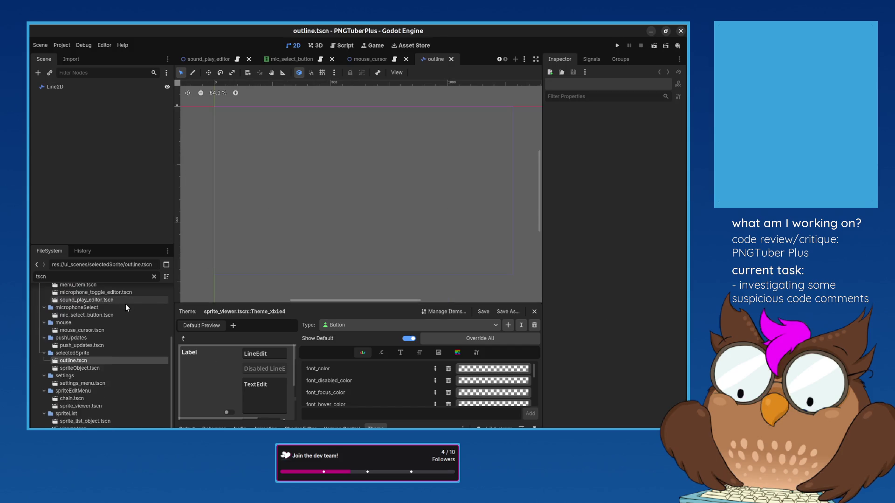
pyautogui.doubleClick(96, 366)
pyautogui.hotkey('ctrl', 's')
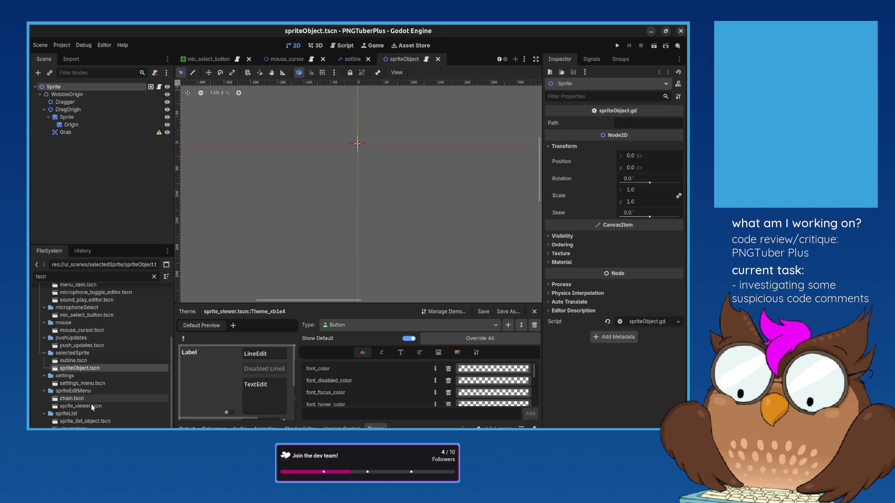
pyautogui.click(90, 383)
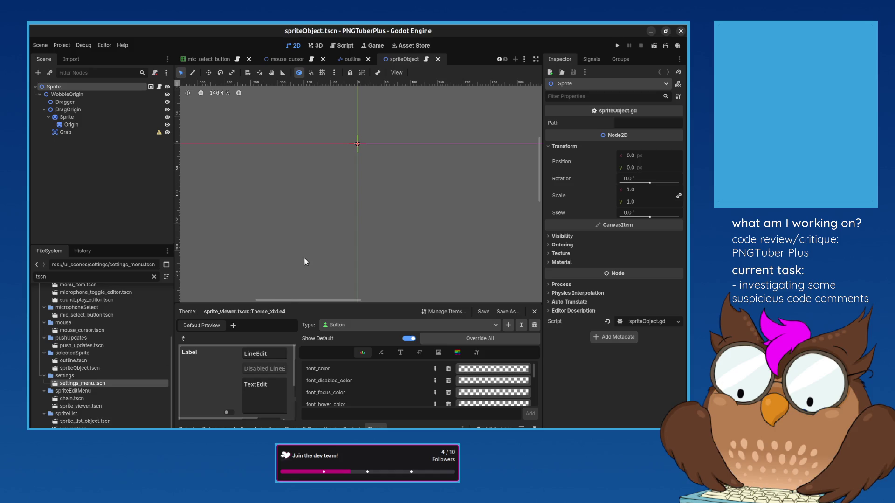
pyautogui.doubleClick(97, 384)
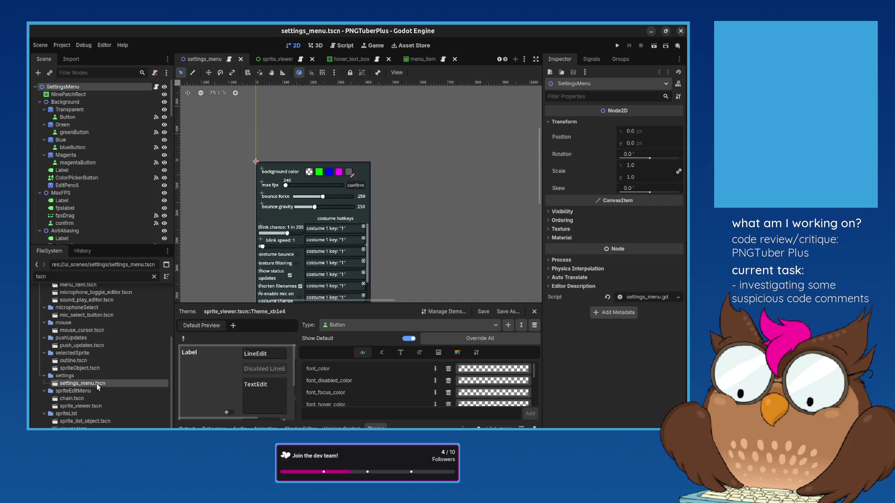
# - Save settings_menu and filter its scene tree to Button nodes with 't:button'
pyautogui.hotkey('ctrl', 's')
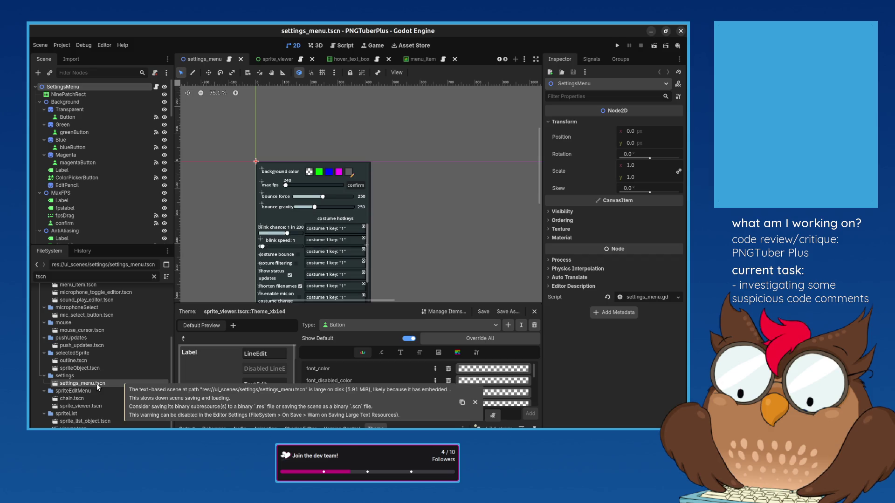
pyautogui.click(101, 72)
pyautogui.write('t:button')
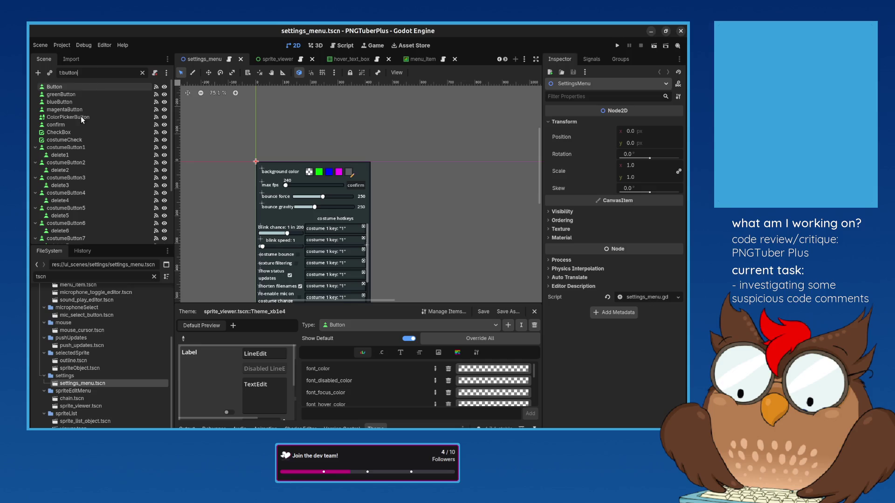
pyautogui.keyDown('shift'); pyautogui.click(358, 190); pyautogui.keyUp('shift')
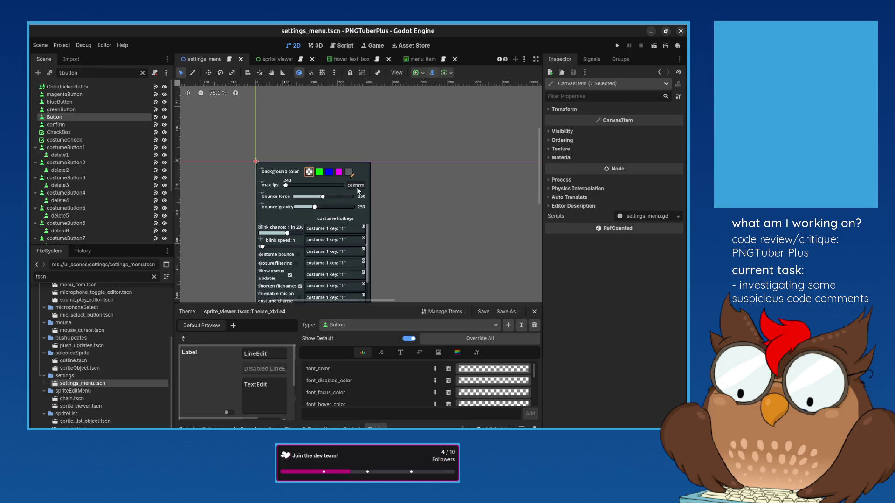
pyautogui.click(136, 142)
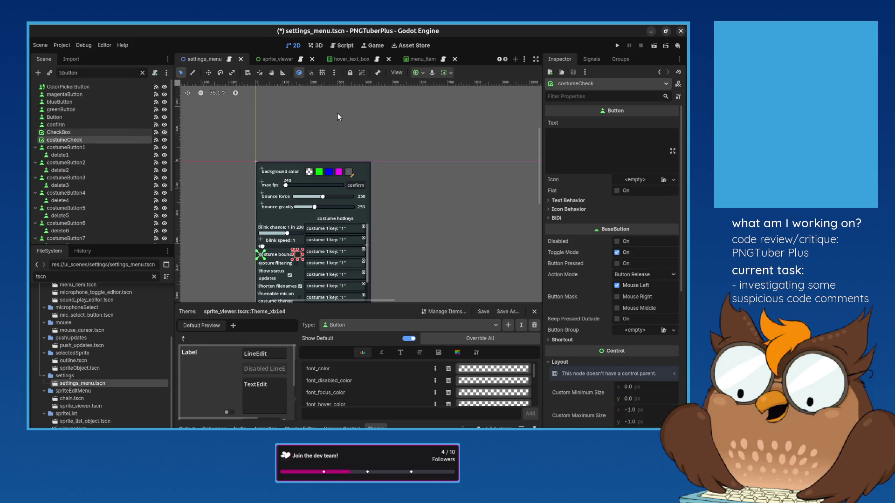
pyautogui.click(111, 86)
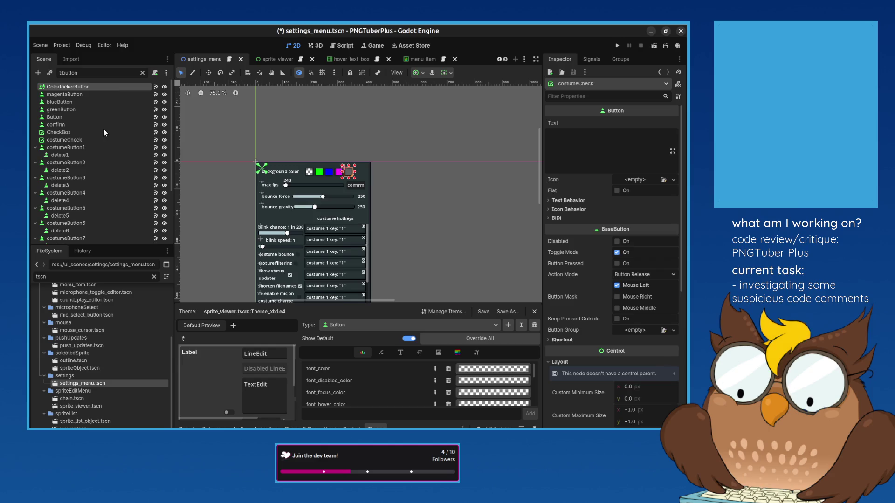
pyautogui.scroll(-8, 661, 346)
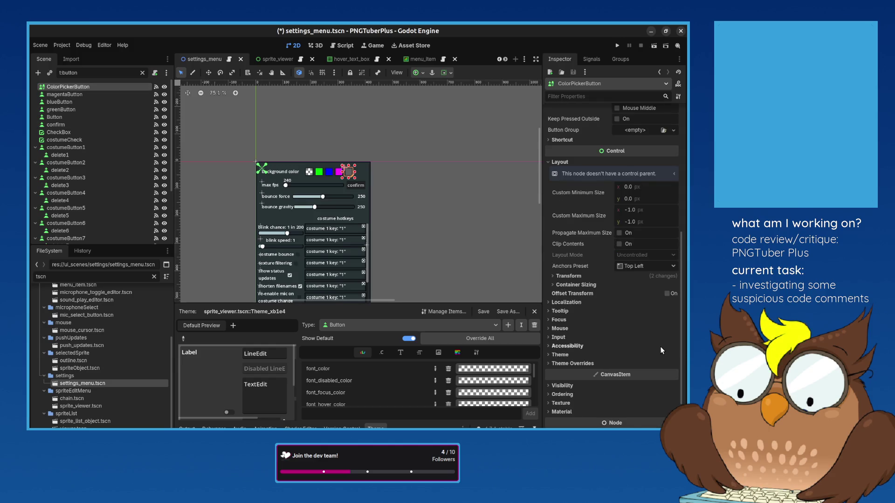
pyautogui.click(87, 92)
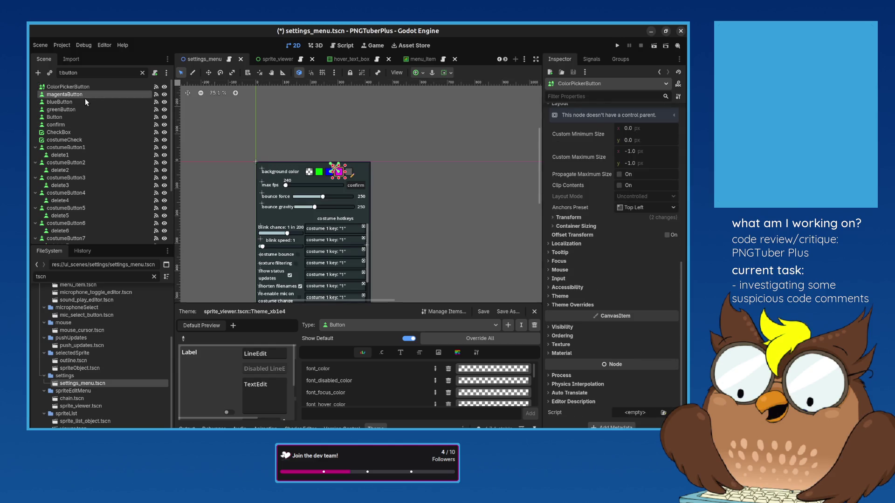
# - Clear the Theme on the five buttons from magentaButton down and save
pyautogui.keyDown('shift'); pyautogui.click(63, 123); pyautogui.keyUp('shift')
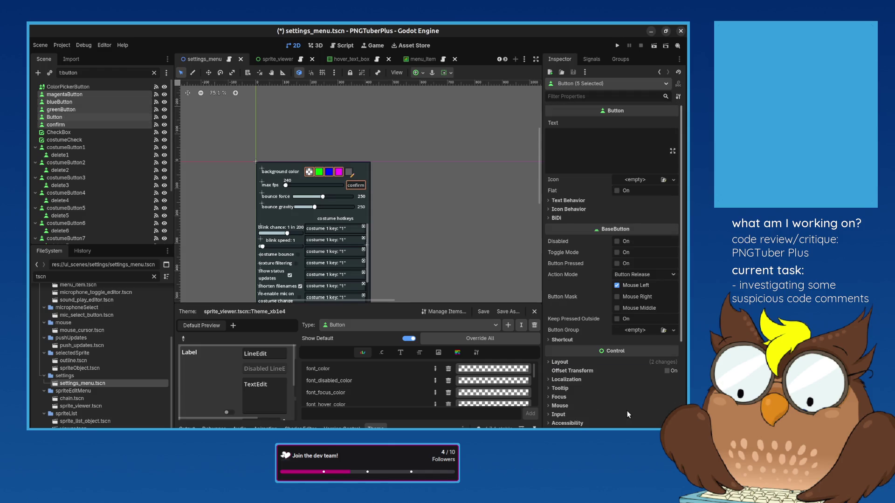
pyautogui.scroll(-5, 630, 382)
pyautogui.click(577, 300)
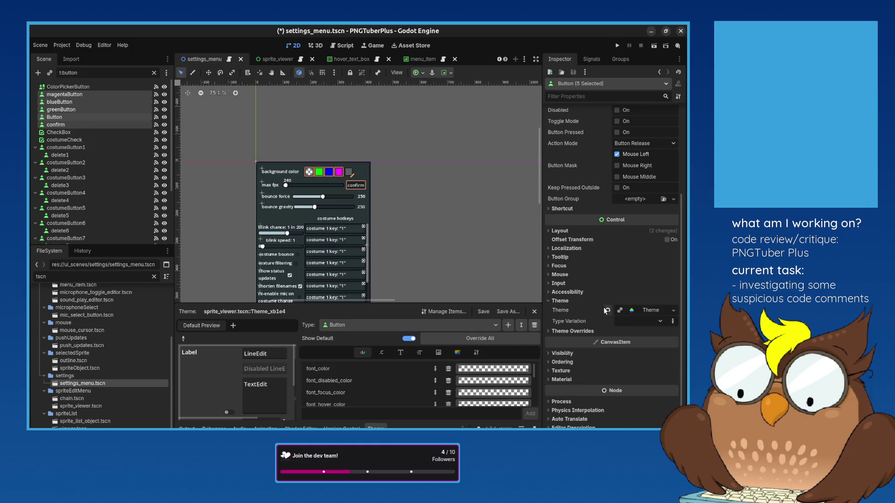
pyautogui.click(607, 310)
pyautogui.hotkey('ctrl', 's')
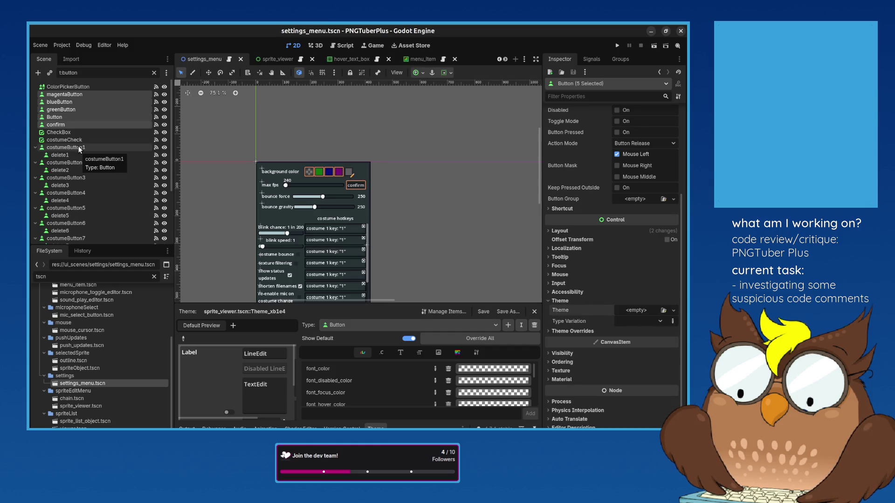
# - Select all twenty costume and delete buttons to confirm none carries a theme
pyautogui.click(78, 147)
pyautogui.scroll(-4, 85, 155)
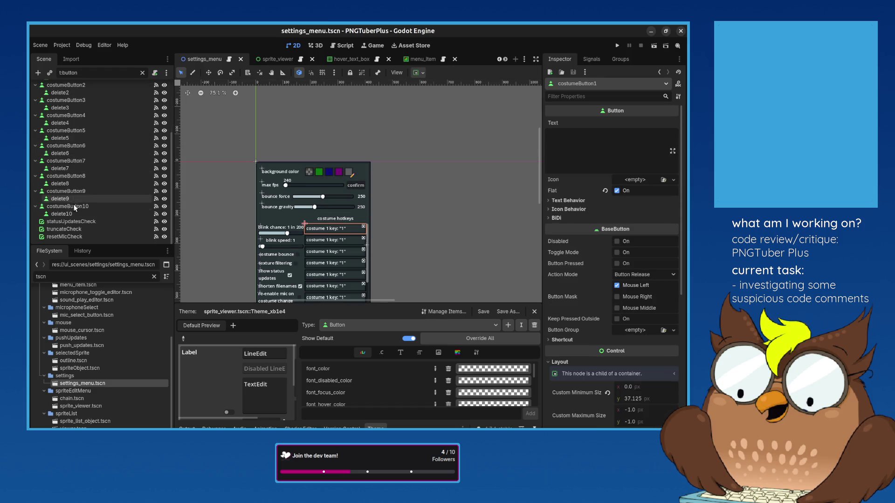
pyautogui.keyDown('shift'); pyautogui.click(75, 214); pyautogui.keyUp('shift')
pyautogui.scroll(-4, 605, 381)
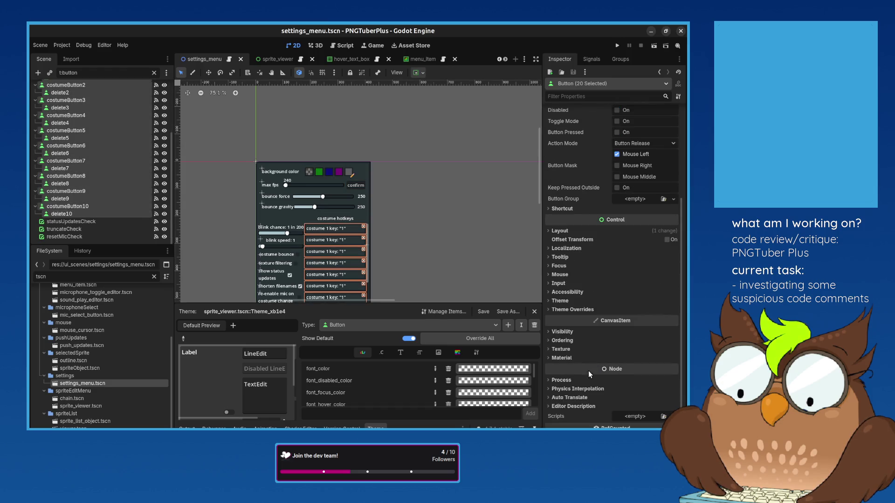
pyautogui.click(572, 302)
pyautogui.scroll(2, 189, 186)
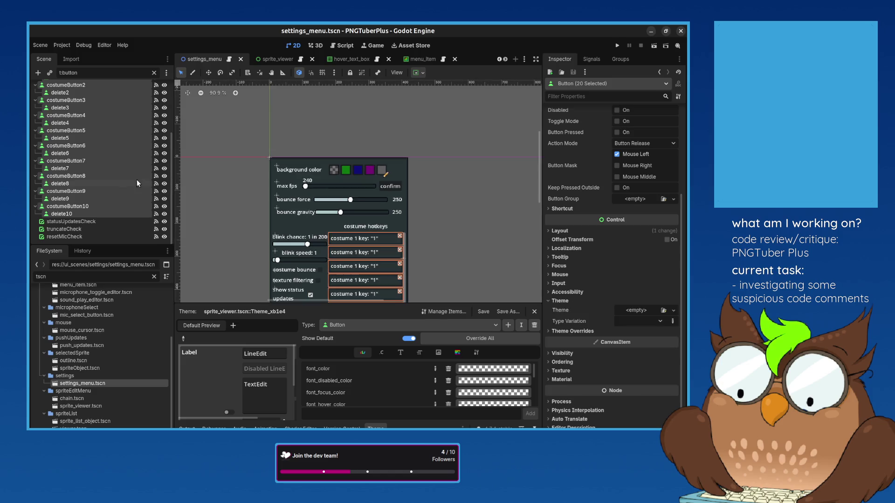
pyautogui.scroll(3, 131, 178)
# - Inspect costumeButton1 and delete1 individually, then save the settings menu scene
pyautogui.click(102, 136)
pyautogui.click(102, 129)
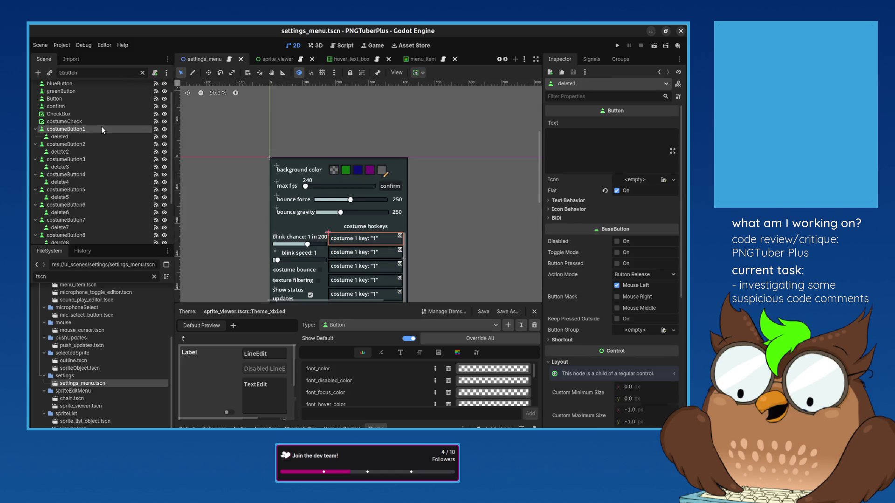
pyautogui.scroll(-7, 680, 296)
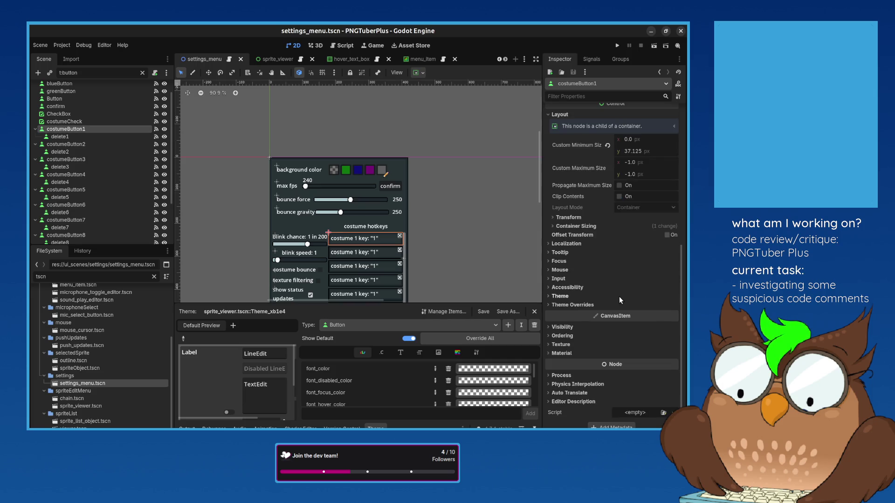
pyautogui.click(120, 137)
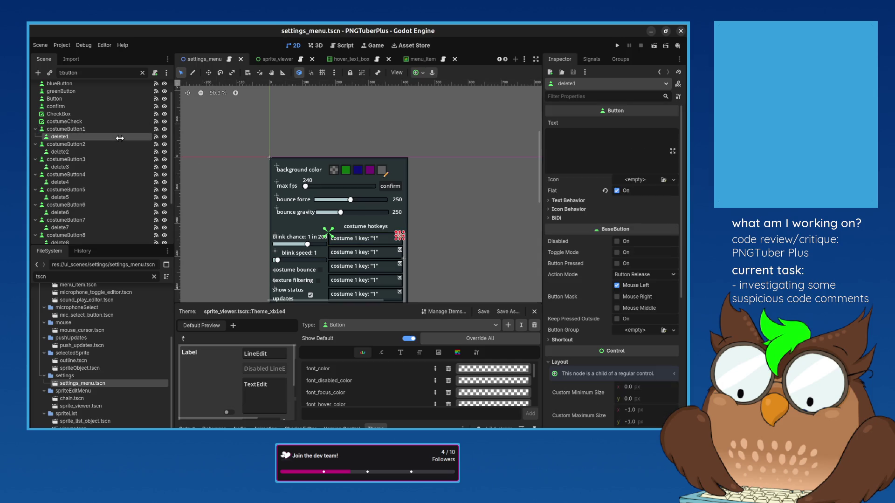
pyautogui.scroll(-7, 651, 204)
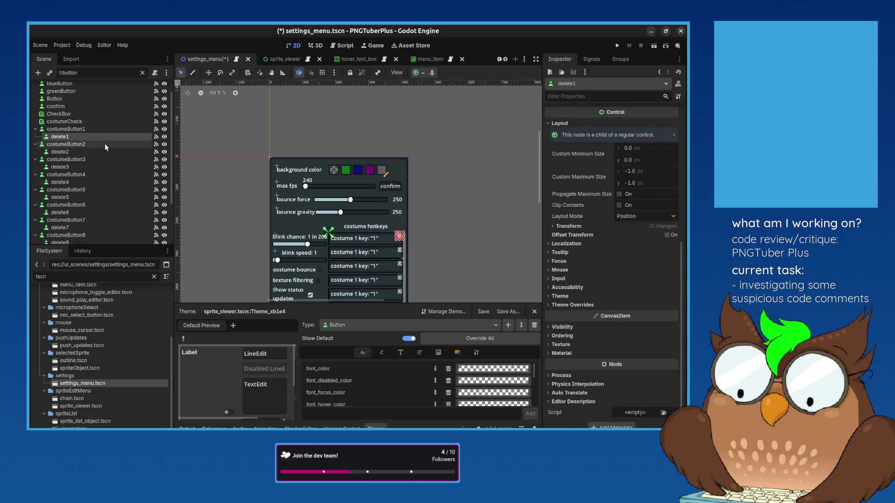
pyautogui.hotkey('ctrl', 's')
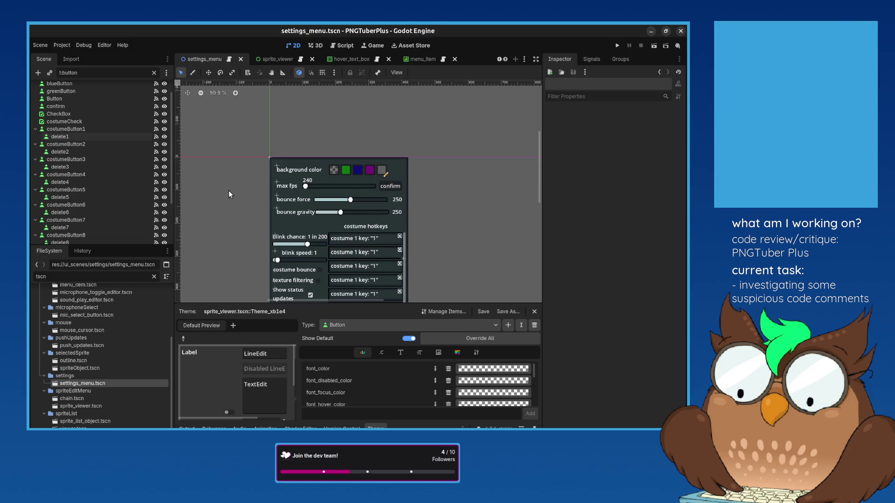
pyautogui.scroll(-3, 113, 200)
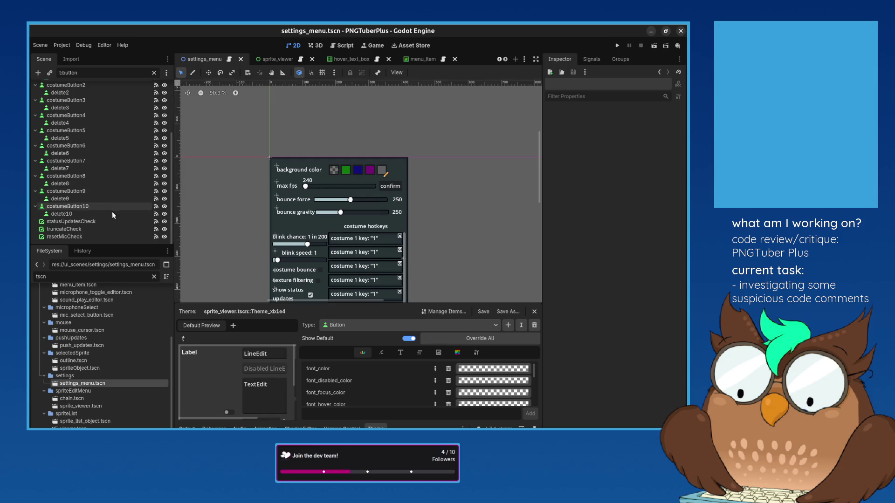
pyautogui.click(241, 60)
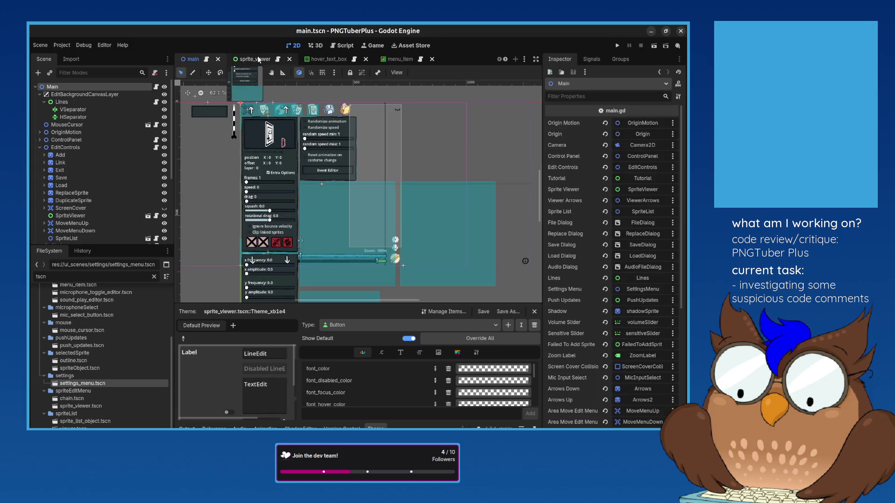
# - Close the sprite_viewer, hover_text_box, menu_item and other open scene tabs except main
pyautogui.middleClick(264, 58)
pyautogui.middleClick(293, 57)
pyautogui.middleClick(275, 57)
pyautogui.middleClick(274, 57)
pyautogui.middleClick(274, 58)
pyautogui.middleClick(274, 58)
pyautogui.middleClick(274, 58)
pyautogui.middleClick(274, 58)
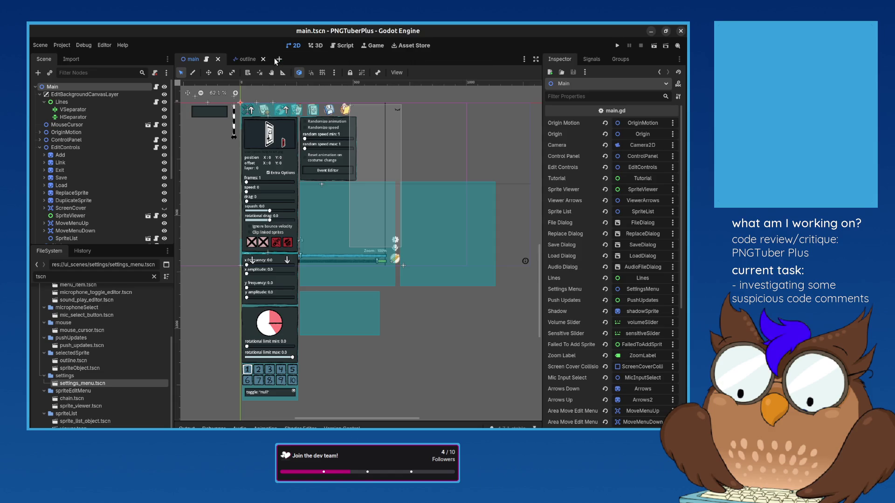
pyautogui.middleClick(269, 59)
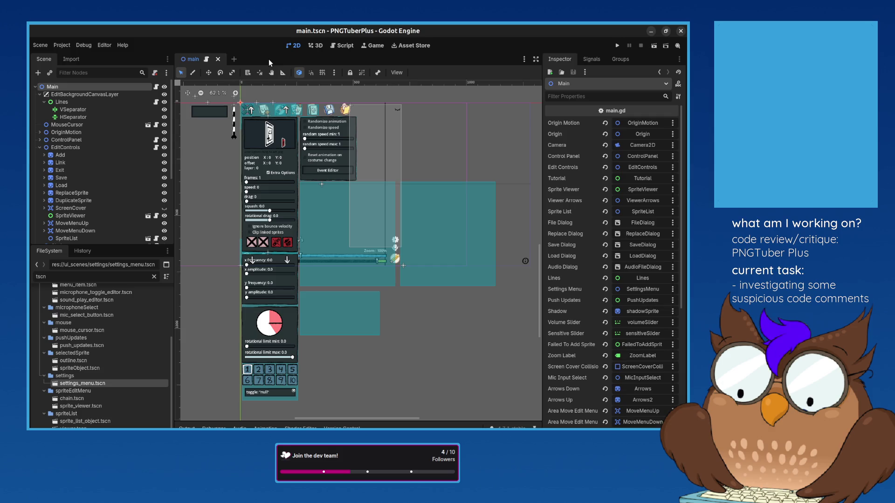
# - Save the main scene and bring up the project folder in the file manager
pyautogui.click(505, 167)
pyautogui.hotkey('ctrl', 's')
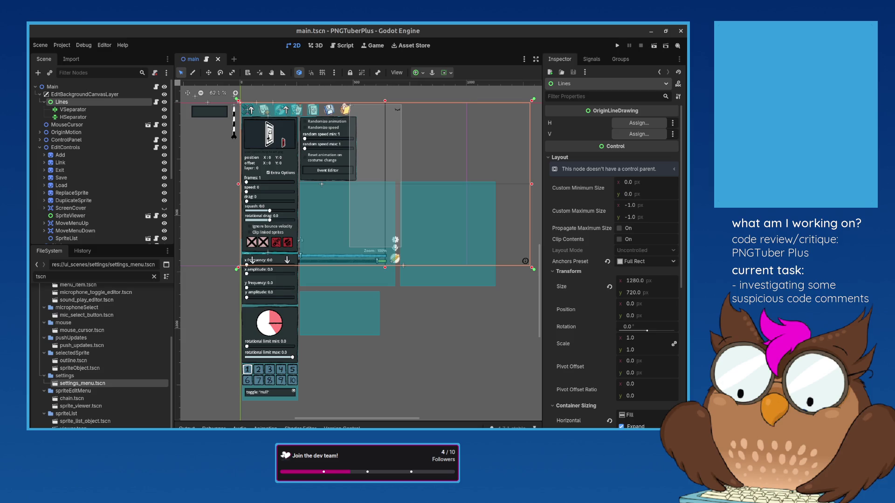
pyautogui.press('super+e')
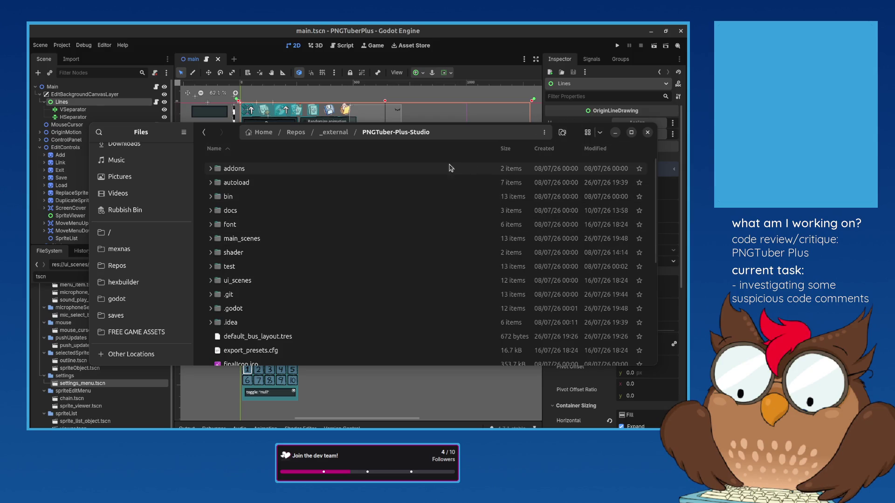
# - Sort the project files by size and expand .git, docs, shader and addons folders
pyautogui.click(513, 148)
pyautogui.scroll(-1, 298, 252)
pyautogui.scroll(1, 303, 251)
pyautogui.click(229, 323)
pyautogui.click(210, 322)
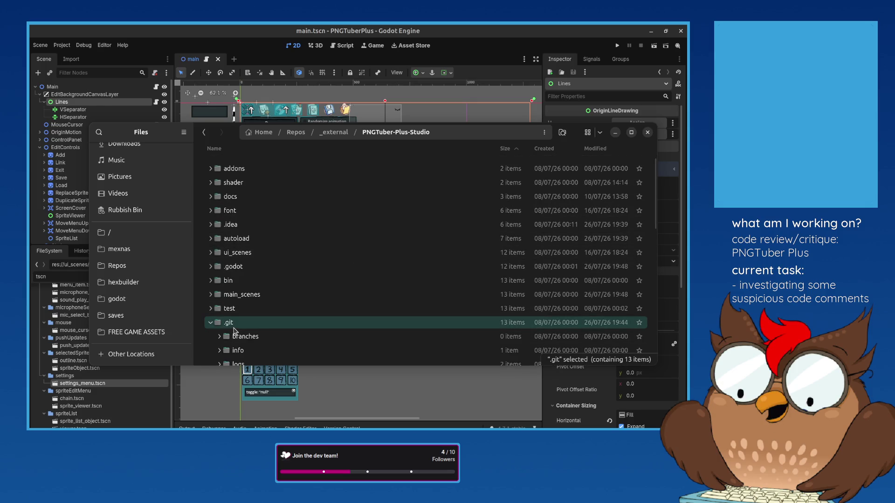
pyautogui.press('Up')
pyautogui.press('Right')
pyautogui.press('Up')
pyautogui.press('Right')
pyautogui.press('Up')
pyautogui.press('Right')
pyautogui.press('Up')
pyautogui.press('Right')
pyautogui.press('Up')
pyautogui.press('Right')
pyautogui.press('Up')
pyautogui.press('Right')
pyautogui.press('Up')
pyautogui.press('Right')
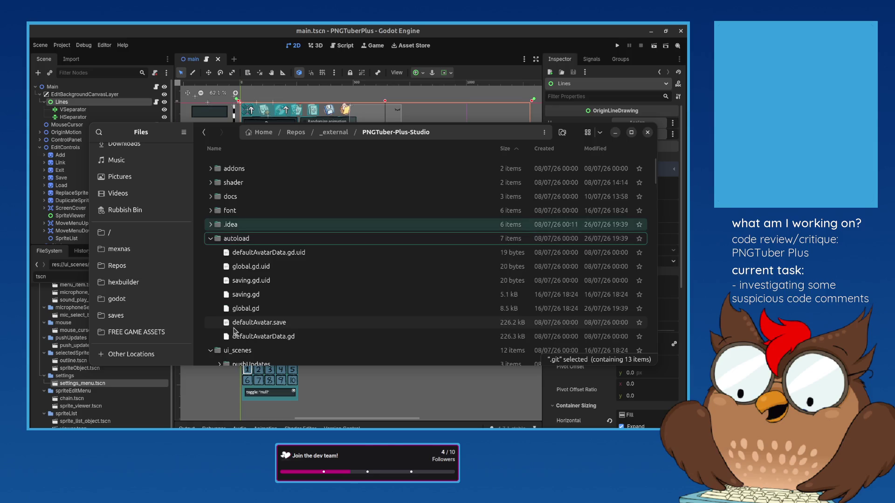
pyautogui.press('Up')
pyautogui.press('Right')
pyautogui.press('Up')
pyautogui.press('Right')
pyautogui.press('Up')
pyautogui.press('Right')
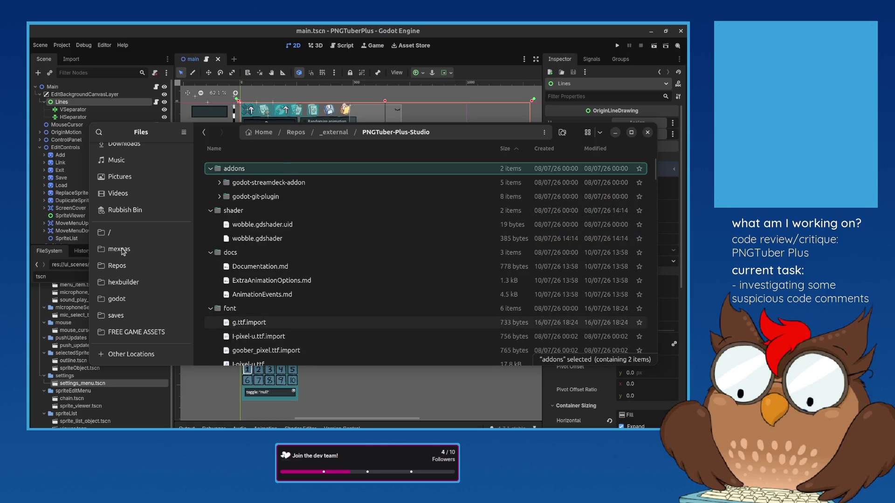
# - Expand the godot-git-plugin and godot-streamdeck-addon folders inside addons
pyautogui.press('Down')
pyautogui.press('Down')
pyautogui.press('Right')
pyautogui.press('Up')
pyautogui.press('Right')
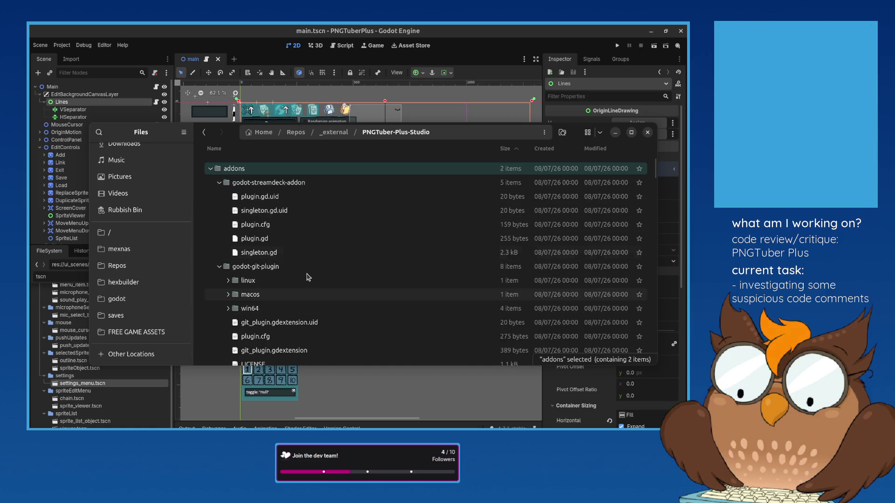
pyautogui.click(219, 266)
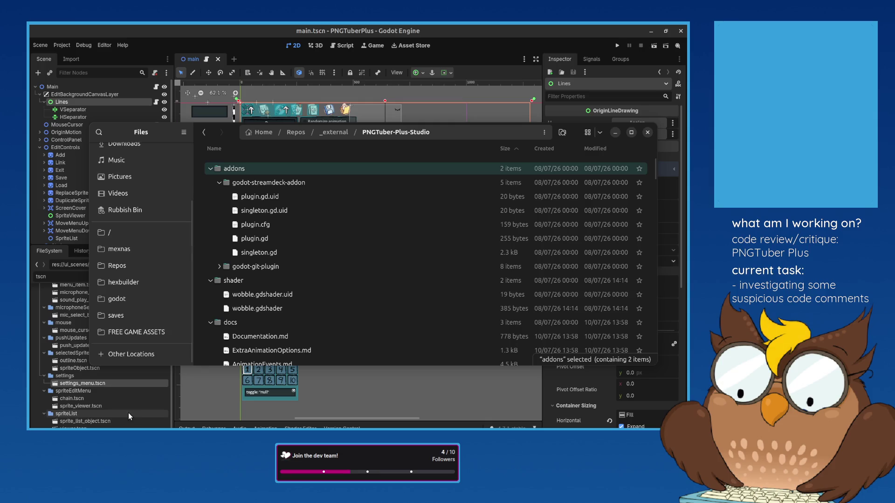
# - Back in Godot, clear the tscn filter from the FileSystem search
pyautogui.click(237, 414)
pyautogui.click(113, 274)
pyautogui.hotkey('ctrl', 'a')
pyautogui.press('BackSpace')
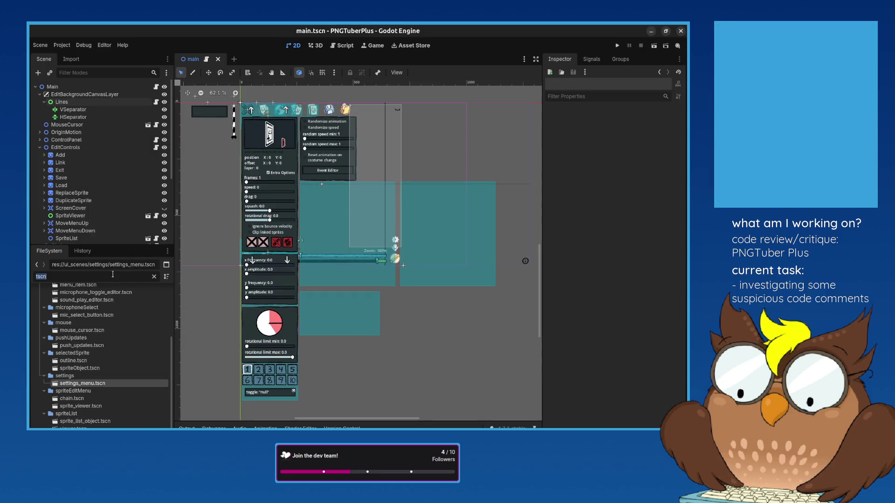
# - Search the FileSystem for 'git' and review the Plugins list in Project Settings
pyautogui.write('git')
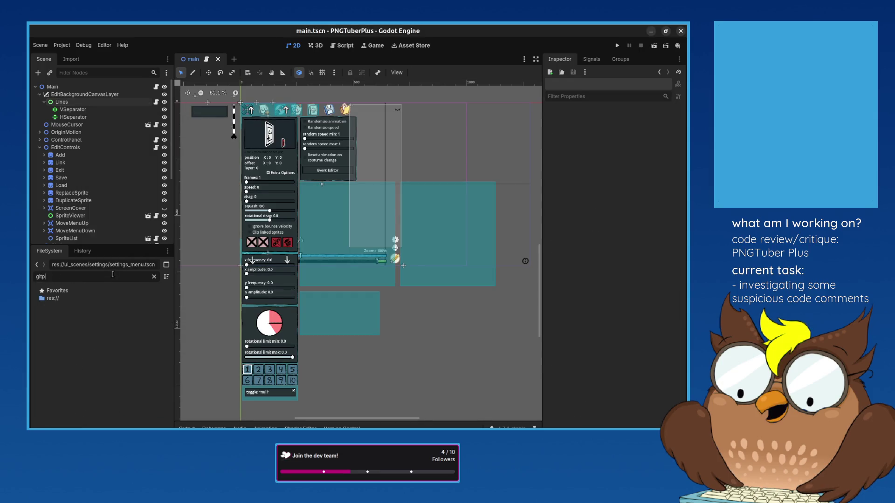
pyautogui.click(154, 278)
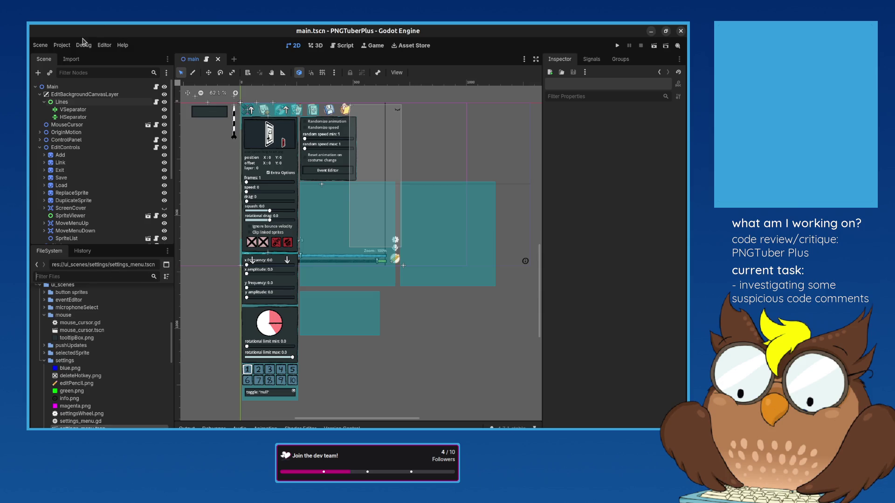
pyautogui.click(62, 45)
pyautogui.click(70, 56)
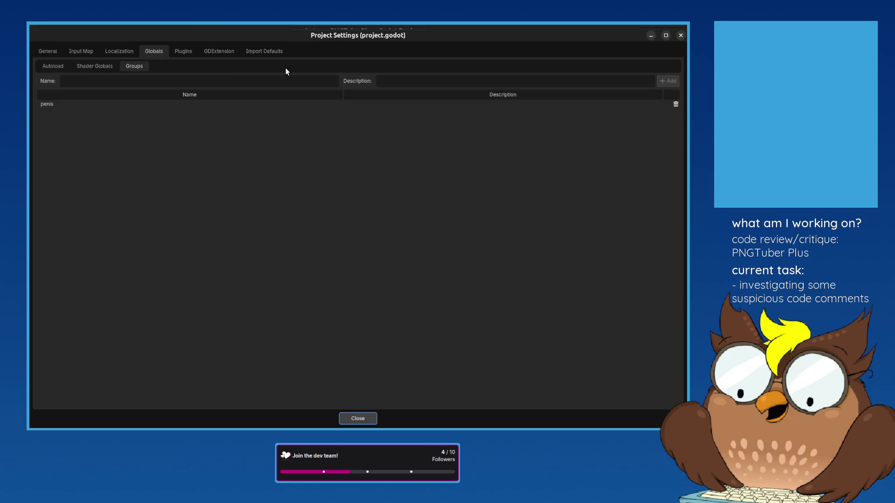
pyautogui.click(184, 51)
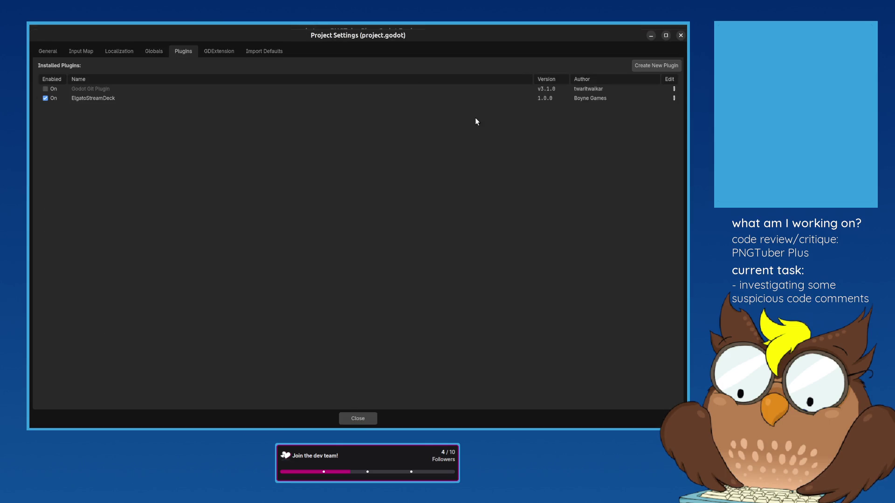
pyautogui.click(680, 34)
# - Delete the addons/godot-git-plugin folder from the project
pyautogui.scroll(5, 71, 305)
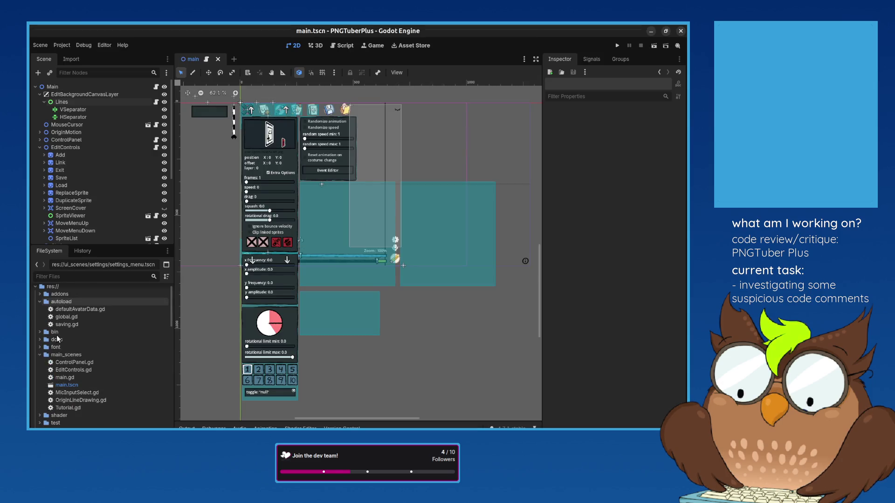
pyautogui.click(67, 313)
pyautogui.rightClick(67, 314)
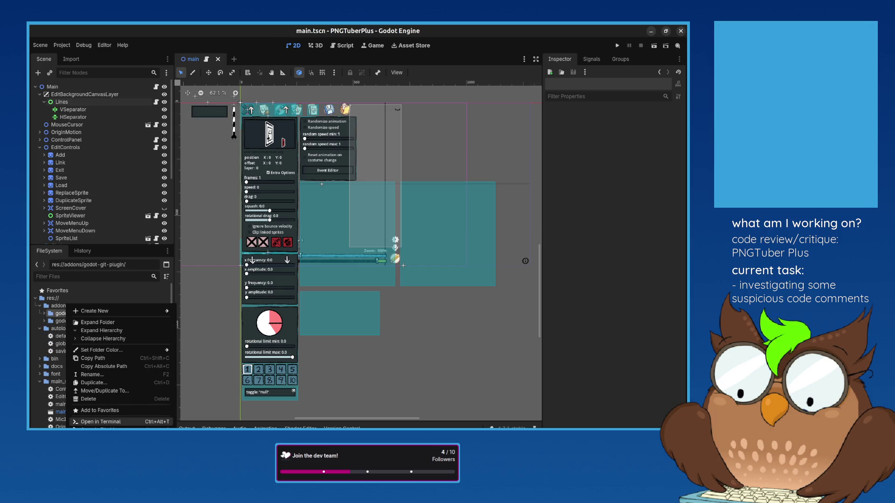
pyautogui.click(100, 400)
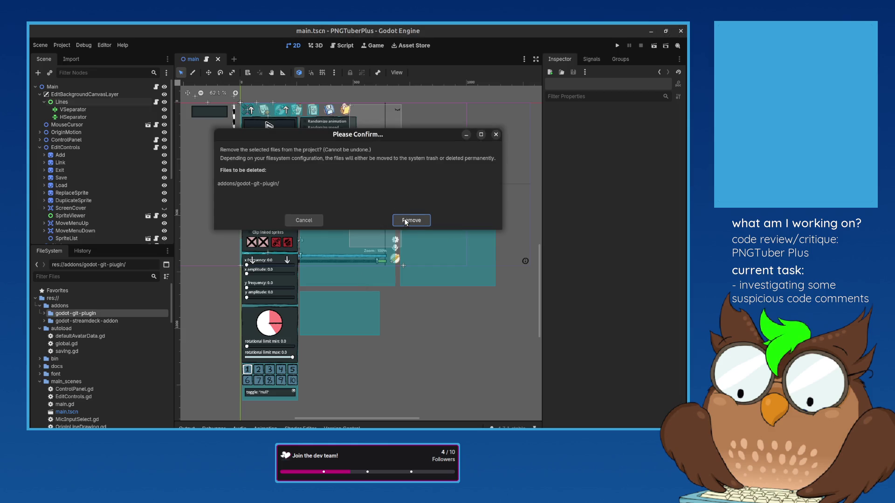
pyautogui.click(405, 220)
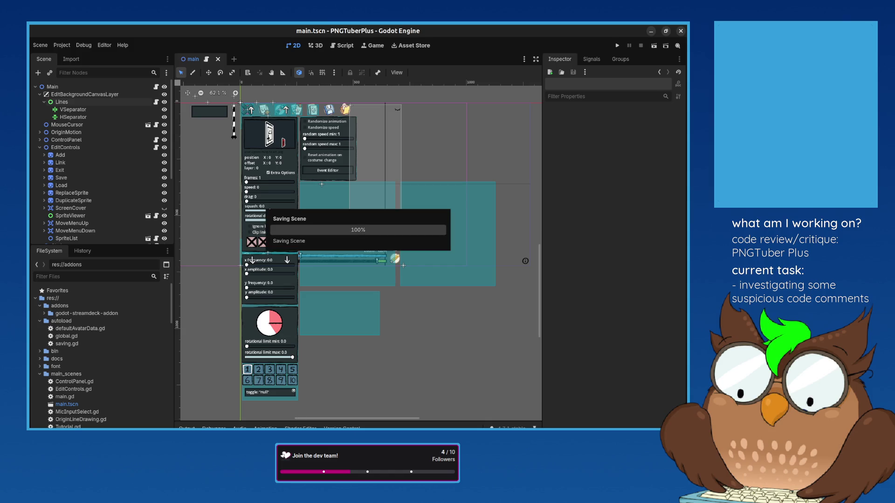
pyautogui.hotkey('alt', 'Tab')
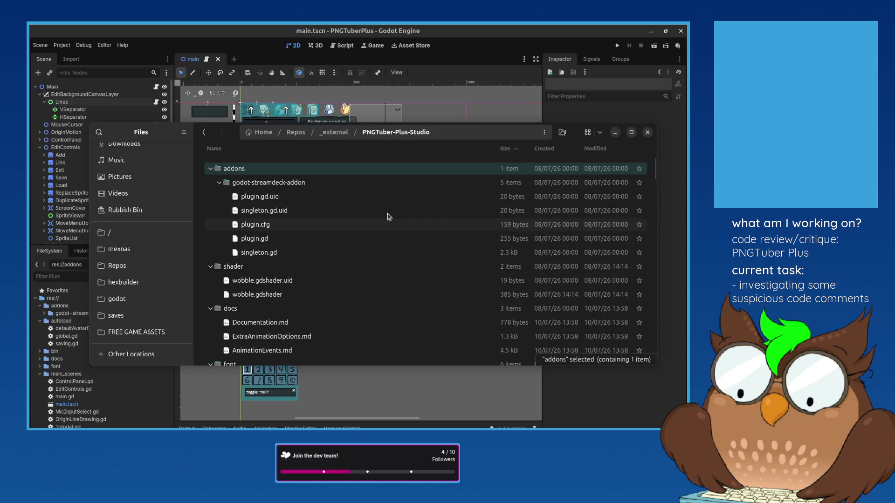
# - Browse the PNGTuber-Plus-Studio folder, peeking into addons and the shader folder
pyautogui.click(203, 132)
pyautogui.doubleClick(279, 175)
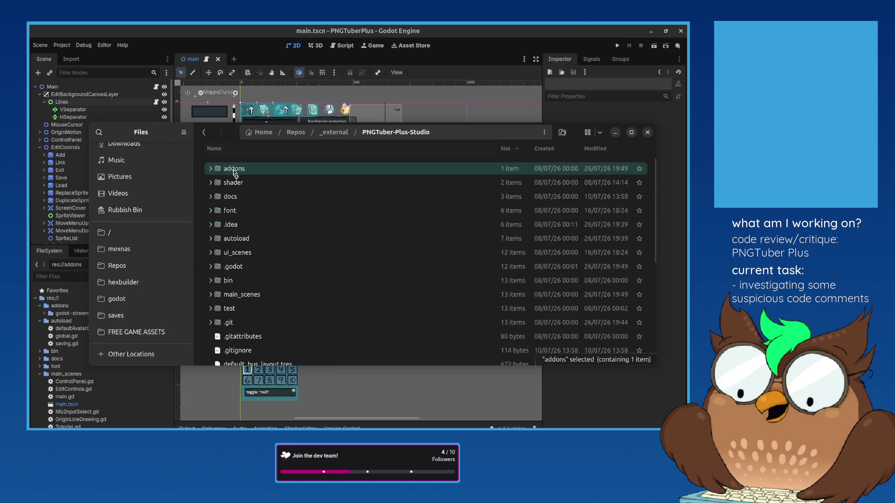
pyautogui.doubleClick(234, 168)
pyautogui.click(204, 133)
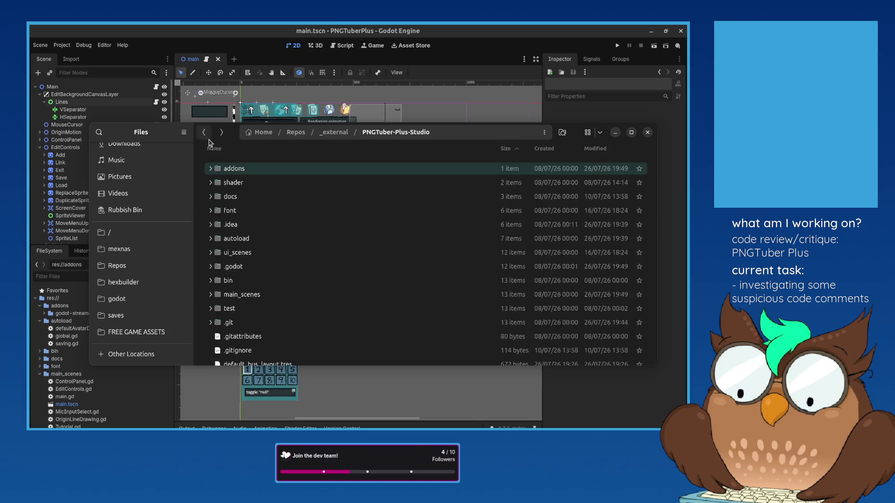
pyautogui.click(231, 183)
pyautogui.press('Right')
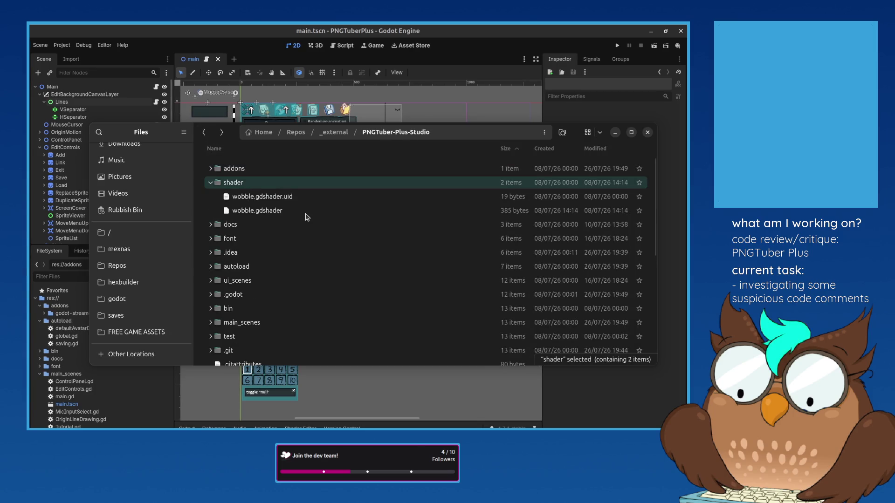
pyautogui.press('Left')
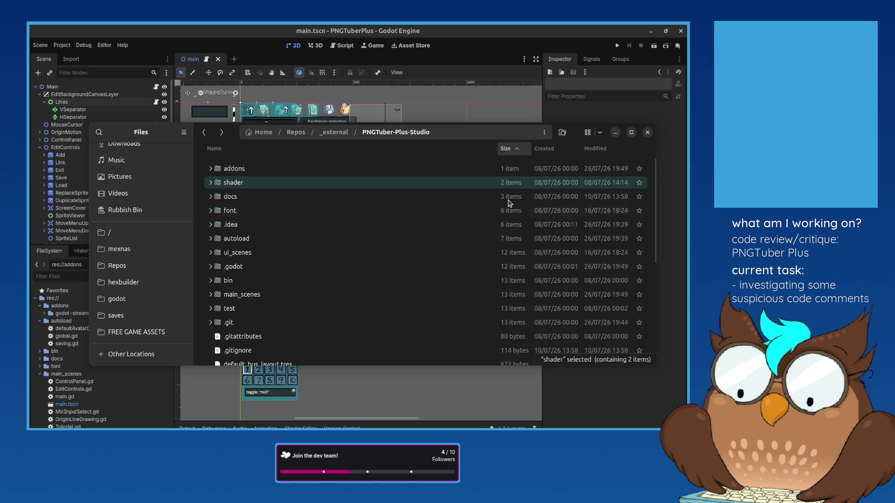
# - Sort the files by size and expand the test folder to list its contents
pyautogui.click(508, 148)
pyautogui.scroll(5, 380, 205)
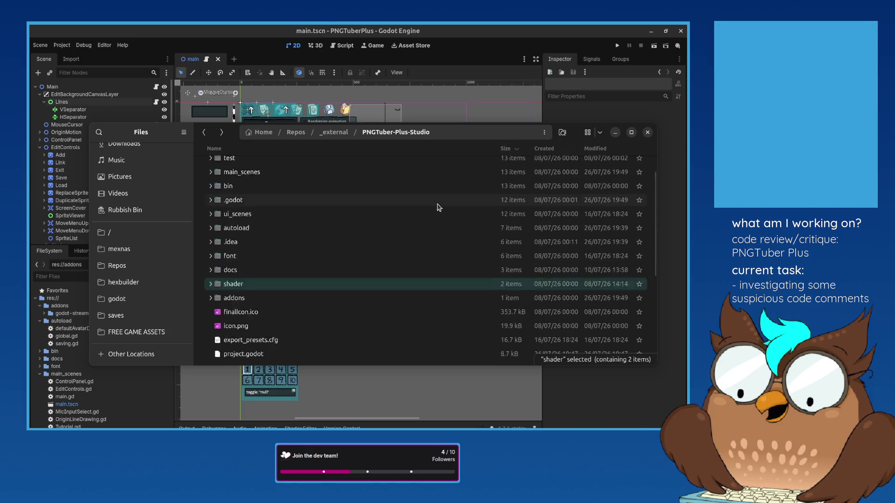
pyautogui.click(402, 173)
pyautogui.click(400, 183)
pyautogui.press('Right')
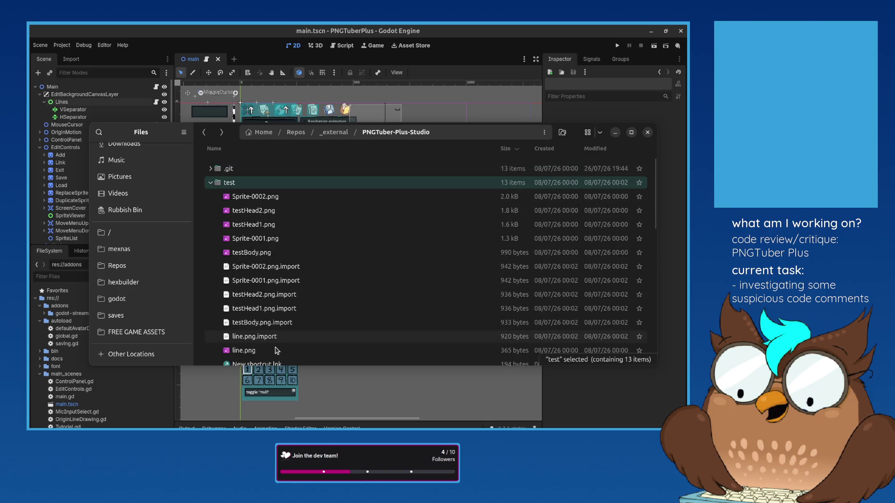
pyautogui.scroll(-2, 269, 332)
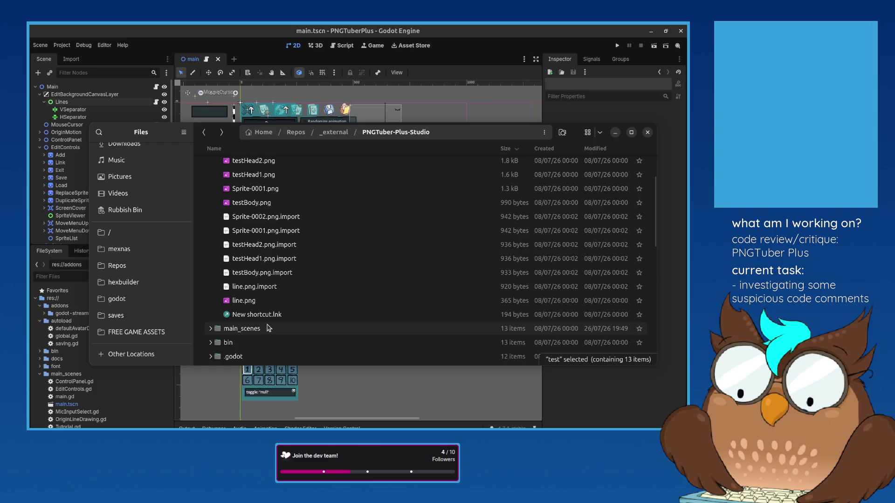
# - Move New shortcut.lnk to the Rubbish Bin and expand the main_scenes folder
pyautogui.click(269, 317)
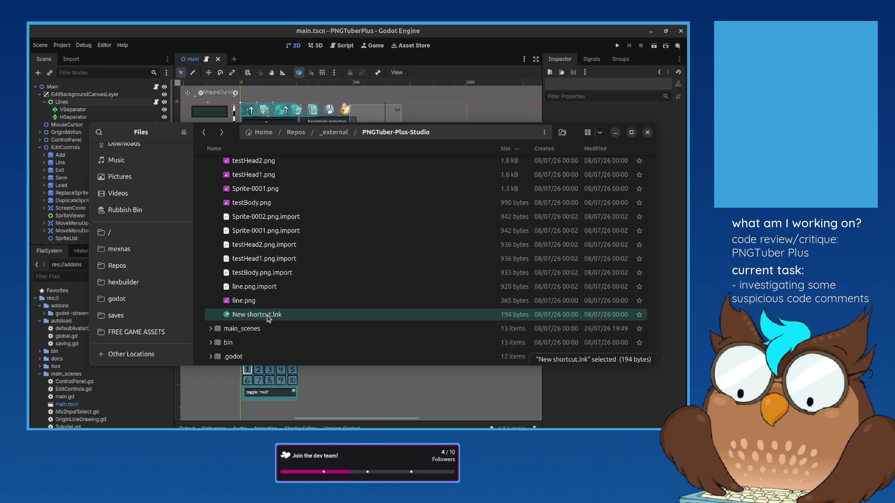
pyautogui.rightClick(269, 319)
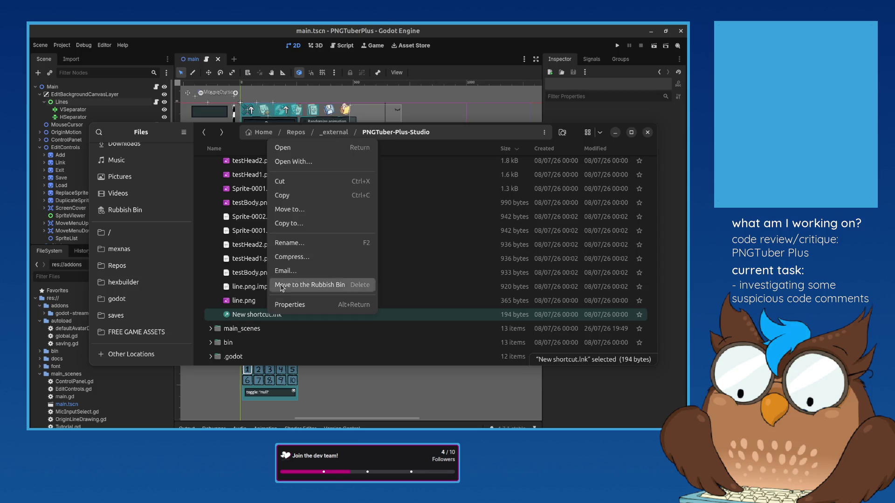
pyautogui.click(281, 285)
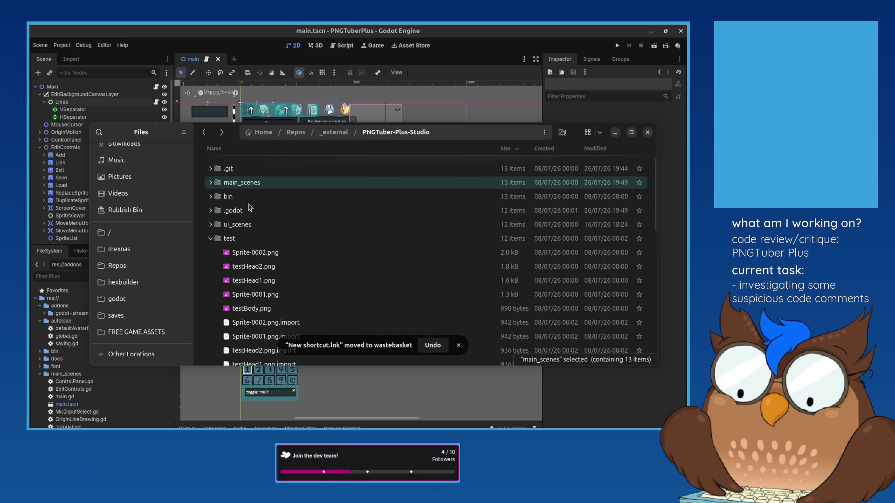
pyautogui.click(211, 183)
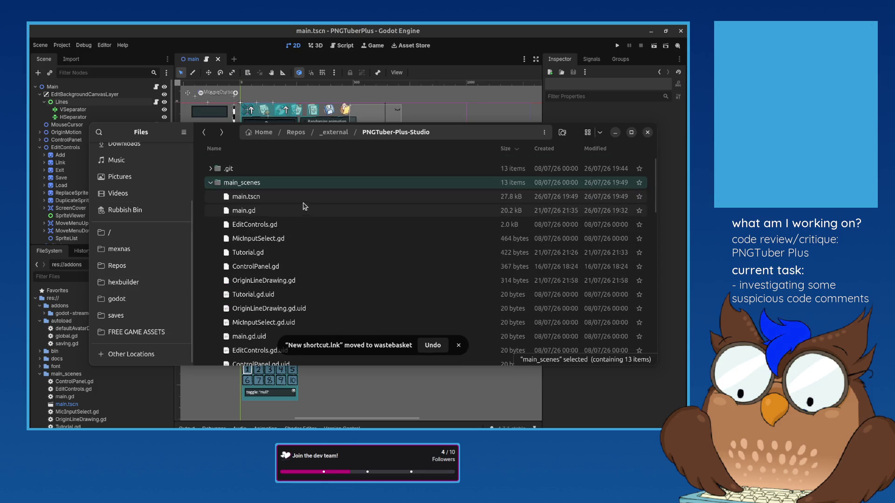
# - Expand the bin folder, scroll through its contents, then collapse it again
pyautogui.scroll(-6, 326, 233)
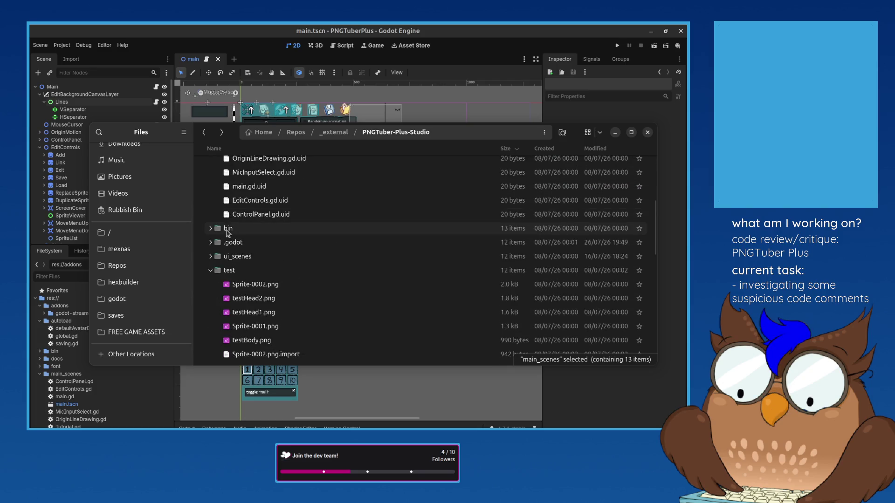
pyautogui.click(211, 228)
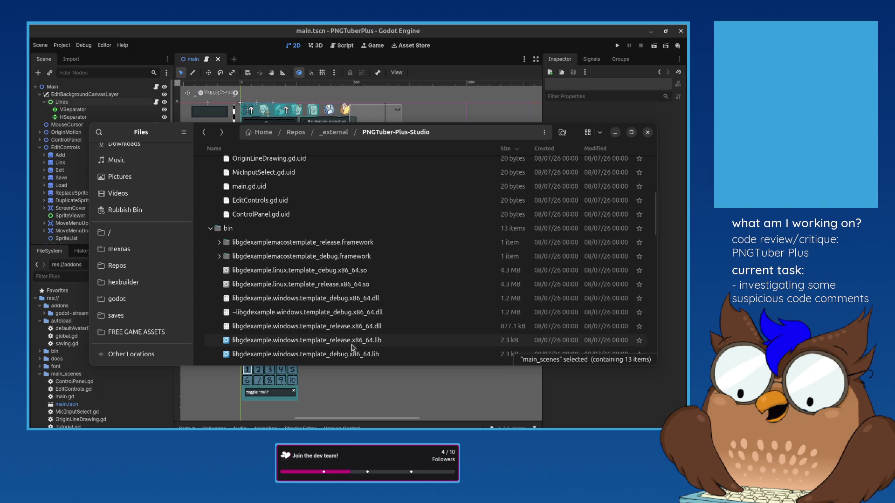
pyautogui.scroll(-1, 352, 347)
pyautogui.scroll(-1, 353, 347)
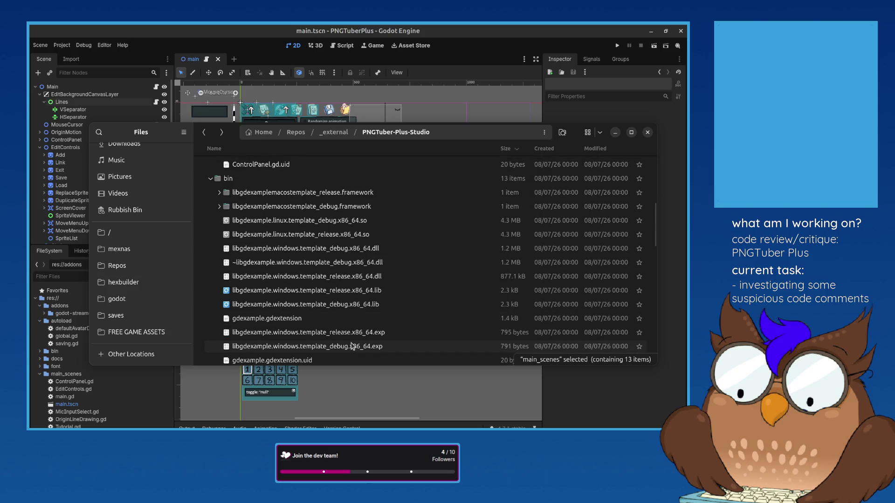
pyautogui.scroll(-2, 352, 346)
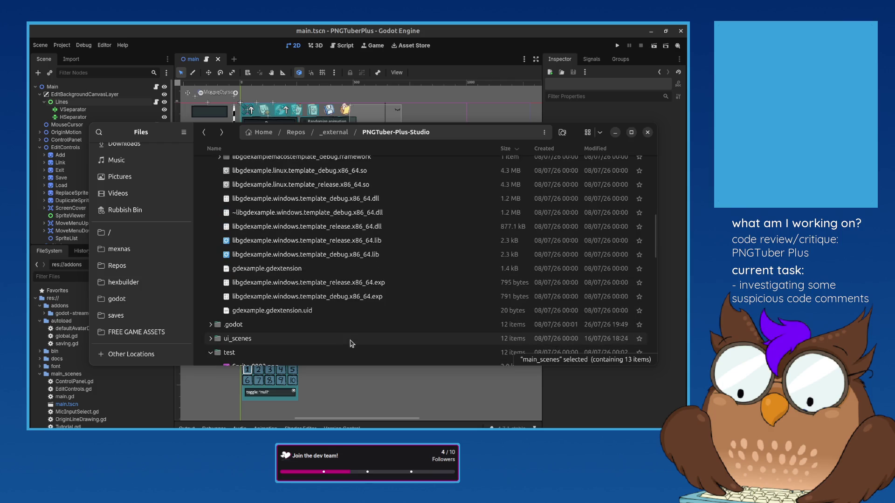
pyautogui.scroll(3, 329, 325)
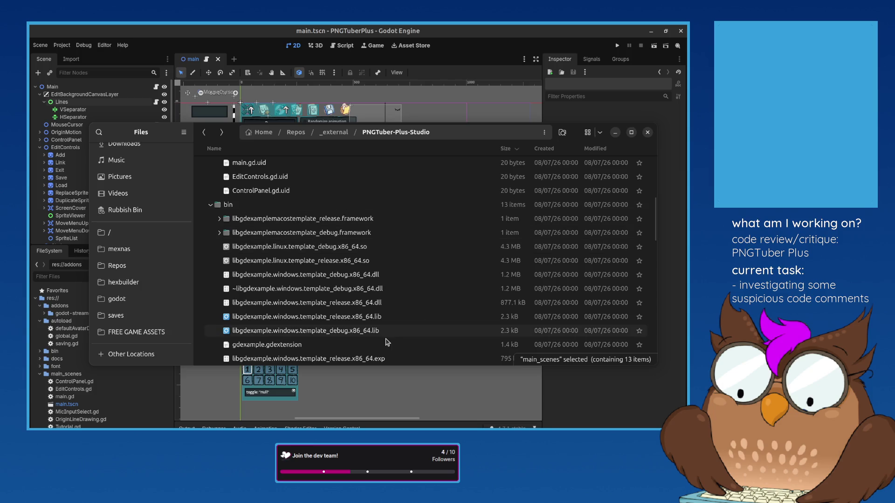
pyautogui.click(210, 204)
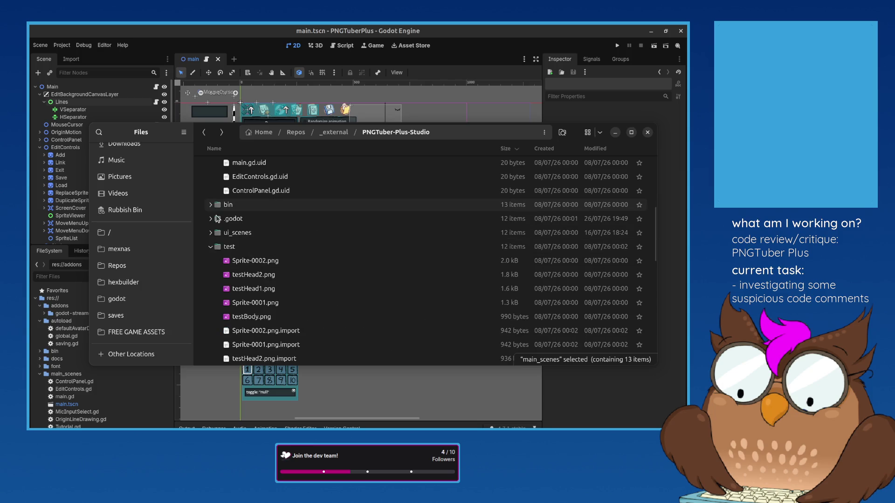
# - Expand ui_scenes, spriteEditMenu and layerButtons, and select the 10.png image
pyautogui.click(210, 233)
pyautogui.scroll(-3, 280, 240)
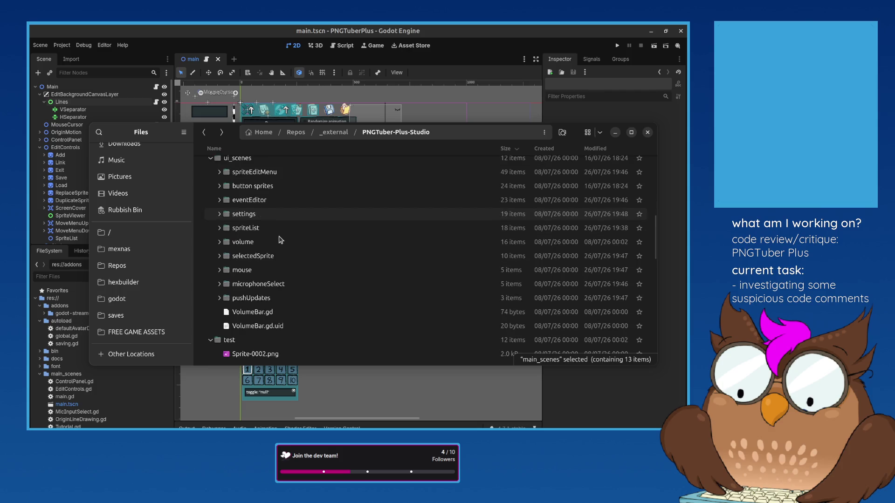
pyautogui.click(219, 172)
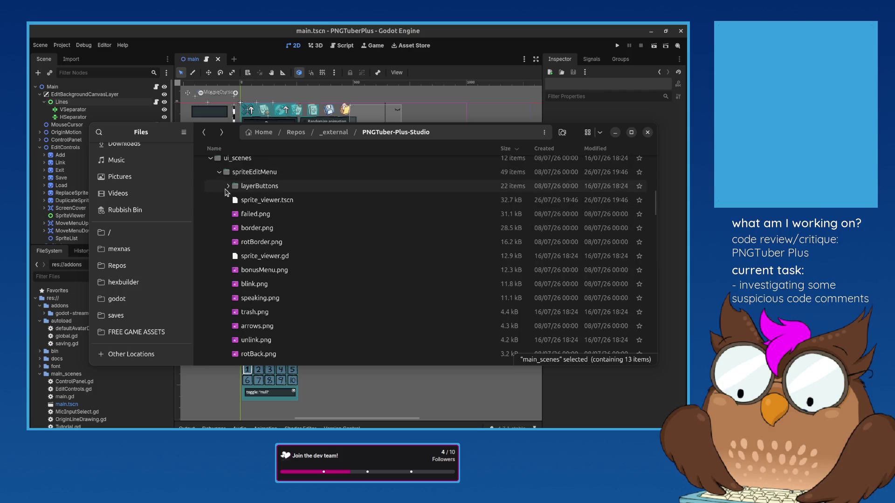
pyautogui.click(228, 186)
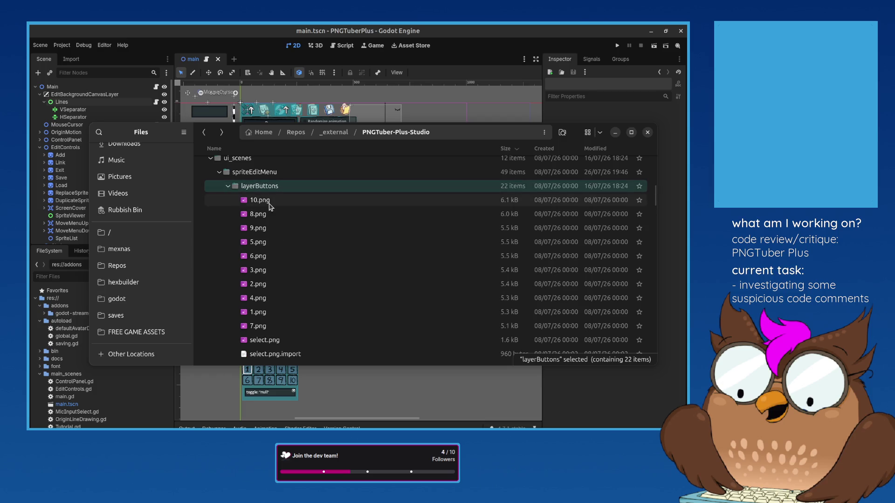
pyautogui.click(270, 204)
pyautogui.scroll(-4, 291, 289)
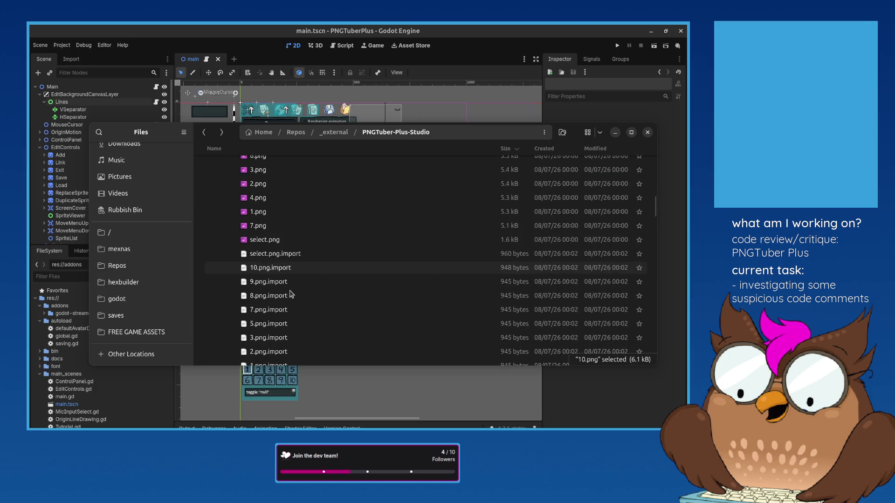
pyautogui.scroll(-5, 290, 295)
pyautogui.scroll(-10, 268, 230)
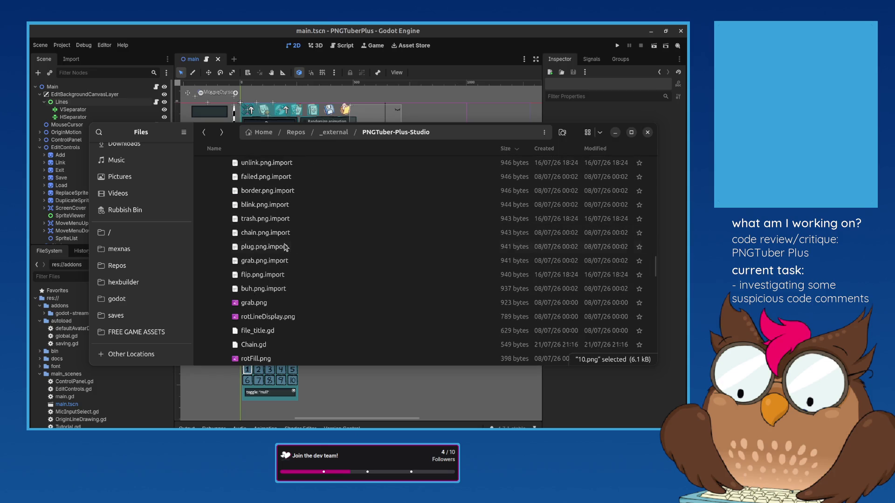
pyautogui.scroll(-10, 285, 247)
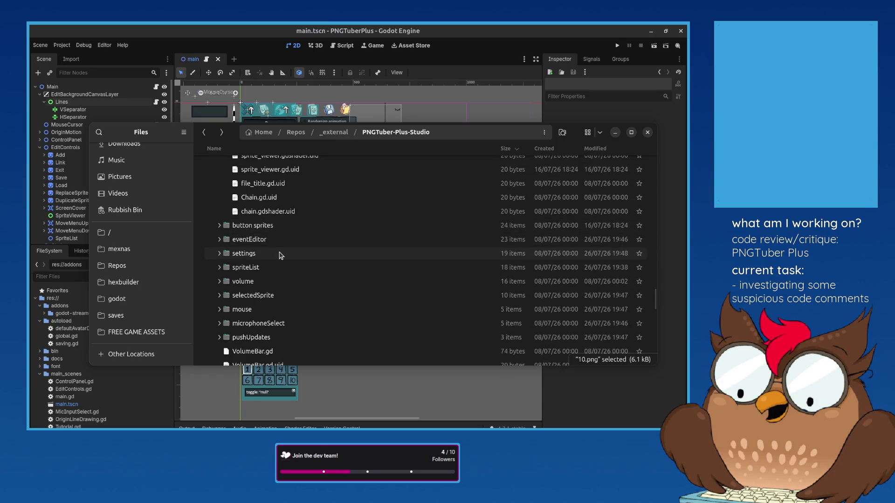
# - Expand the button sprites and eventEditor folders
pyautogui.click(262, 226)
pyautogui.press('Right')
pyautogui.scroll(-4, 277, 256)
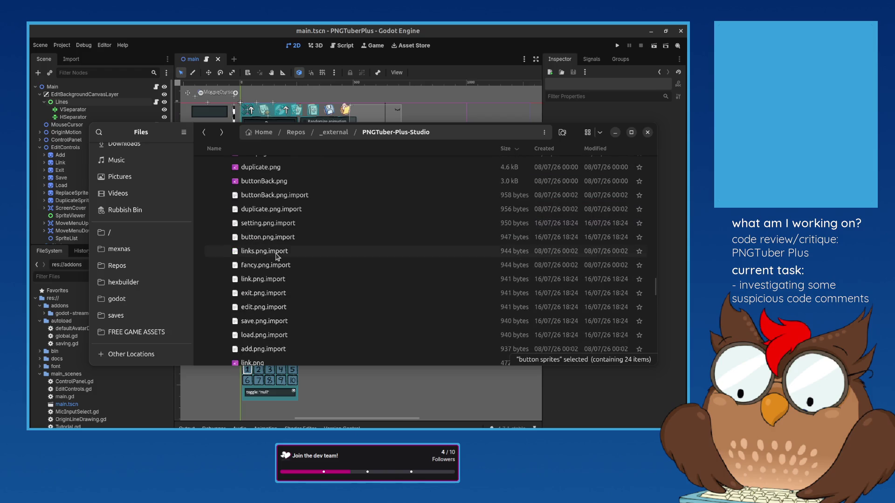
pyautogui.scroll(-10, 280, 256)
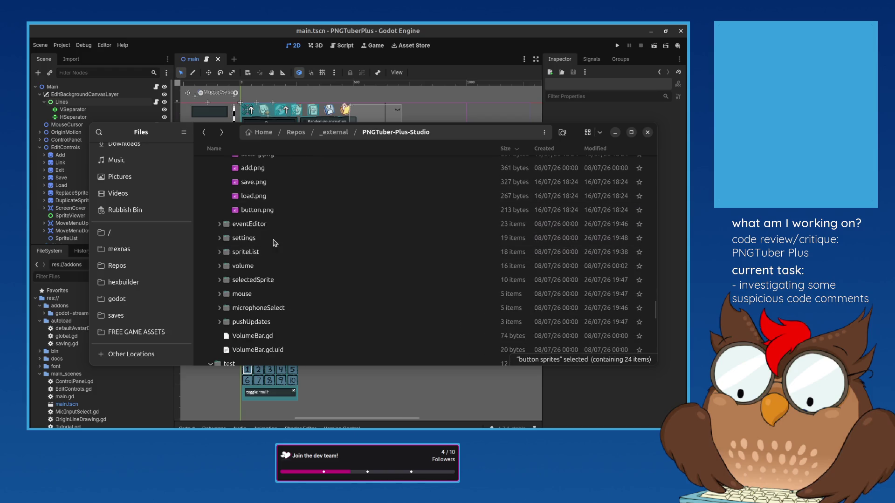
pyautogui.click(273, 225)
pyautogui.press('Right')
pyautogui.scroll(-4, 285, 233)
pyautogui.scroll(-8, 294, 268)
# - Expand the settings folder, select settings_menu.tscn, then return to the Godot editor
pyautogui.click(284, 259)
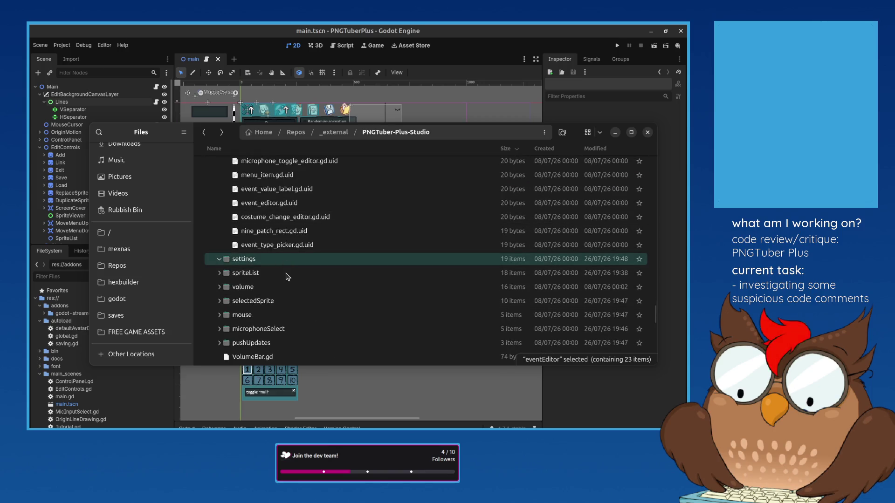
pyautogui.press('Right')
pyautogui.scroll(-4, 288, 275)
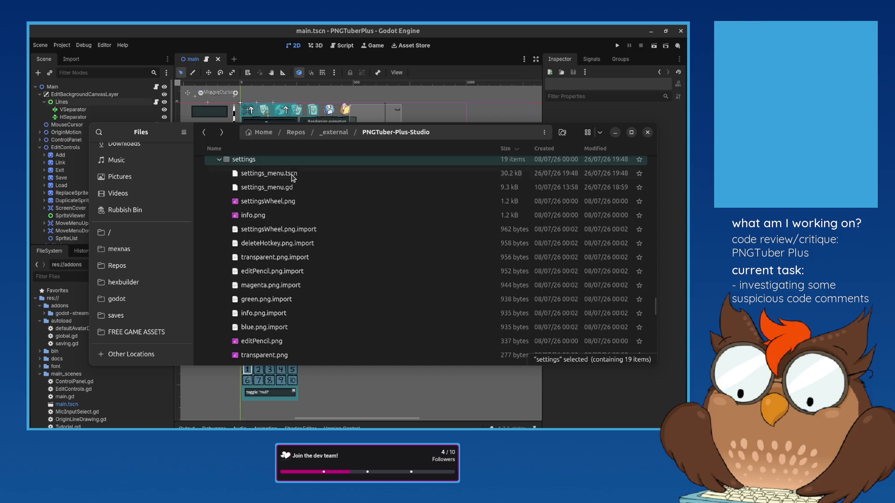
pyautogui.click(539, 174)
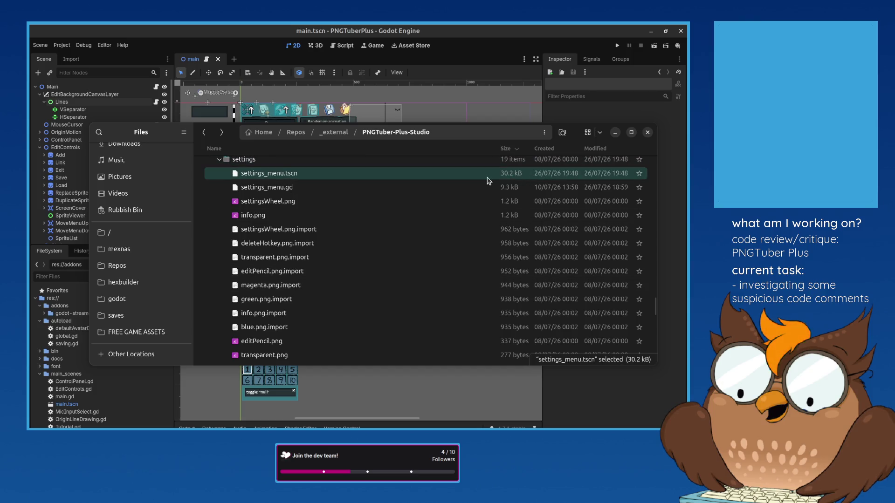
pyautogui.scroll(-5, 370, 247)
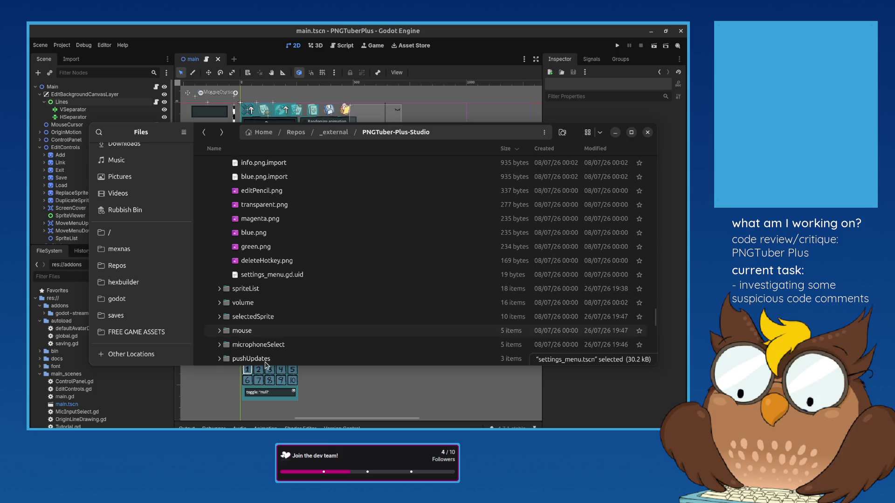
pyautogui.click(198, 412)
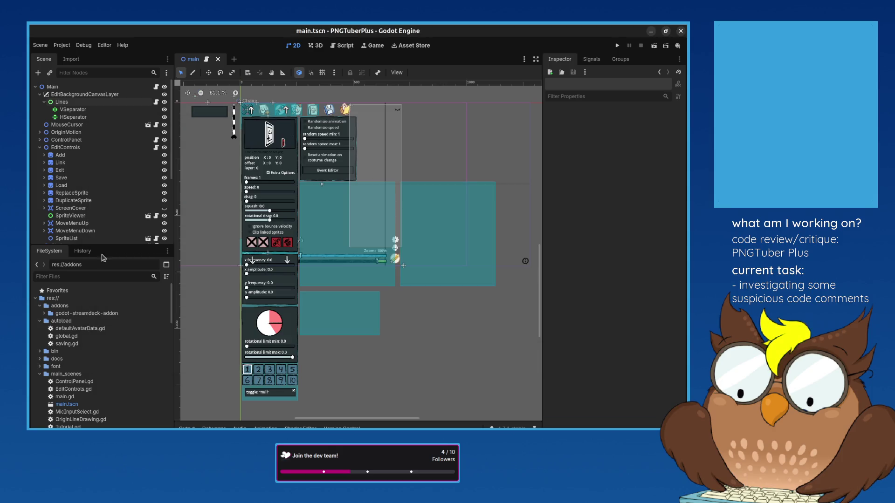
# - In the FileSystem dock, open settings_menu.gd, select settings_menu.tscn, then switch to Rider
pyautogui.scroll(-1, 78, 386)
pyautogui.scroll(-2, 78, 386)
pyautogui.scroll(-5, 77, 386)
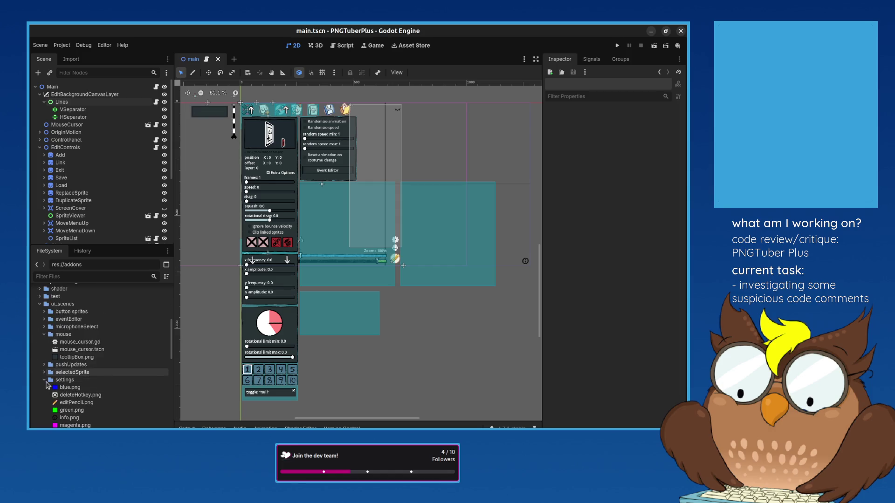
pyautogui.scroll(-8, 47, 385)
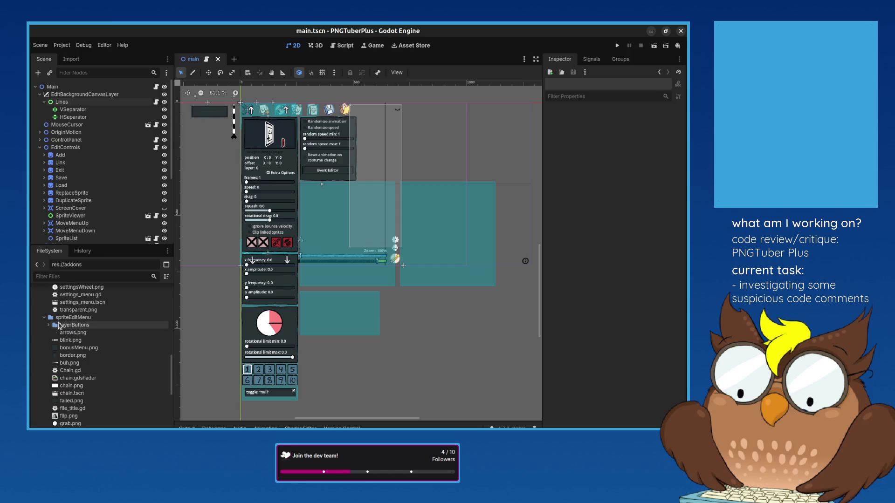
pyautogui.scroll(-5, 84, 401)
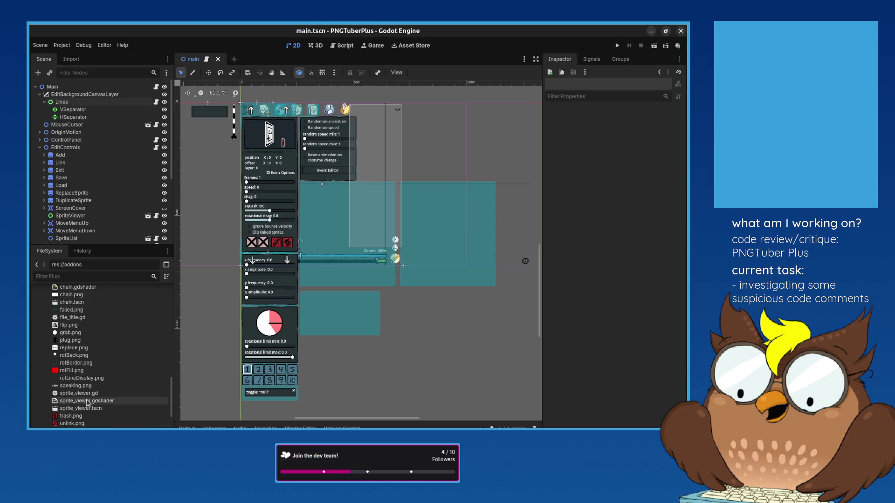
pyautogui.scroll(-2, 87, 403)
pyautogui.scroll(2, 83, 361)
pyautogui.scroll(8, 82, 359)
pyautogui.doubleClick(81, 349)
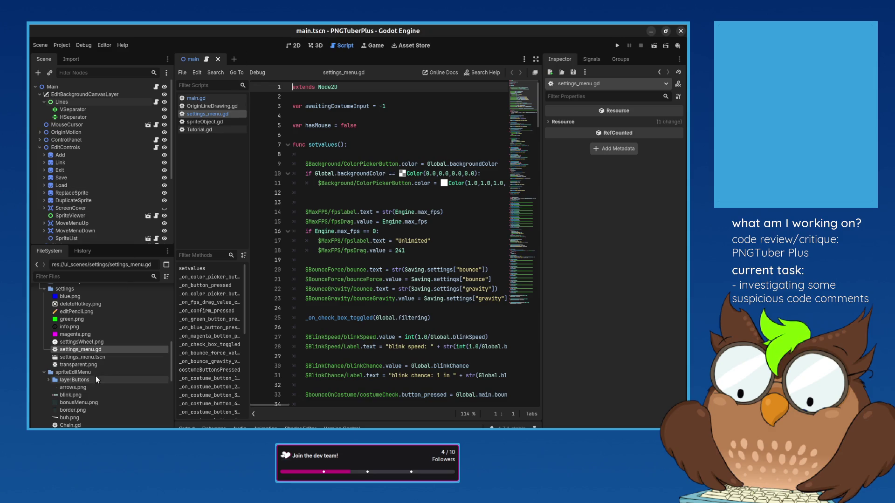
pyautogui.click(96, 359)
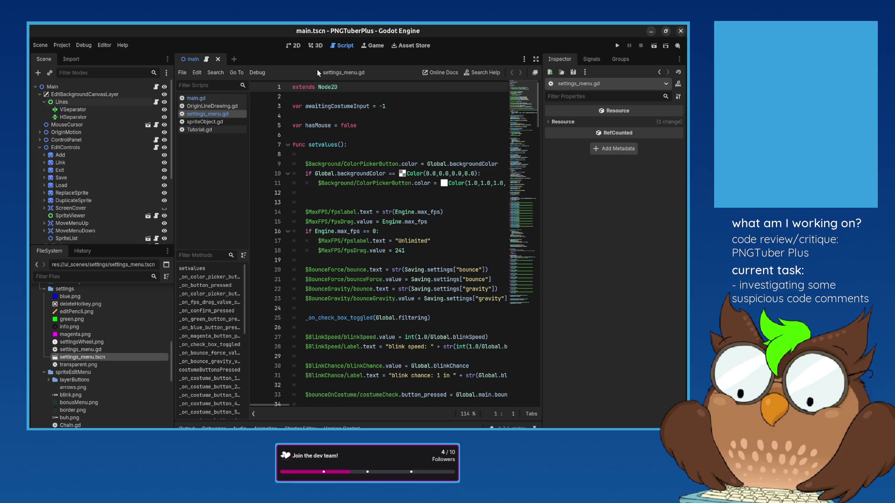
pyautogui.hotkey('alt', 'Tab')
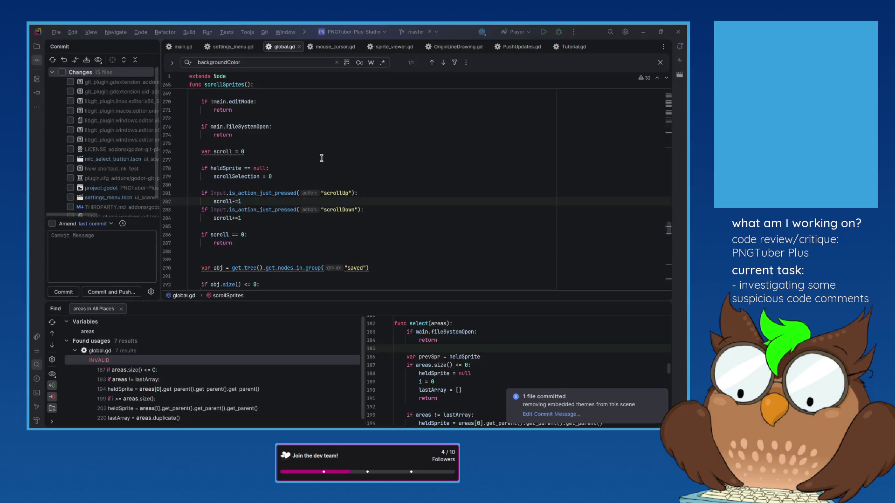
# - Search the File System tree for 'settings_menu.t' and step through the matching files
pyautogui.click(36, 47)
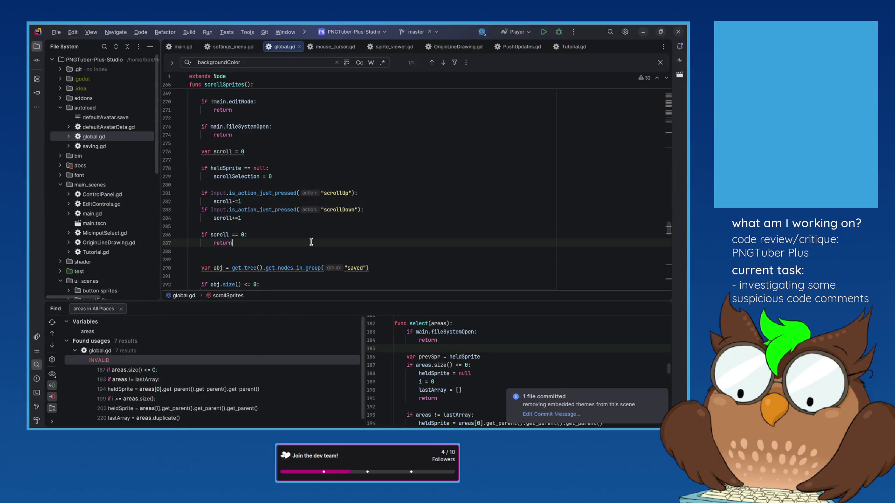
pyautogui.click(105, 48)
pyautogui.write('se')
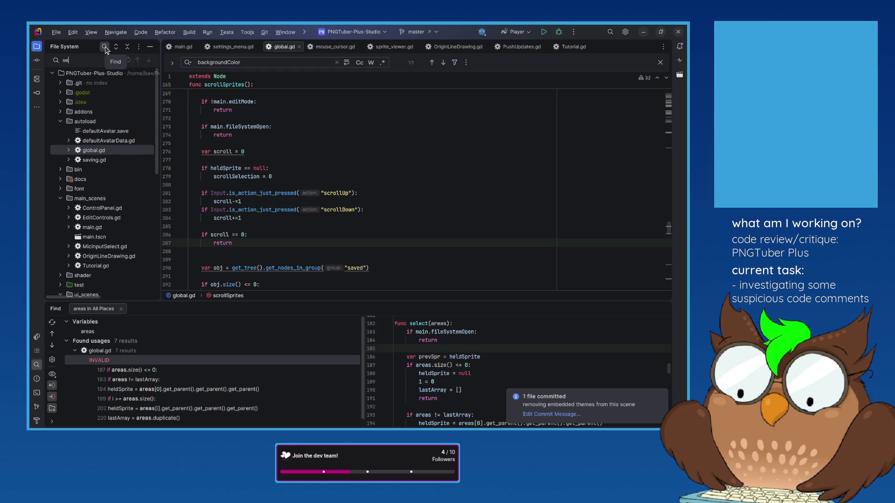
pyautogui.write('nam')
pyautogui.write('enu')
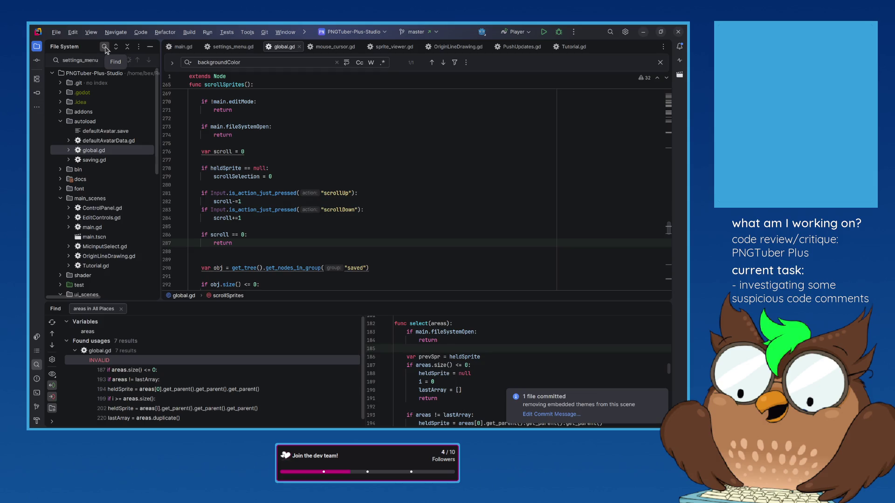
pyautogui.press('Return')
pyautogui.scroll(-20, 78, 166)
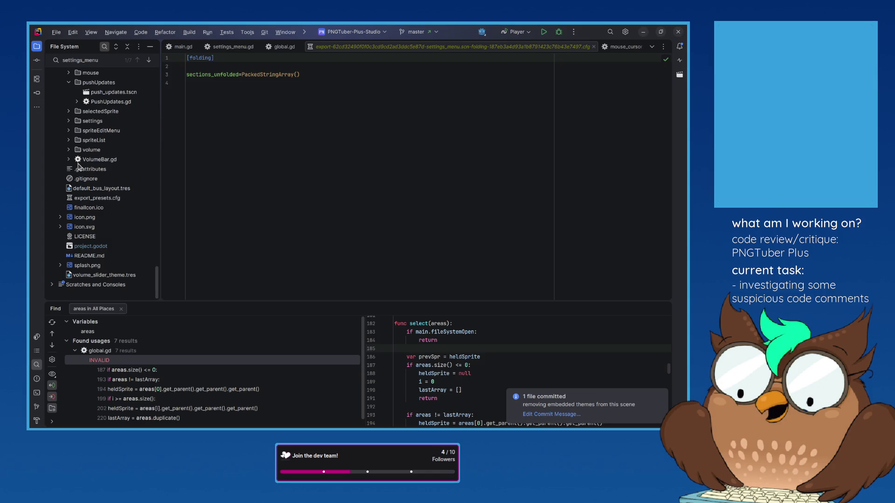
pyautogui.scroll(5, 100, 174)
pyautogui.scroll(3, 104, 163)
pyautogui.write('tscn')
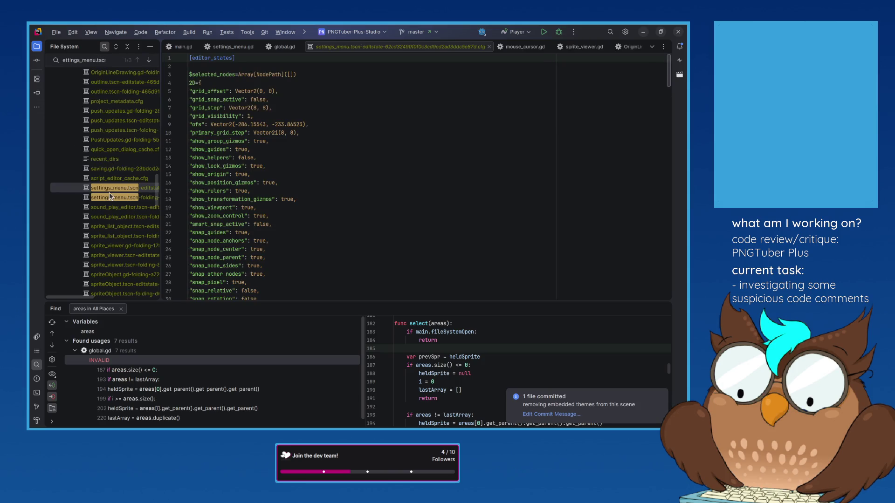
pyautogui.scroll(-10, 109, 192)
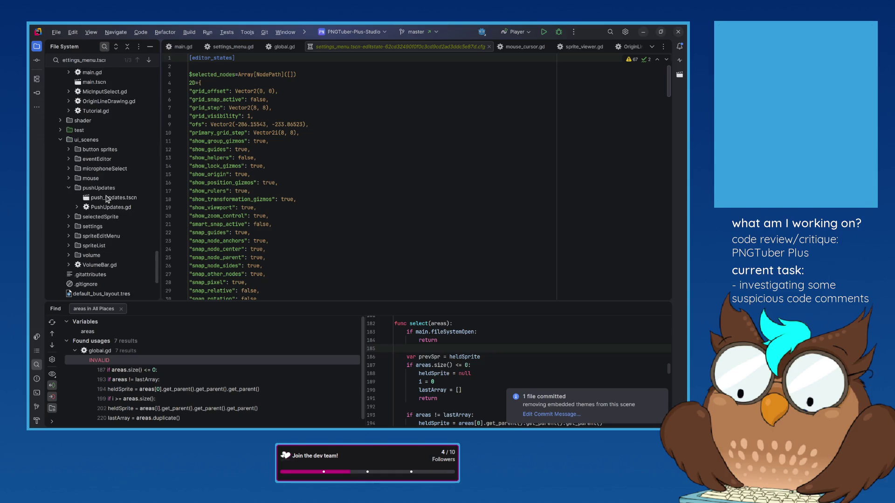
pyautogui.click(148, 61)
# - Open settings_menu.tscn and scroll down to its signal connection lines
pyautogui.click(149, 61)
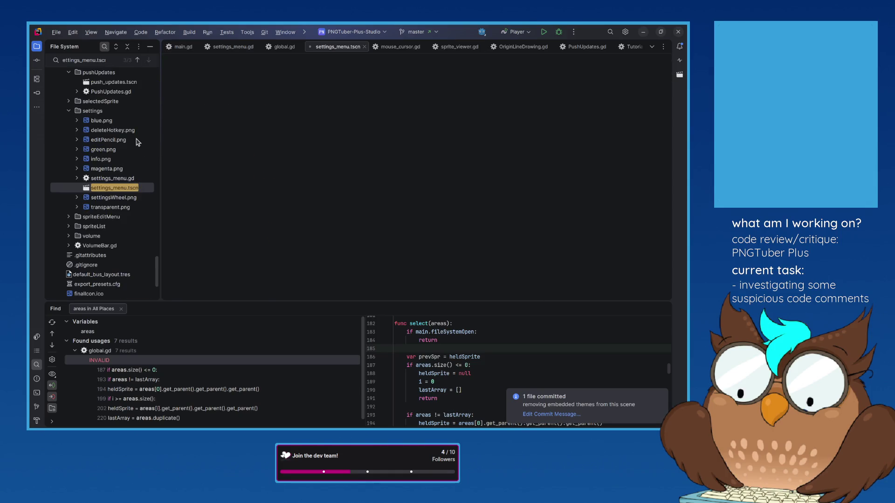
pyautogui.click(317, 187)
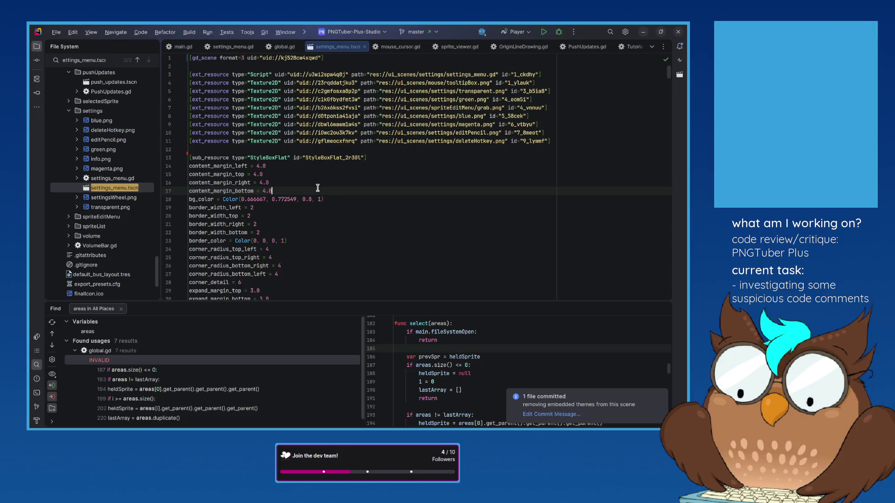
pyautogui.scroll(-15, 321, 189)
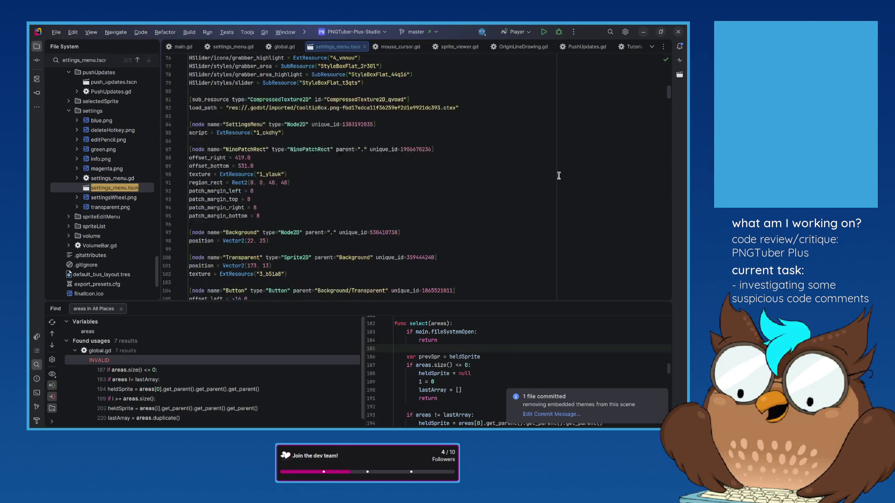
pyautogui.scroll(-20, 559, 175)
pyautogui.scroll(-20, 563, 164)
pyautogui.scroll(-20, 562, 143)
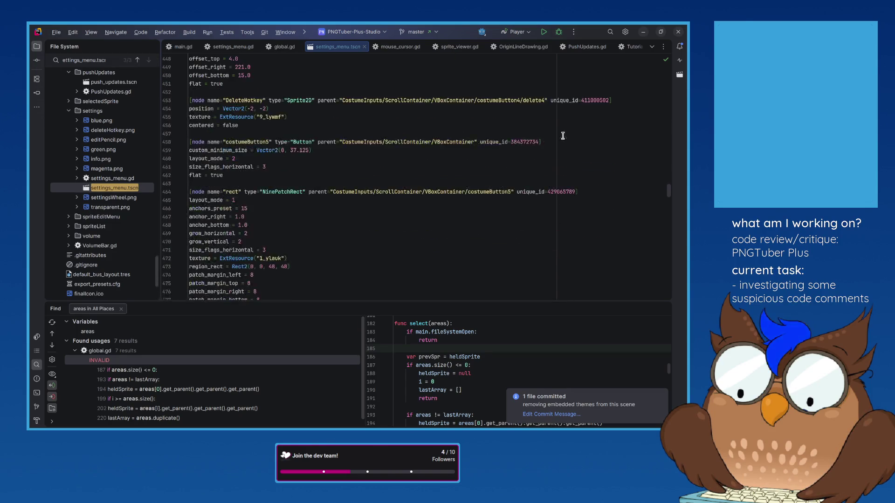
pyautogui.scroll(-6, 563, 136)
pyautogui.scroll(-5, 561, 135)
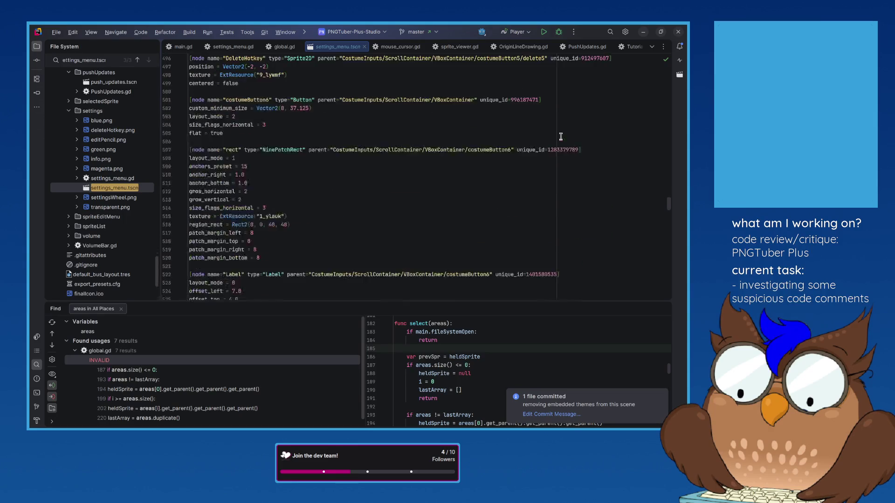
pyautogui.scroll(-18, 561, 136)
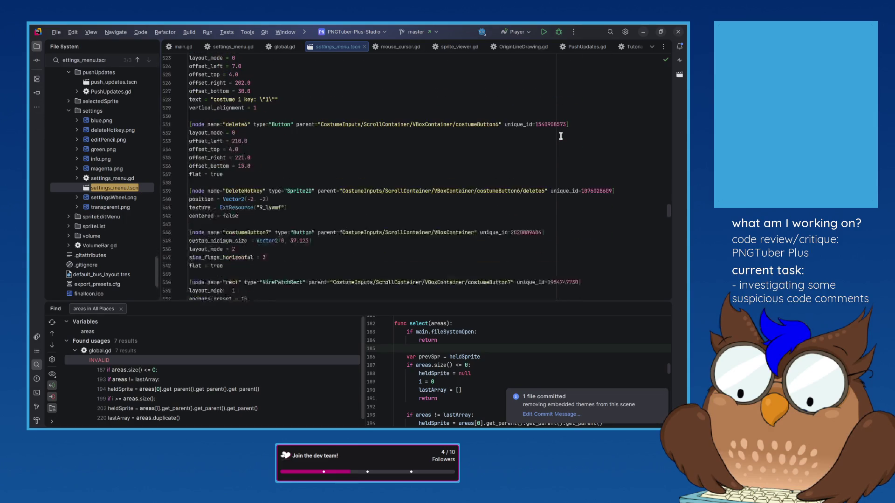
pyautogui.scroll(-16, 560, 139)
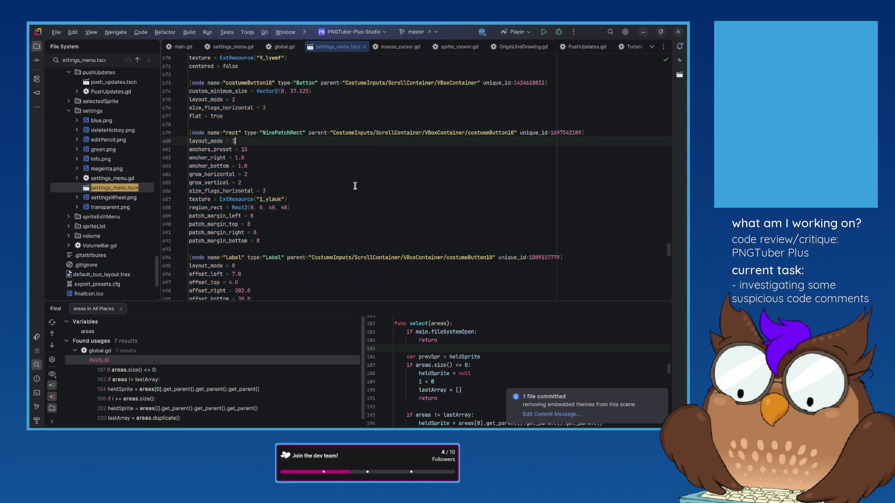
pyautogui.scroll(-4, 358, 180)
pyautogui.scroll(-20, 358, 180)
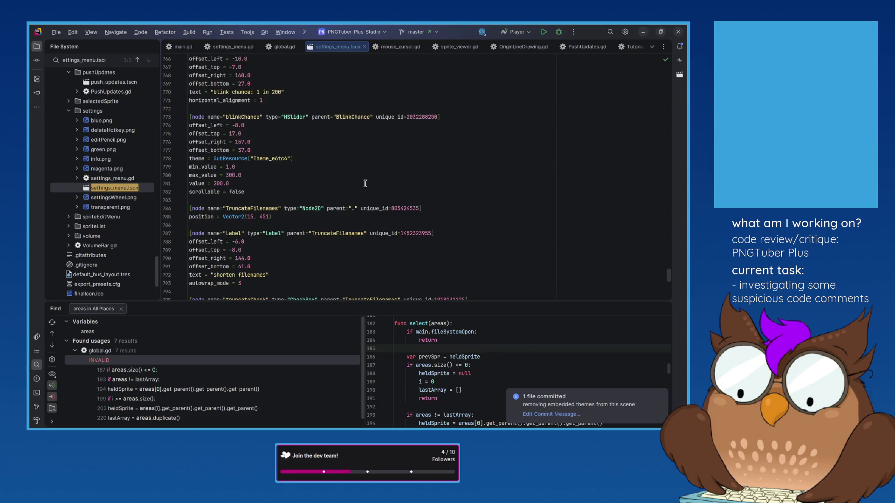
pyautogui.scroll(-1, 367, 179)
pyautogui.scroll(2, 365, 168)
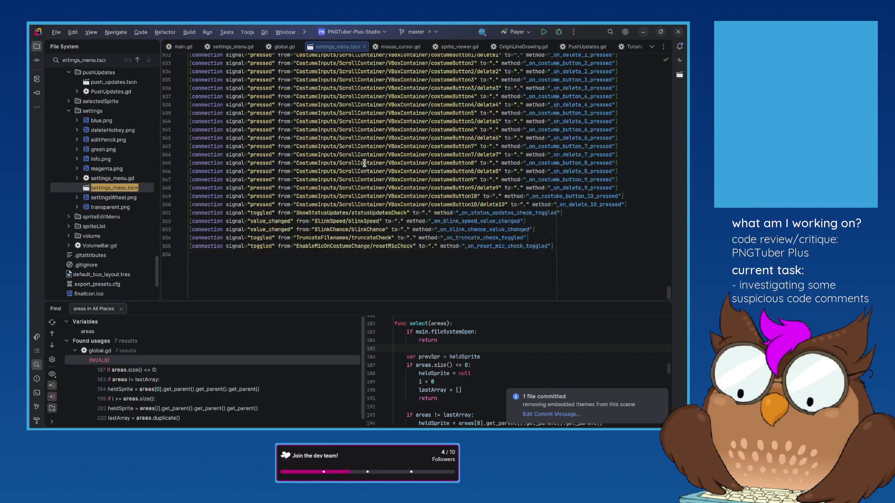
pyautogui.scroll(-1, 363, 158)
pyautogui.scroll(-1, 359, 161)
pyautogui.scroll(-1, 355, 155)
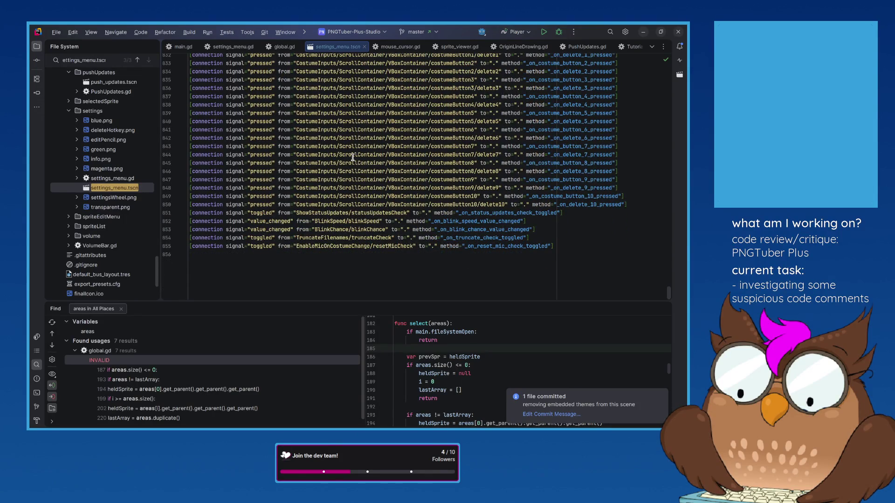
# - Select the _on_costume_button_7_pressed handler name, then open settings_menu.gd
pyautogui.doubleClick(586, 147)
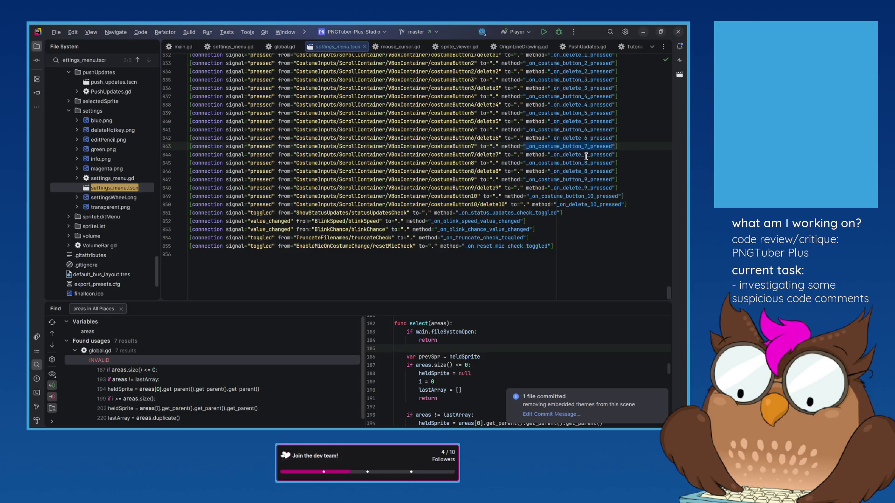
pyautogui.scroll(16, 582, 161)
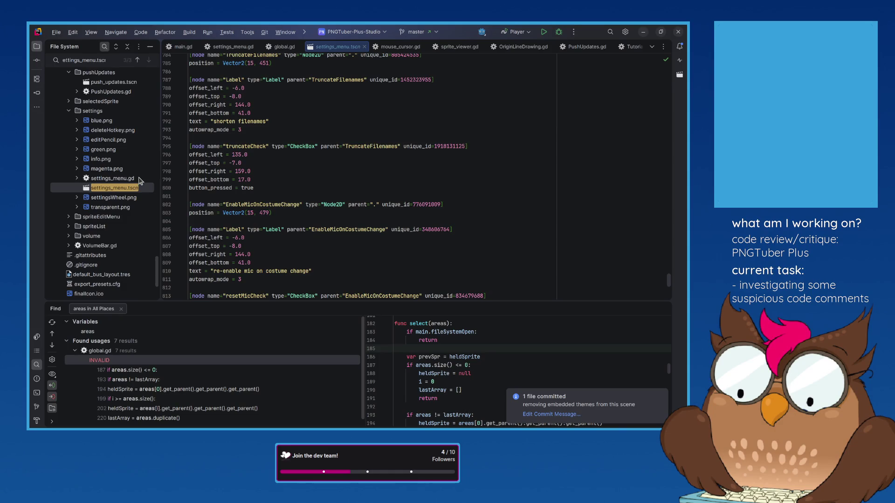
pyautogui.doubleClick(112, 178)
# - Scroll settings_menu.gd to the _on_costume_button handlers, then go back to settings_menu.tscn
pyautogui.click(333, 171)
pyautogui.scroll(-16, 333, 174)
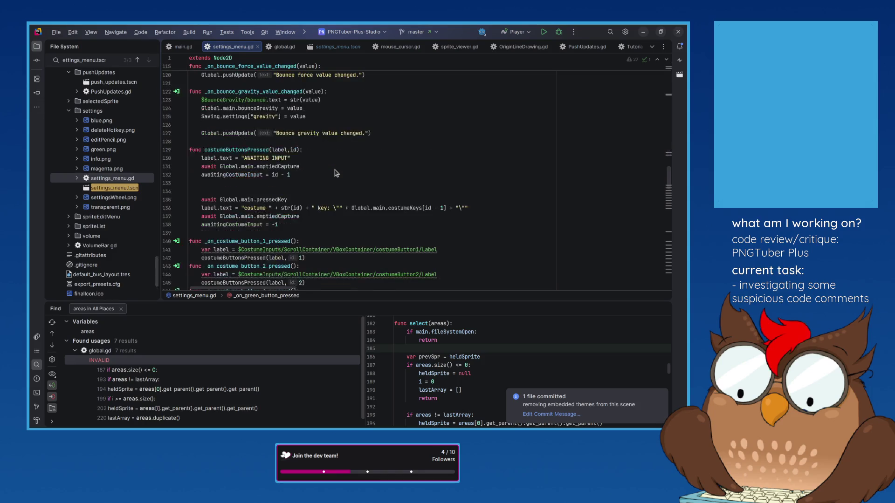
pyautogui.scroll(-5, 335, 172)
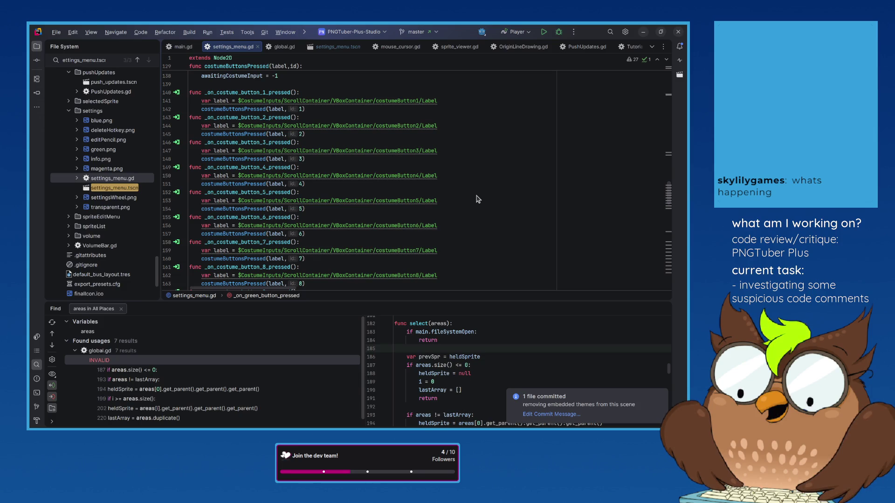
pyautogui.click(340, 46)
pyautogui.scroll(-13, 364, 189)
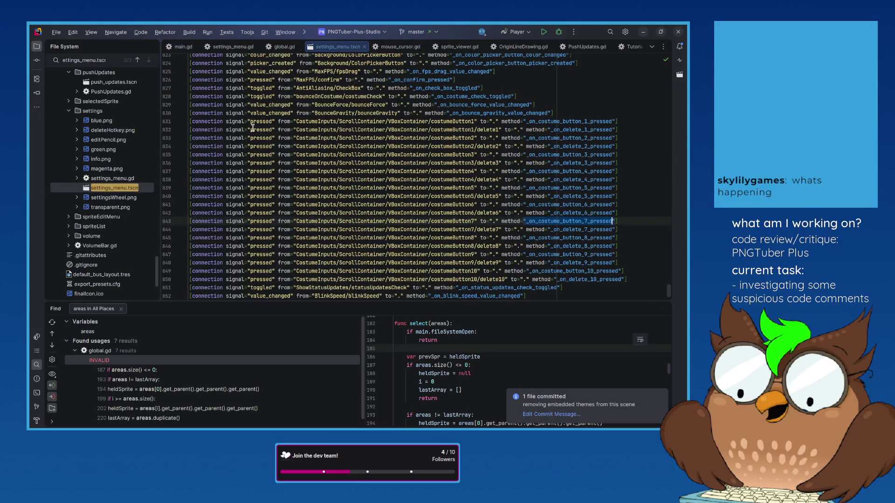
# - Select costumeButton1's node path and its _on_costume_button_1_pressed handler, then view global.gd
pyautogui.click(213, 121)
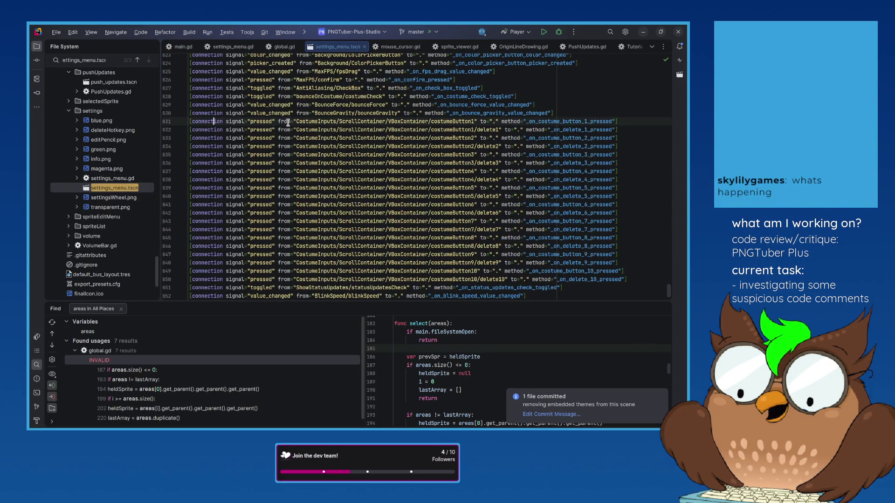
pyautogui.click(266, 121)
pyautogui.click(244, 121)
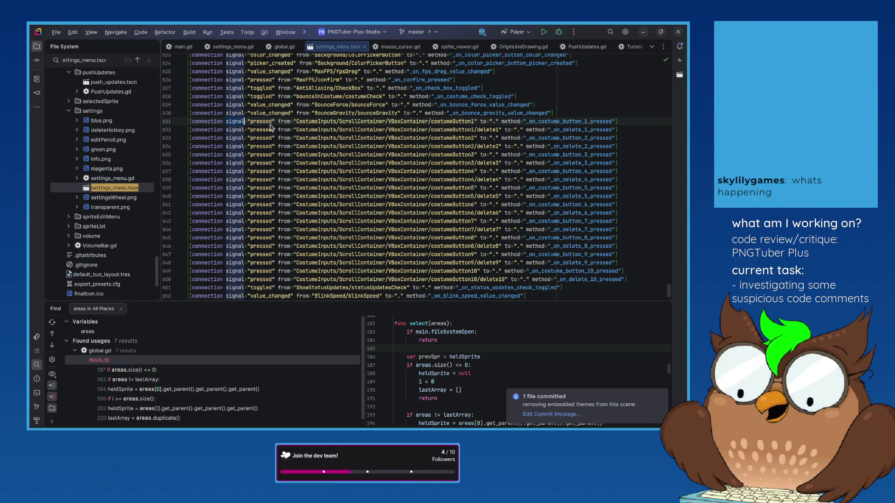
pyautogui.moveTo(295, 122); pyautogui.dragTo(475, 122)
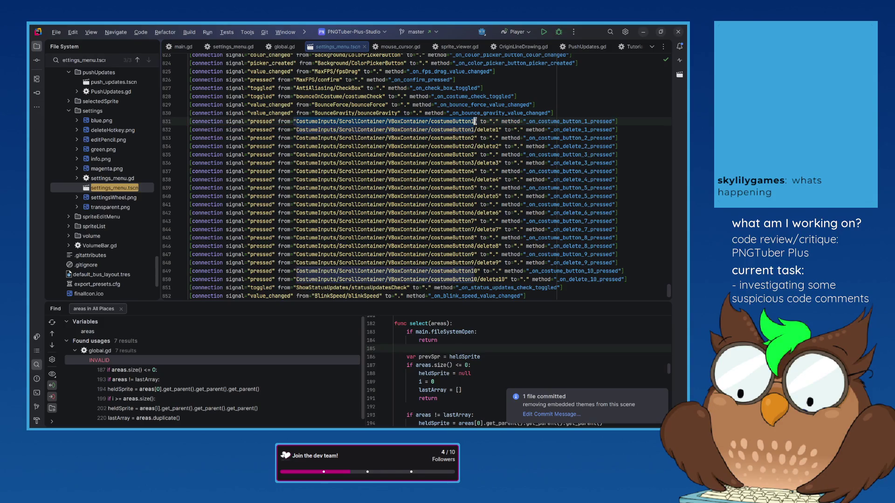
pyautogui.click(478, 121)
pyautogui.doubleClick(534, 122)
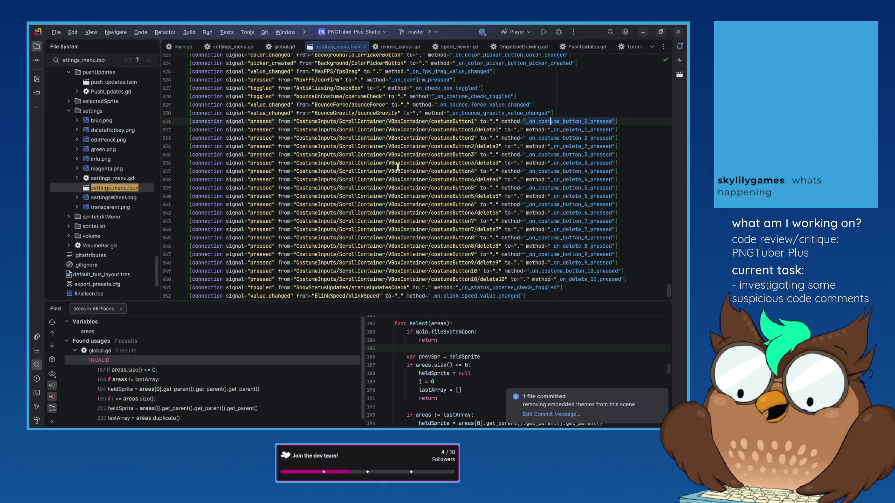
pyautogui.click(283, 47)
pyautogui.click(338, 47)
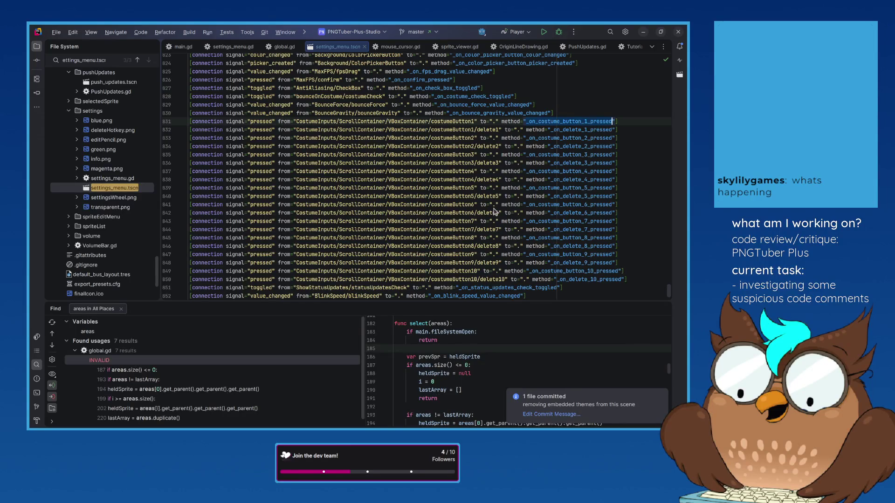
pyautogui.click(284, 47)
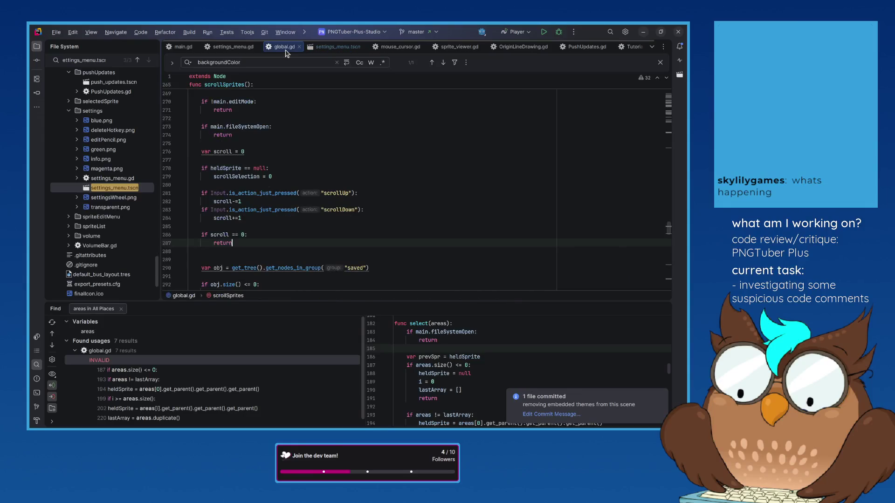
# - Inspect _on_costume_button_1_pressed's costumeButtonsPressed call in settings_menu.gd, then scroll to the delete handlers
pyautogui.click(247, 47)
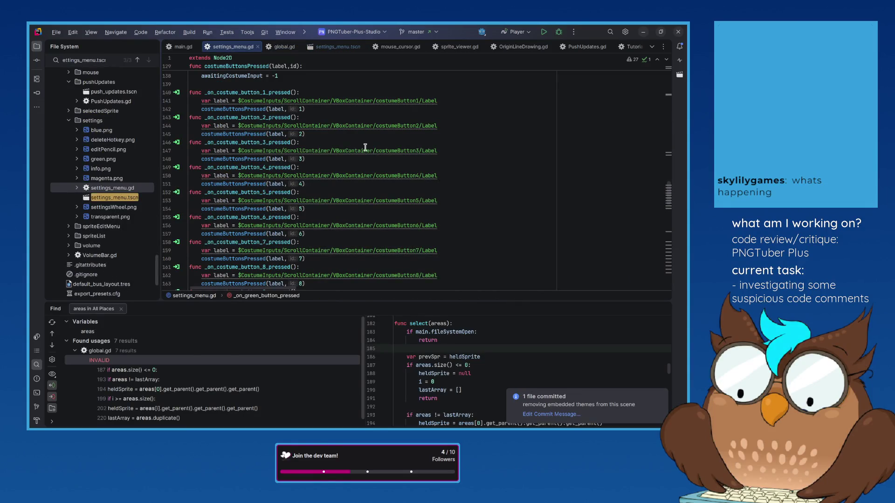
pyautogui.scroll(-6, 365, 147)
pyautogui.scroll(5, 367, 155)
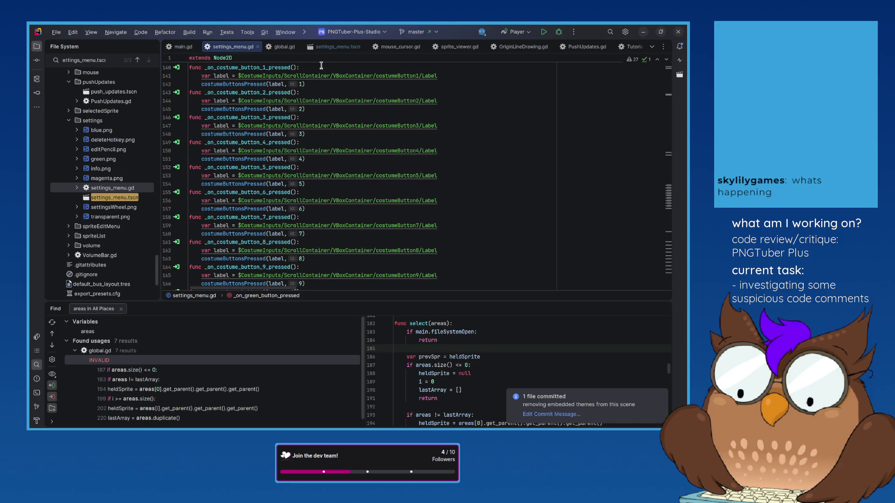
pyautogui.click(265, 67)
pyautogui.click(395, 86)
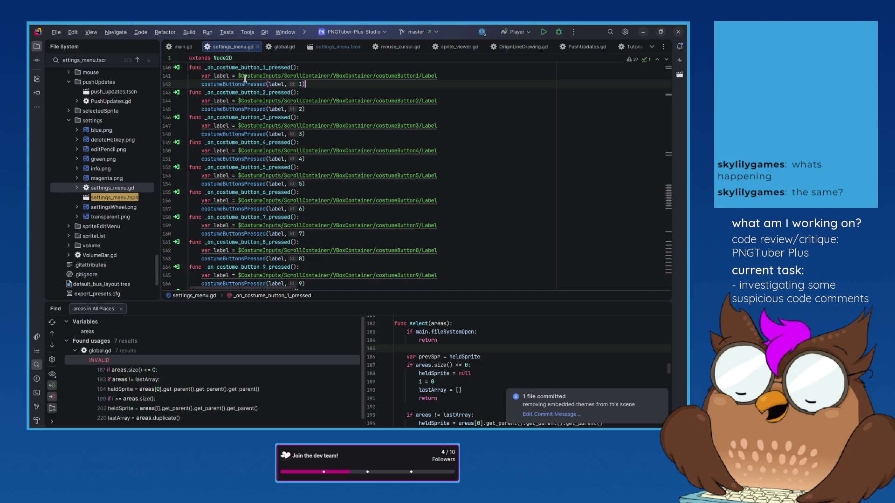
pyautogui.click(406, 76)
pyautogui.click(250, 84)
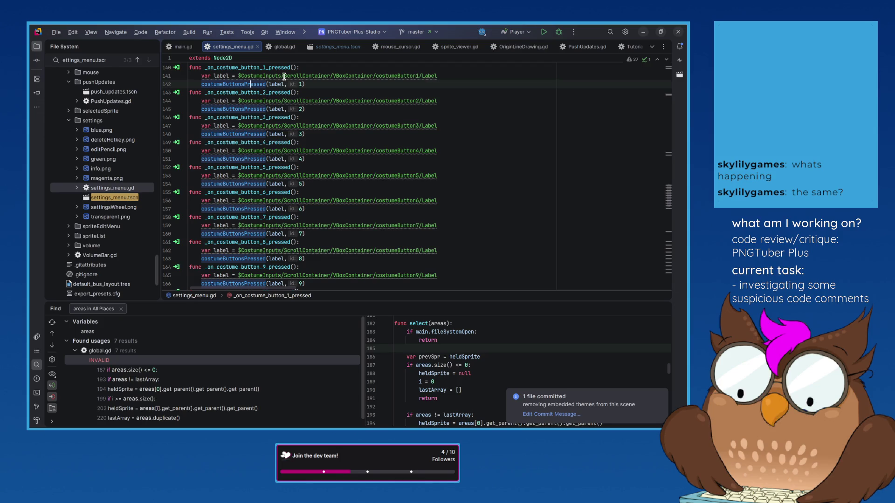
pyautogui.click(301, 84)
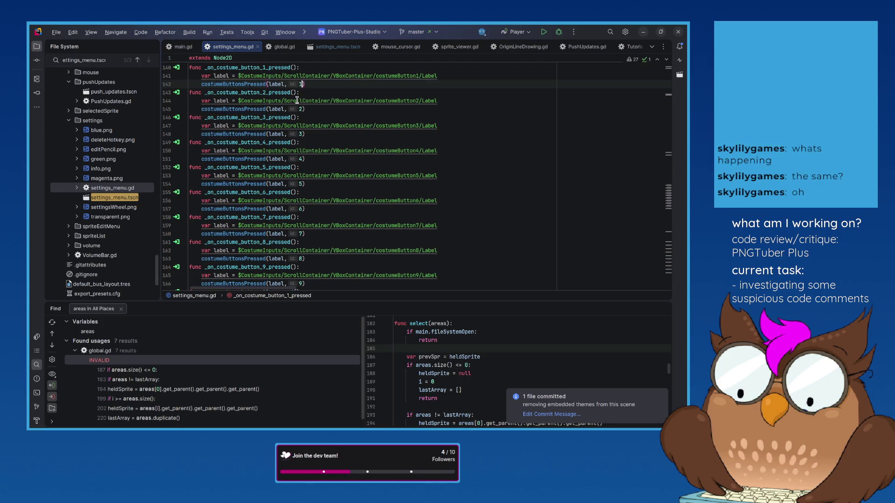
pyautogui.scroll(-1, 476, 116)
pyautogui.scroll(-6, 476, 117)
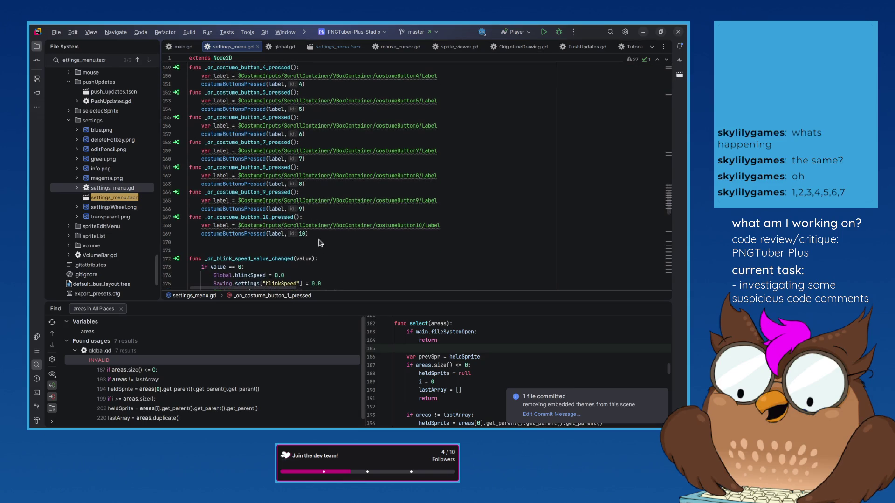
pyautogui.scroll(-14, 329, 237)
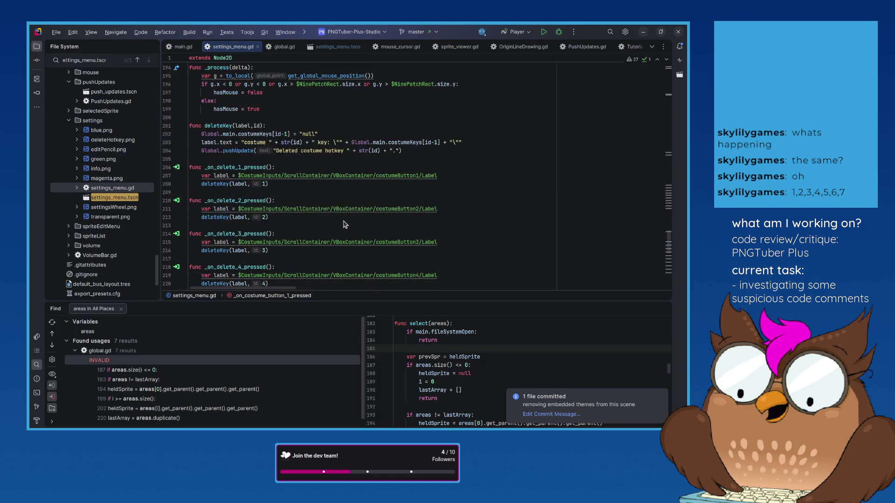
pyautogui.scroll(-6, 345, 222)
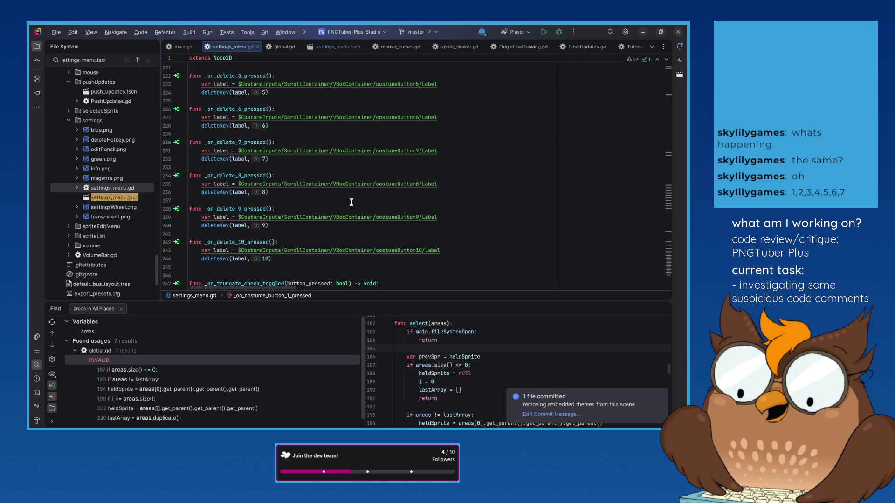
pyautogui.click(215, 126)
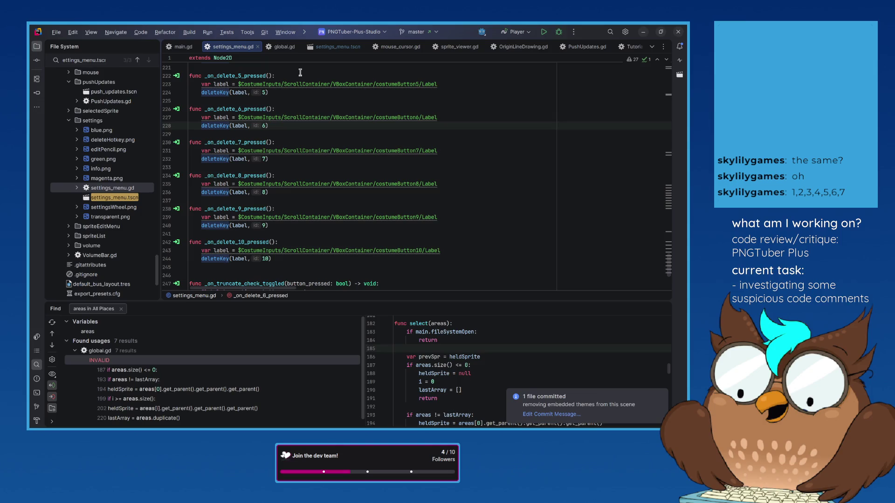
pyautogui.click(273, 160)
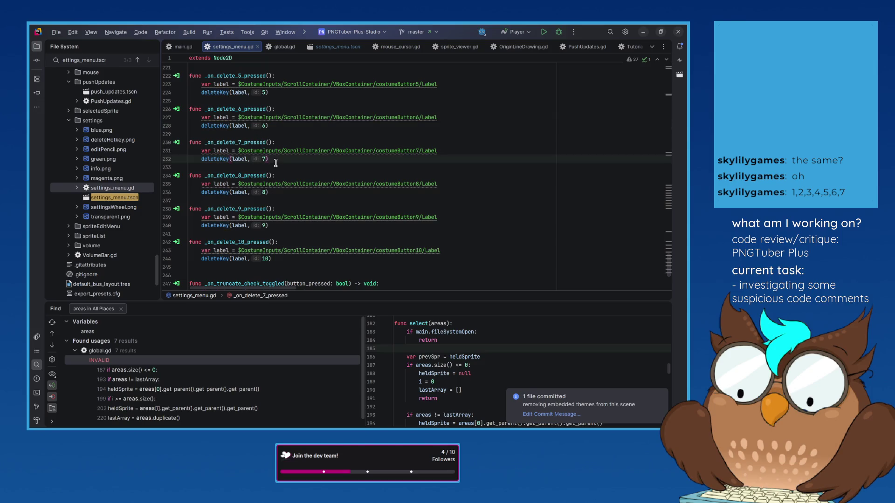
pyautogui.scroll(2, 276, 162)
pyautogui.scroll(5, 301, 207)
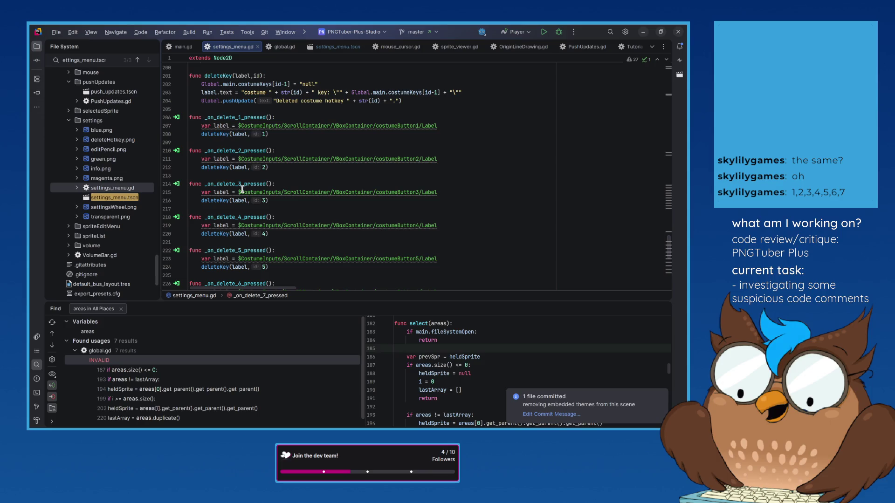
pyautogui.moveTo(242, 192)
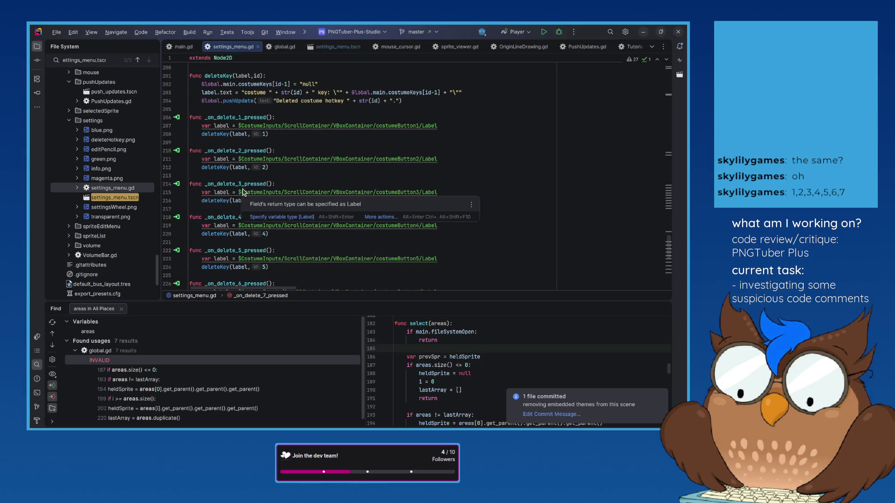
pyautogui.click(217, 134)
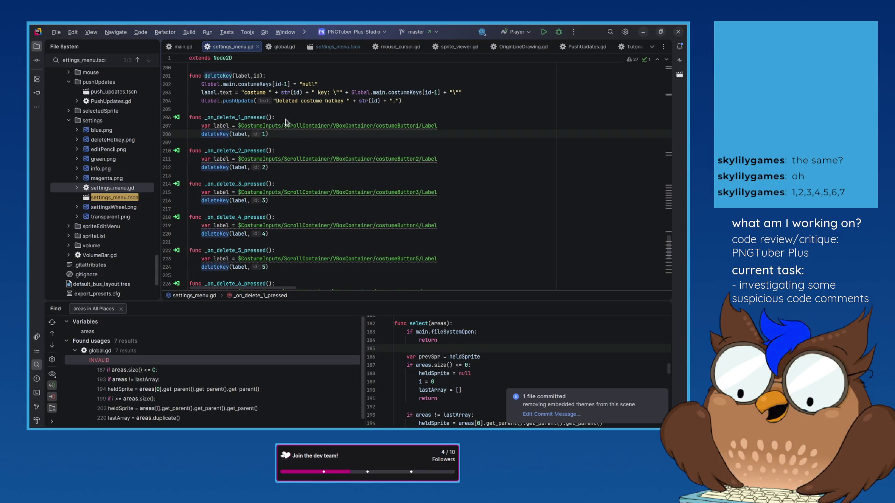
pyautogui.click(294, 143)
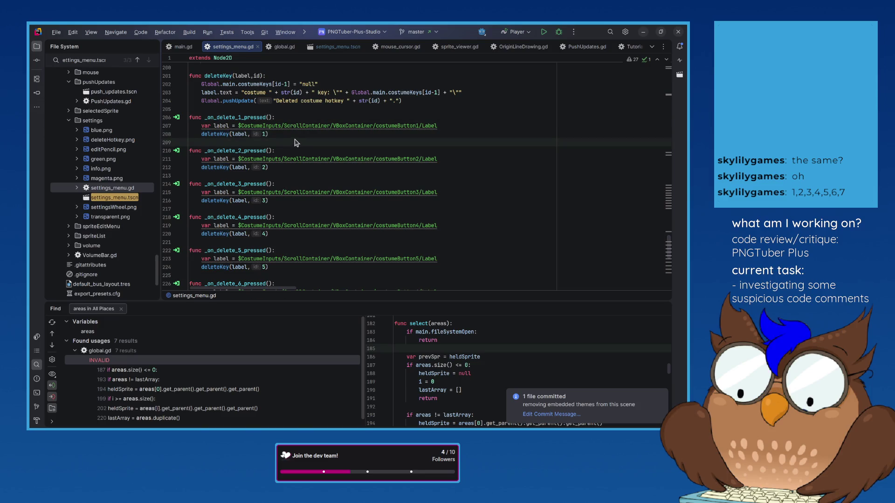
pyautogui.scroll(1, 295, 143)
pyautogui.moveTo(295, 152)
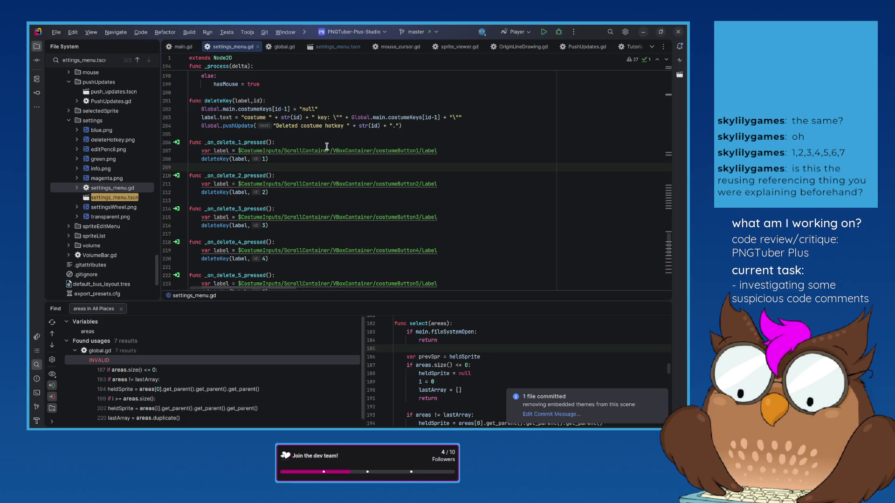
# - After deleteKey, add func _on_delete_pressed(costumeIndex: int): with a placeholder pass
pyautogui.click(427, 124)
pyautogui.press('Return')
pyautogui.press('Return')
pyautogui.press('BackSpace')
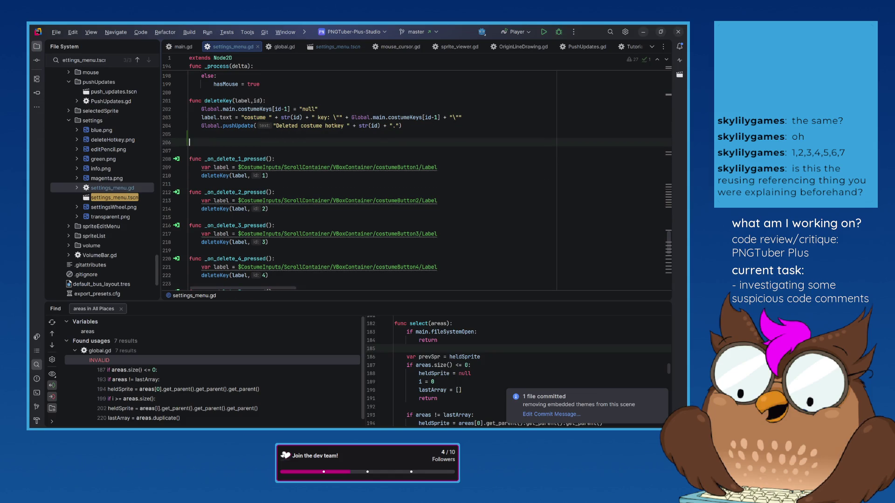
pyautogui.write('func ')
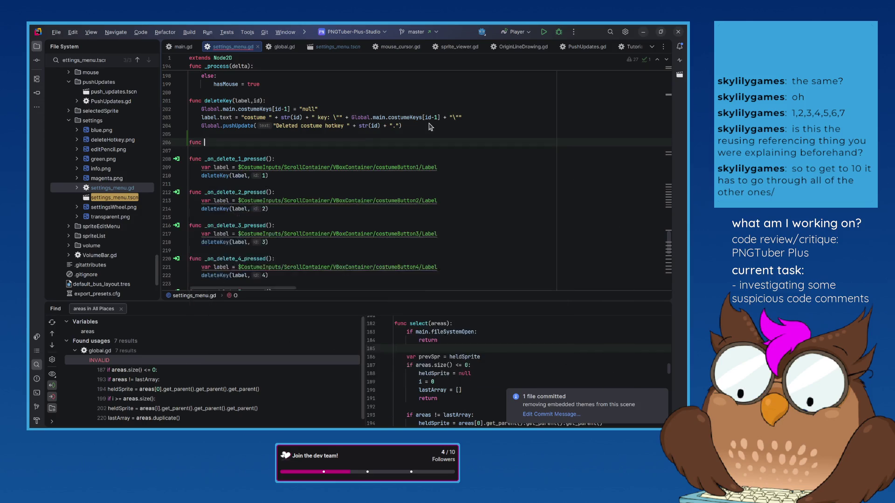
pyautogui.write('_on_delete')
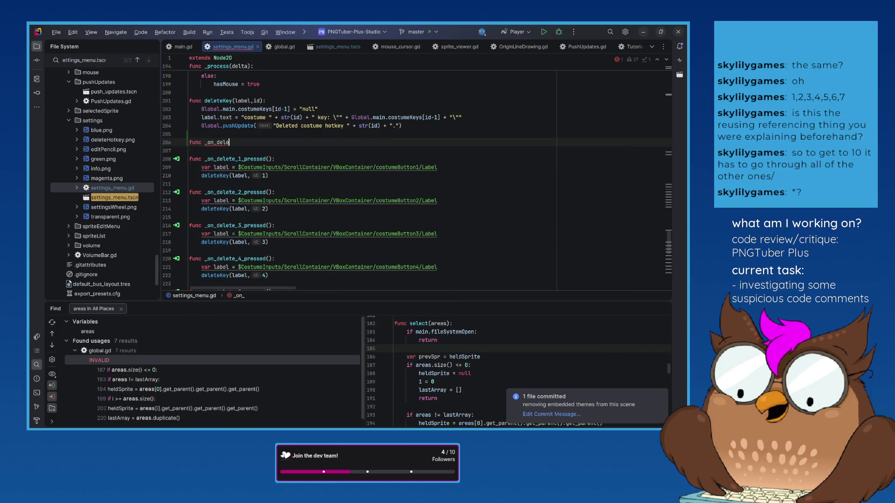
pyautogui.write('pressed()')
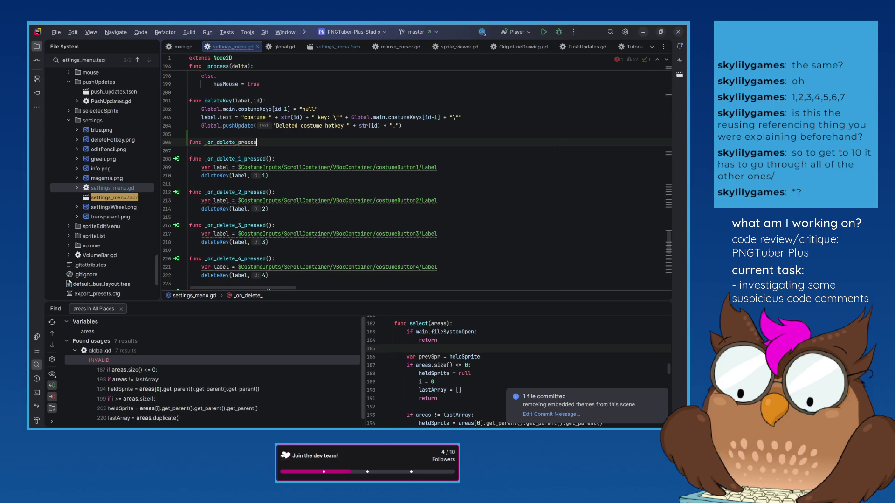
pyautogui.write(':')
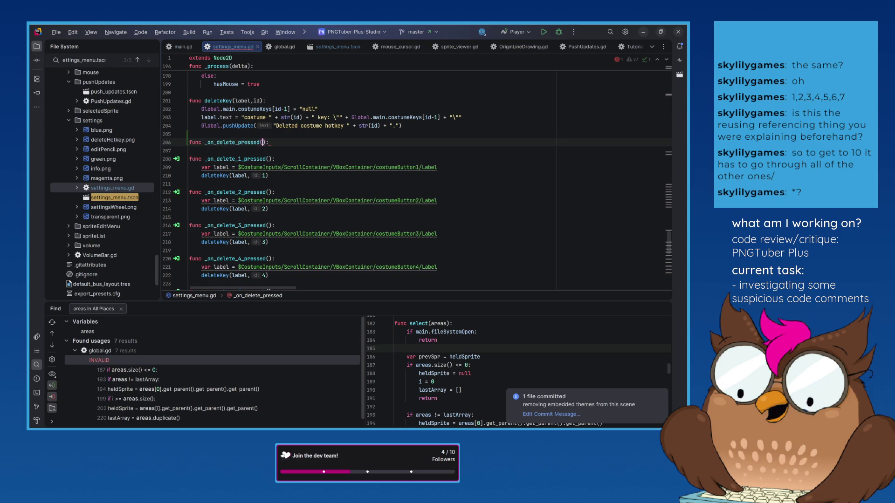
pyautogui.write('costumeIndex: int')
pyautogui.press('End')
pyautogui.press('Return')
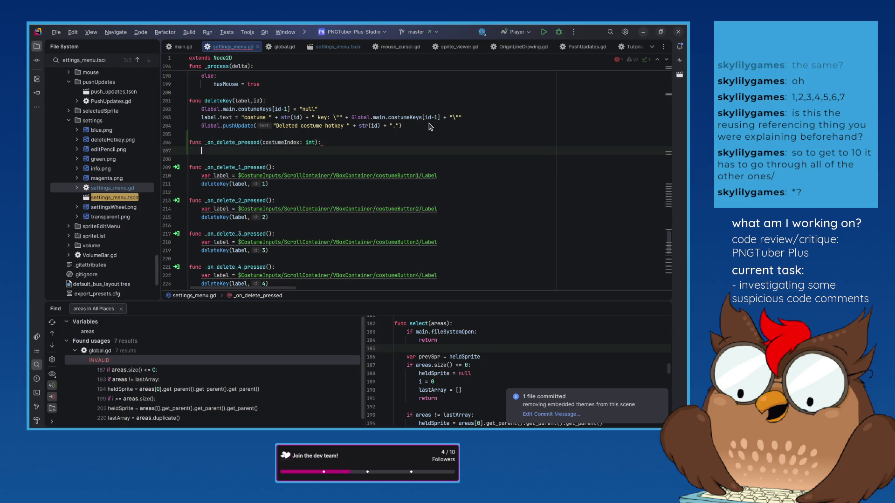
pyautogui.write('pass')
# - Replace pass with the body copied from _on_delete_2_pressed
pyautogui.click(273, 234)
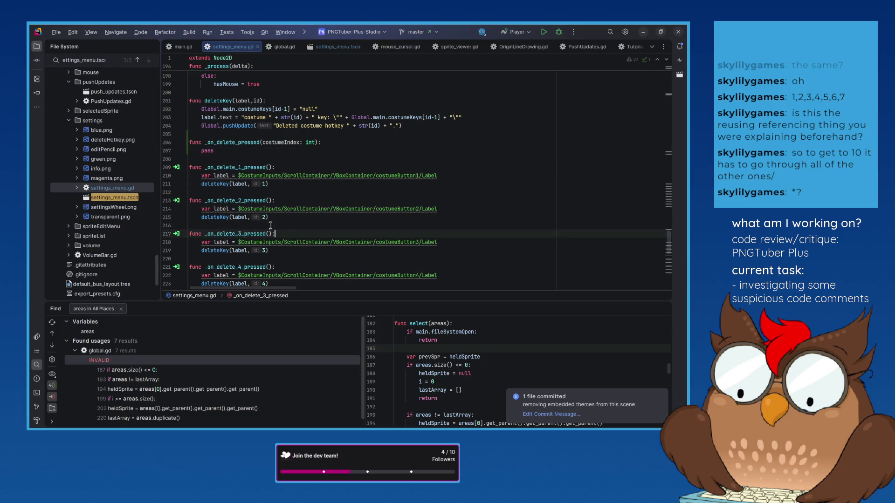
pyautogui.moveTo(284, 217); pyautogui.dragTo(202, 208)
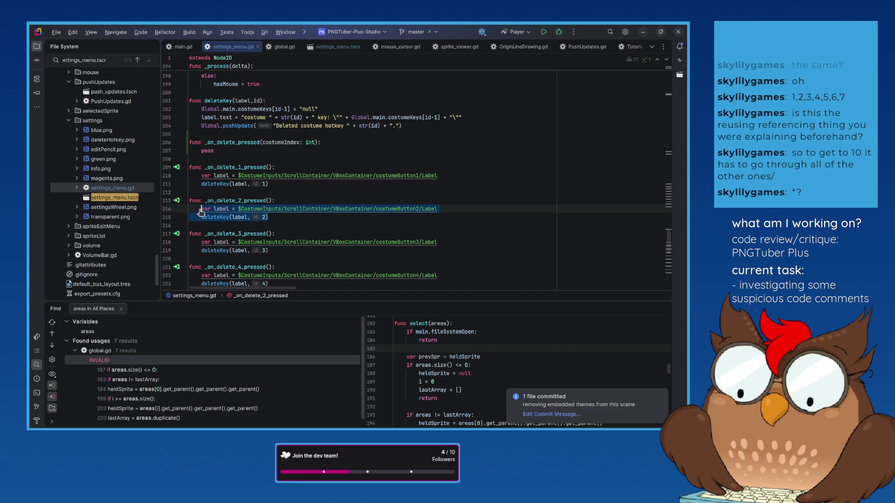
pyautogui.hotkey('ctrl', 'c')
pyautogui.doubleClick(207, 151)
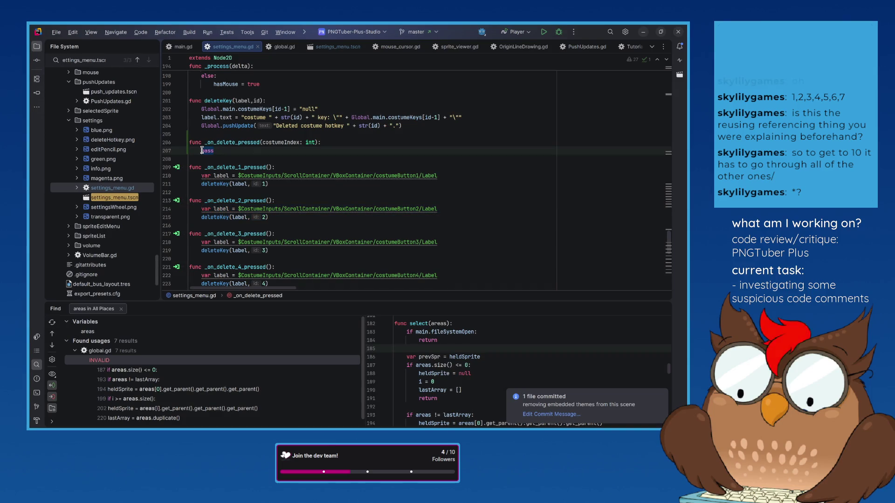
pyautogui.hotkey('ctrl', 'v')
pyautogui.moveTo(437, 150)
pyautogui.mouseDown()
pyautogui.moveTo(207, 151)
pyautogui.moveTo(370, 150)
pyautogui.moveTo(235, 150)
pyautogui.mouseUp()
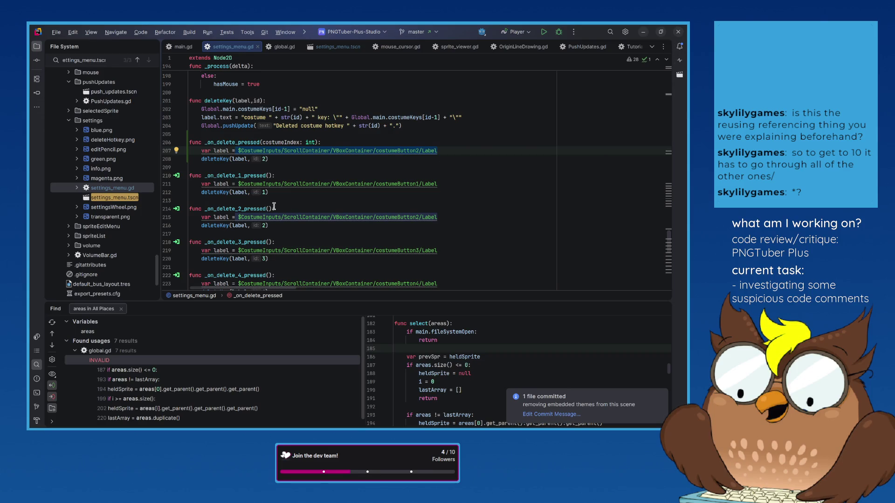
pyautogui.click(211, 193)
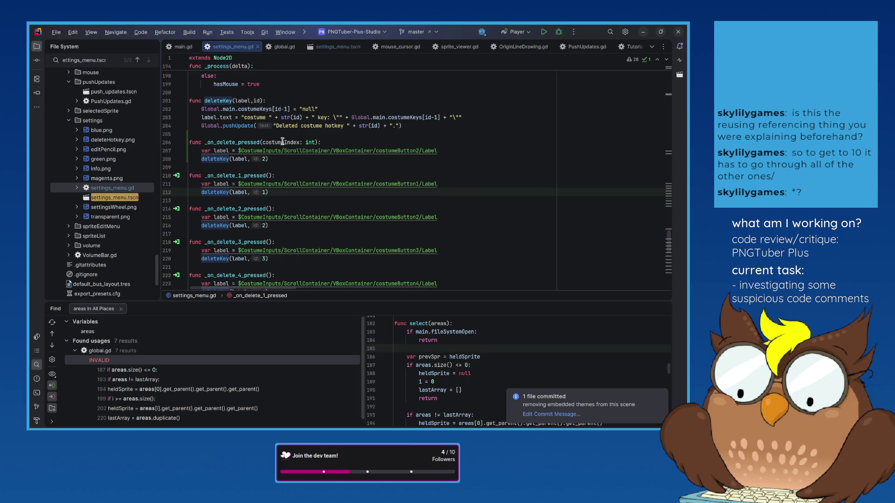
# - Replace the hard-coded 2 in the deleteKey call with costumeIndex
pyautogui.click(309, 142)
pyautogui.press('Down')
pyautogui.press('Down')
pyautogui.press('BackSpace')
pyautogui.write('index')
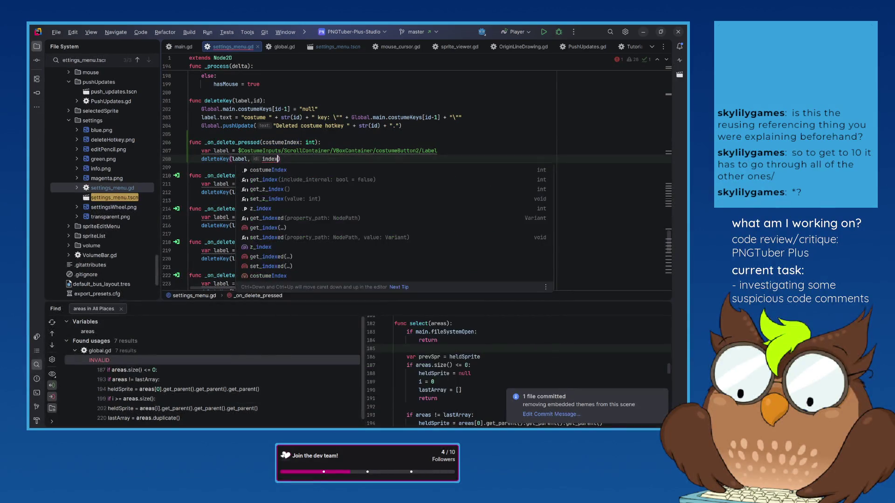
pyautogui.press('Escape')
pyautogui.click(418, 150)
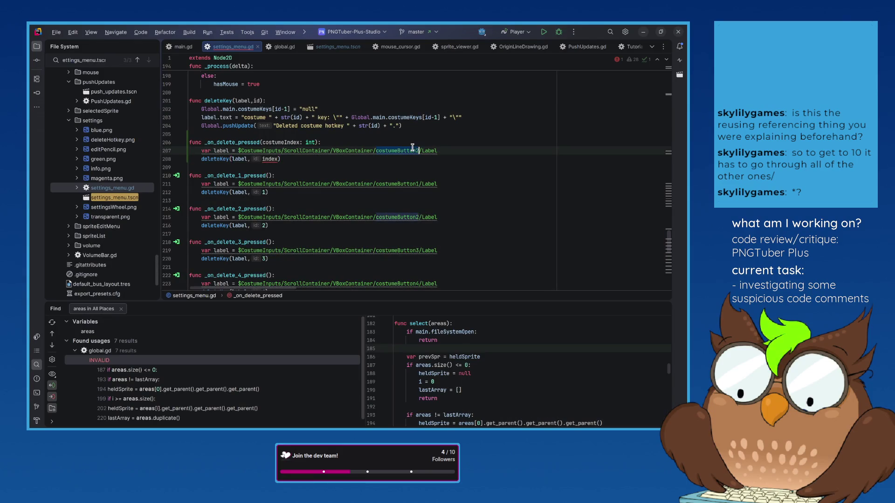
pyautogui.click(455, 151)
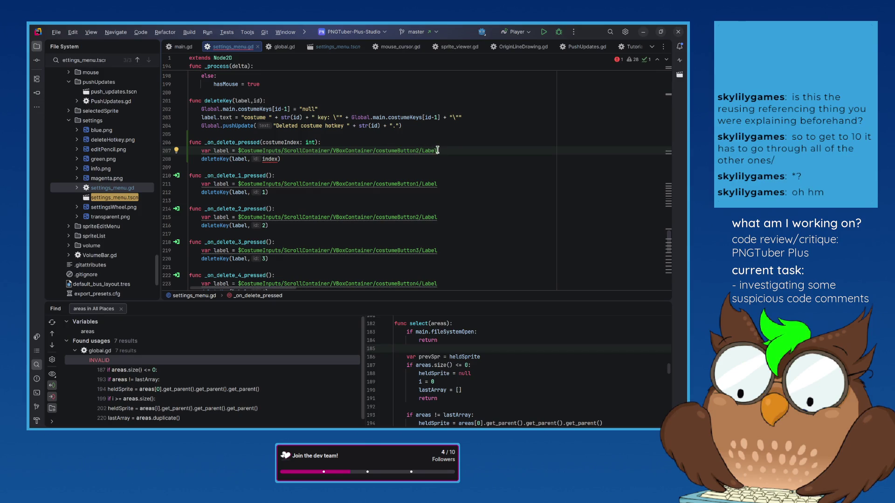
pyautogui.doubleClick(286, 141)
pyautogui.hotkey('ctrl', 'c')
pyautogui.doubleClick(270, 159)
pyautogui.hotkey('ctrl', 'v')
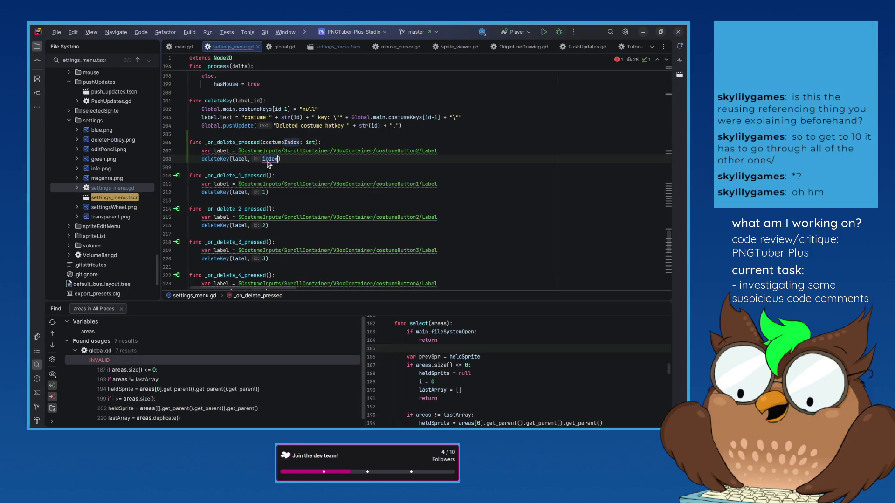
pyautogui.click(318, 151)
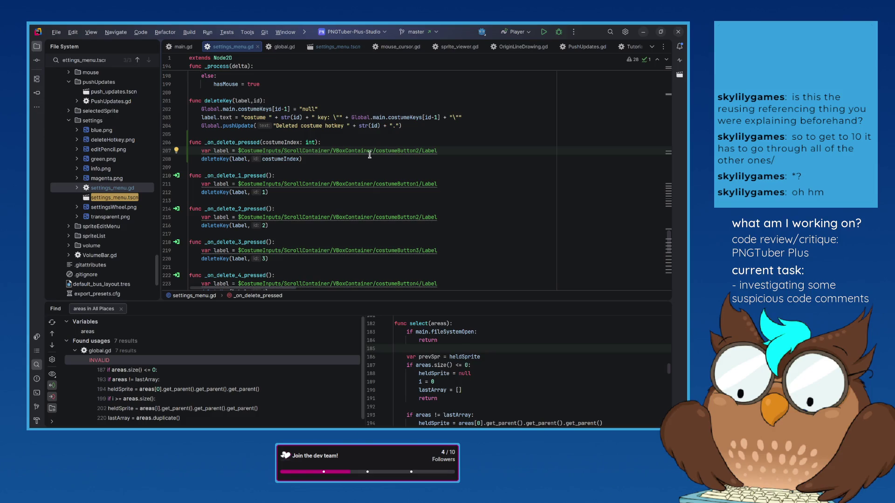
# - Select the whole _on_delete_pressed function and delete it
pyautogui.click(316, 166)
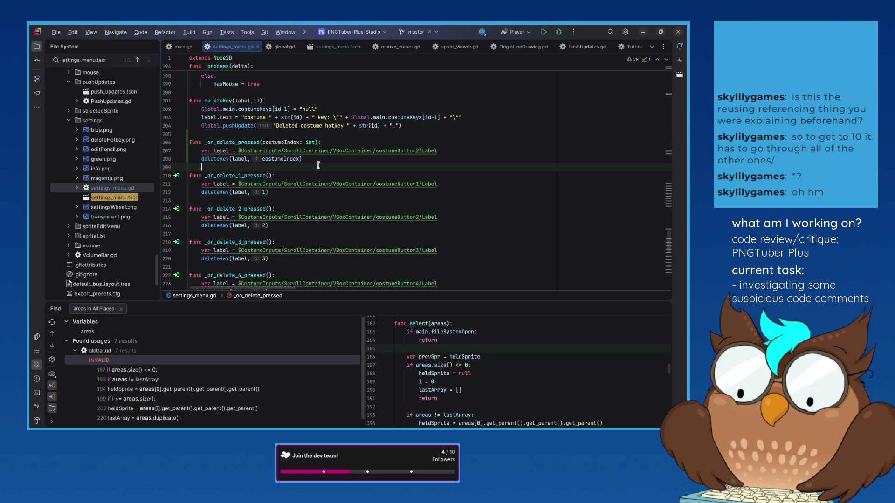
pyautogui.keyDown('shift'); pyautogui.click(208, 135); pyautogui.keyUp('shift')
pyautogui.press('BackSpace')
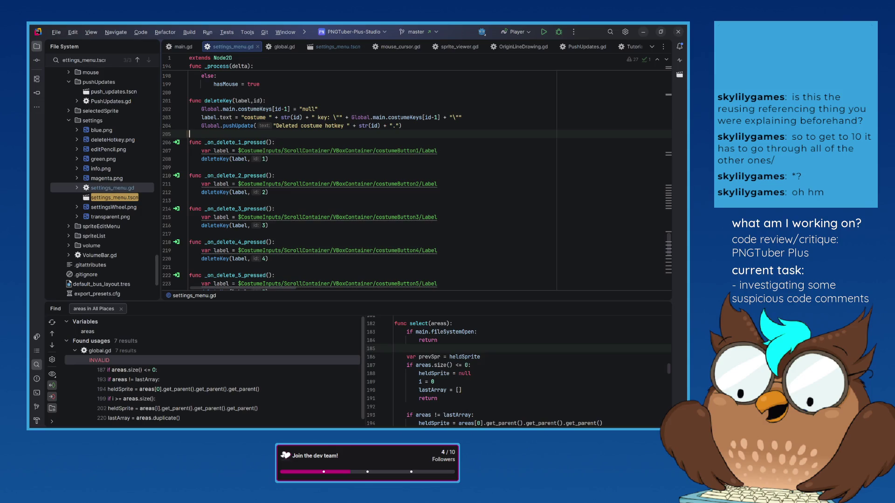
pyautogui.keyDown('ctrl'); pyautogui.click(208, 135); pyautogui.keyUp('ctrl')
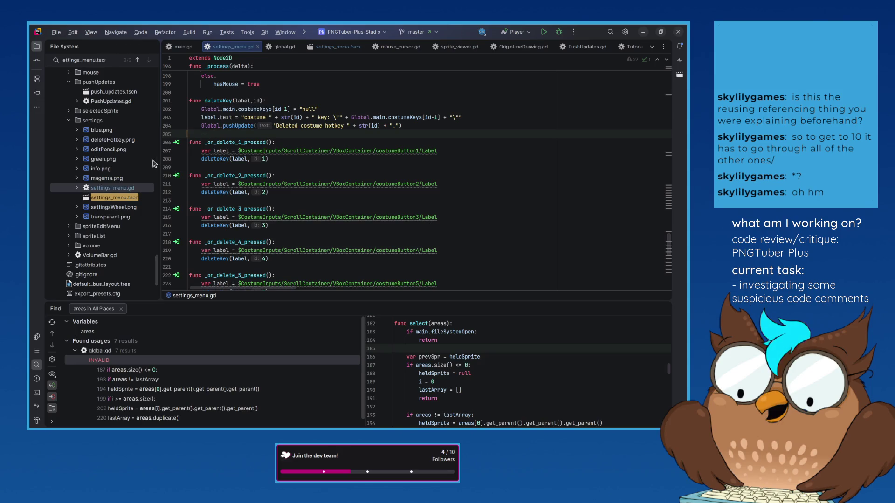
# - Create CostumeButton.gd in the settings folder without adding it to Git, extending Button
pyautogui.rightClick(112, 192)
pyautogui.moveTo(200, 196)
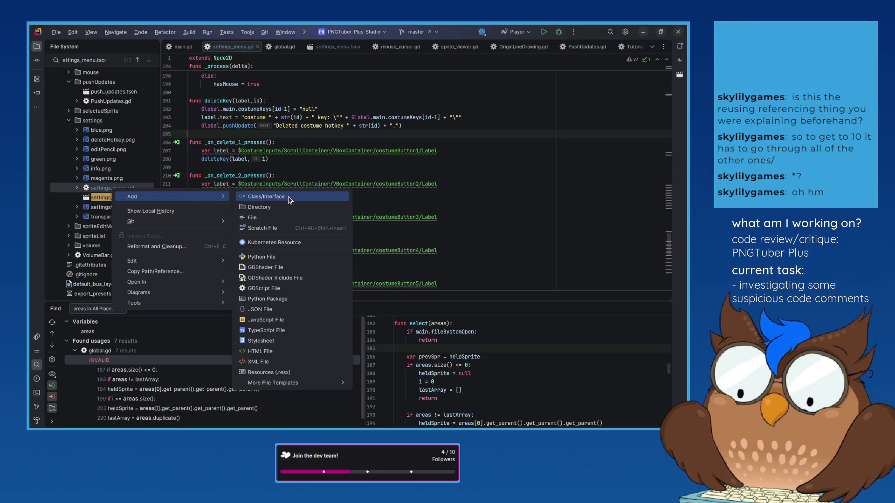
pyautogui.click(299, 287)
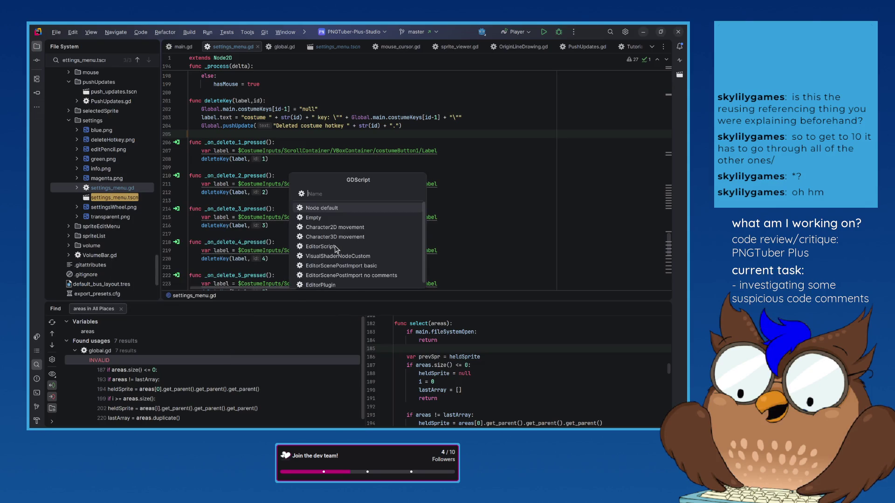
pyautogui.write('d')
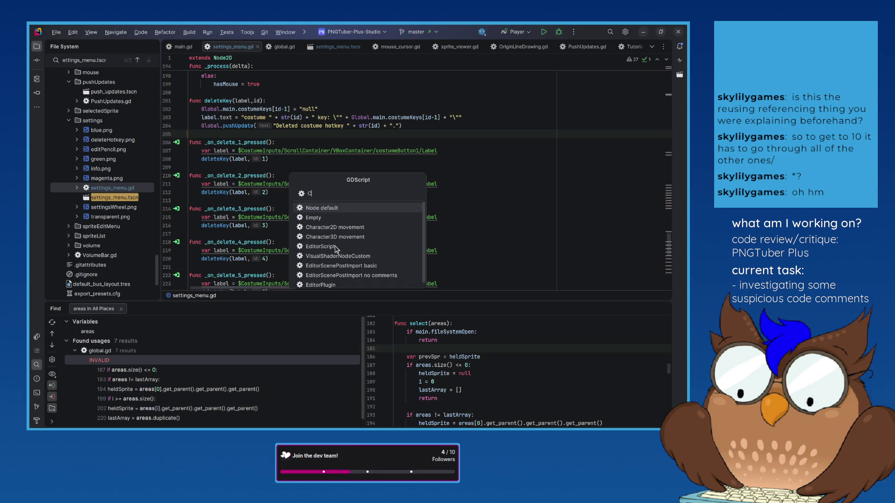
pyautogui.write('ostumeButton')
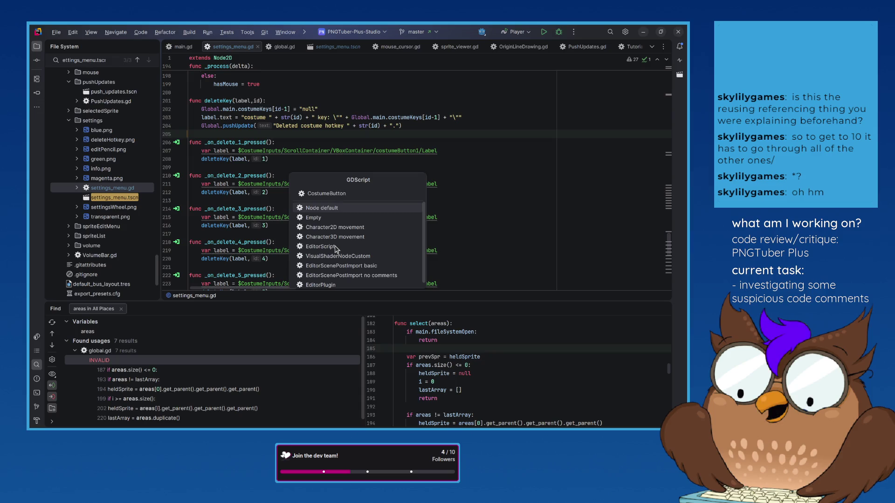
pyautogui.press('Return')
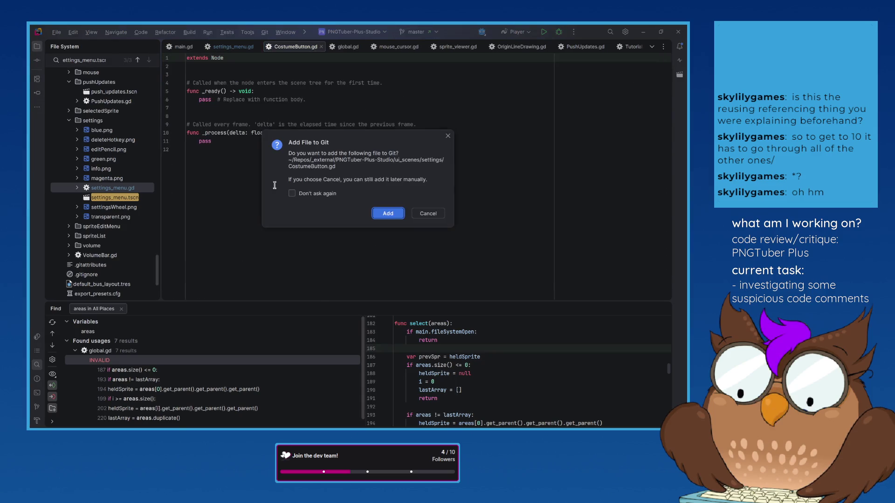
pyautogui.click(451, 138)
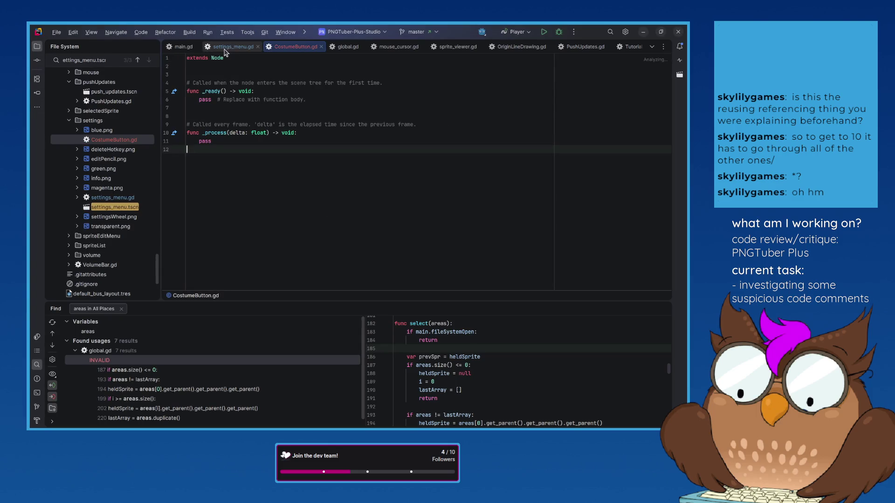
pyautogui.write('Button')
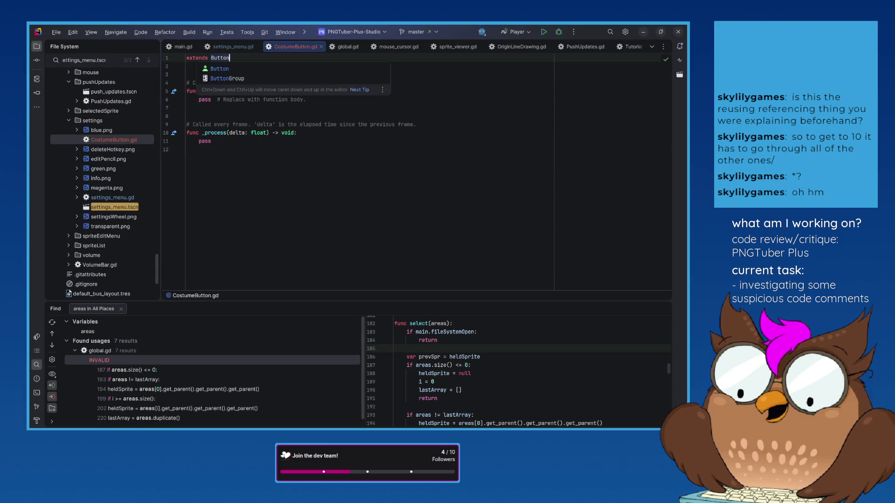
pyautogui.hotkey('alt', 'Tab')
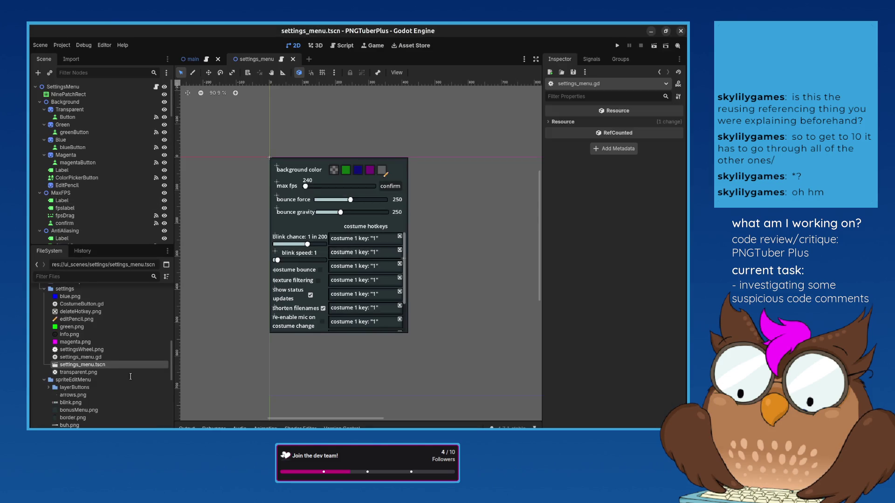
# - Inspect costumeButton4 and its rect and Label children in the Scene tree, then switch back to Rider
pyautogui.scroll(-5, 107, 173)
pyautogui.scroll(-10, 107, 172)
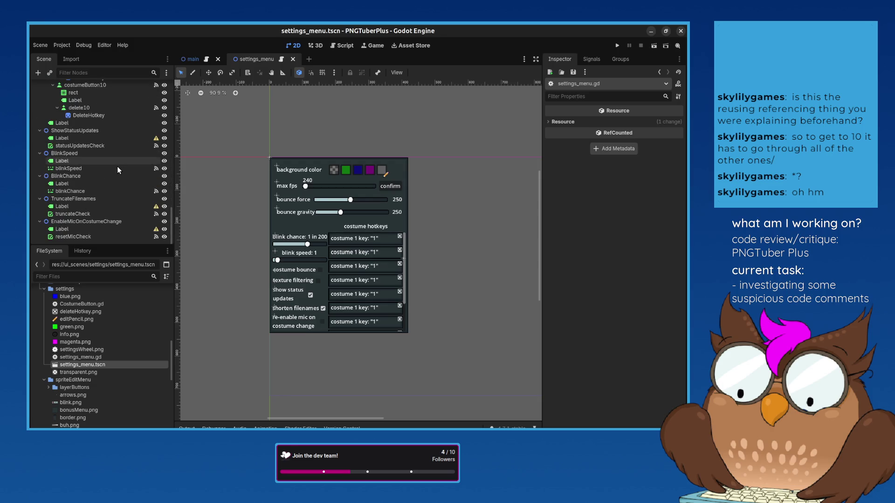
pyautogui.click(370, 285)
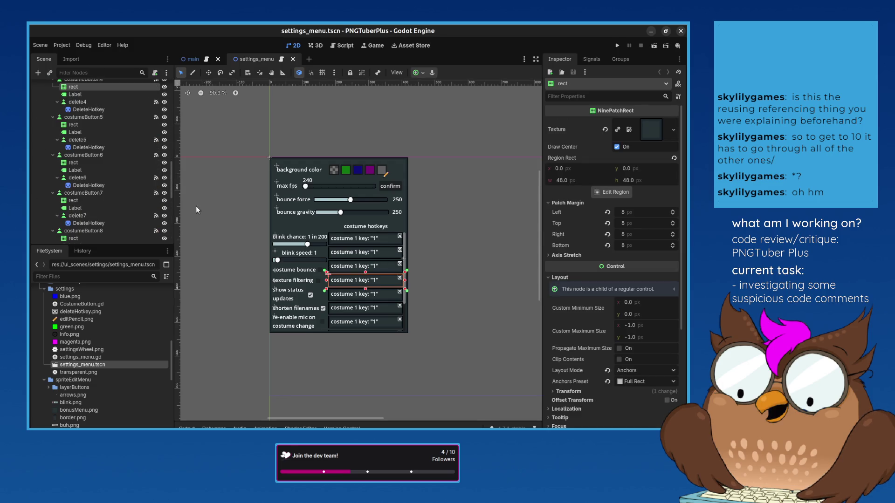
pyautogui.click(104, 119)
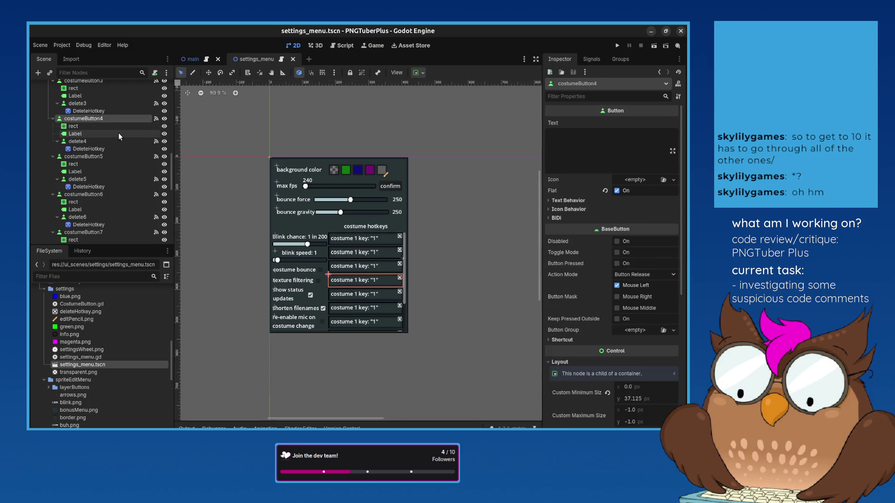
pyautogui.click(94, 125)
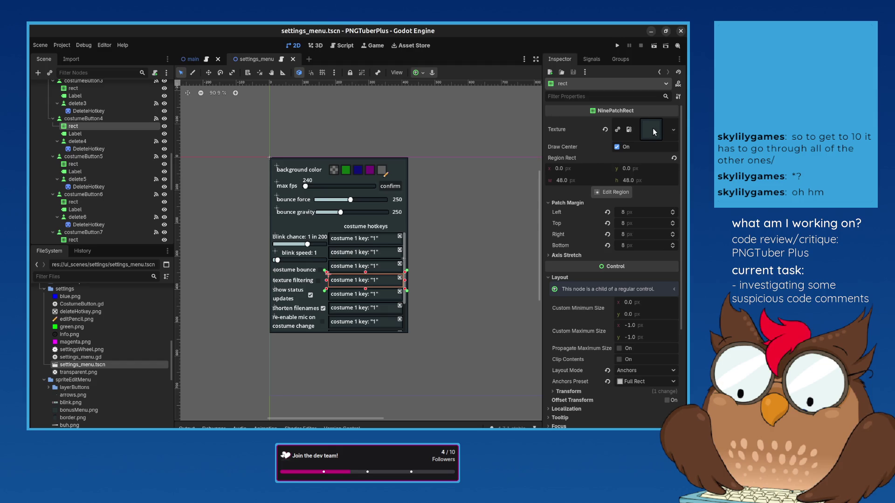
pyautogui.click(95, 133)
pyautogui.click(81, 119)
pyautogui.click(74, 126)
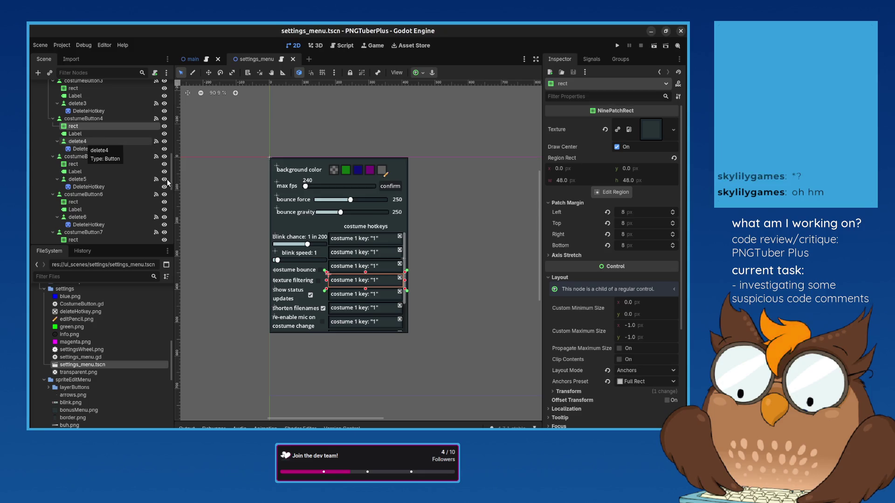
pyautogui.hotkey('alt', 'Tab')
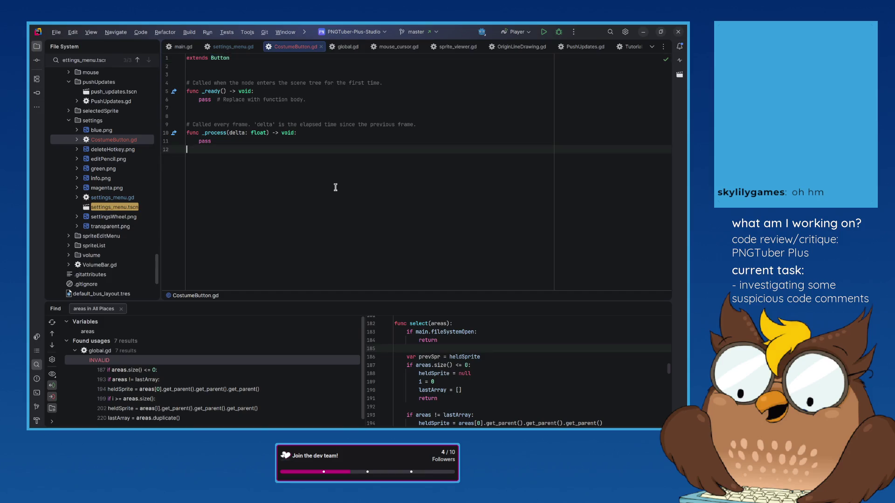
pyautogui.moveTo(322, 180)
pyautogui.mouseDown()
pyautogui.moveTo(182, 125)
pyautogui.moveTo(131, 75)
pyautogui.mouseUp()
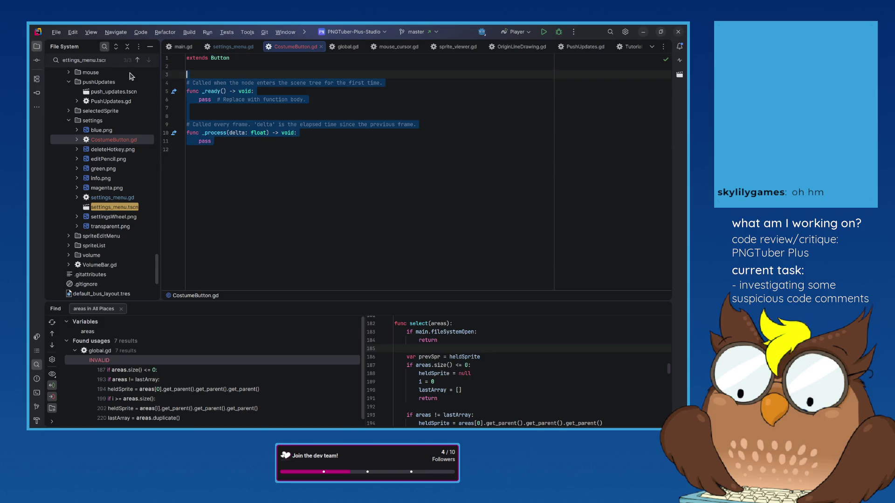
pyautogui.write('@export')
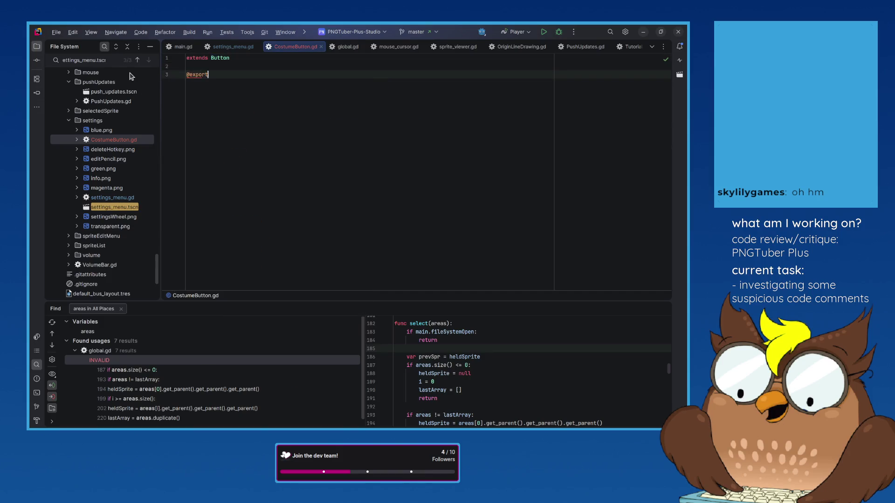
pyautogui.write(' var ')
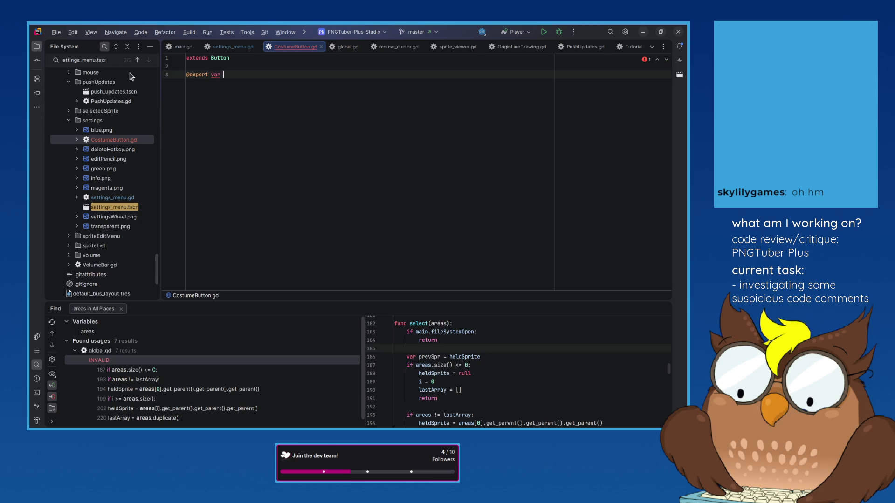
pyautogui.write('costumeIndex')
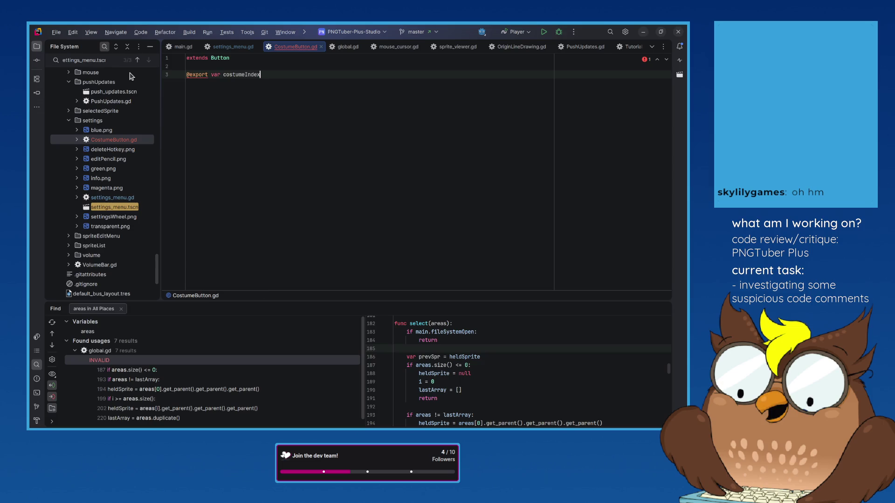
pyautogui.write(' : int')
pyautogui.press('Return')
pyautogui.write('@ex')
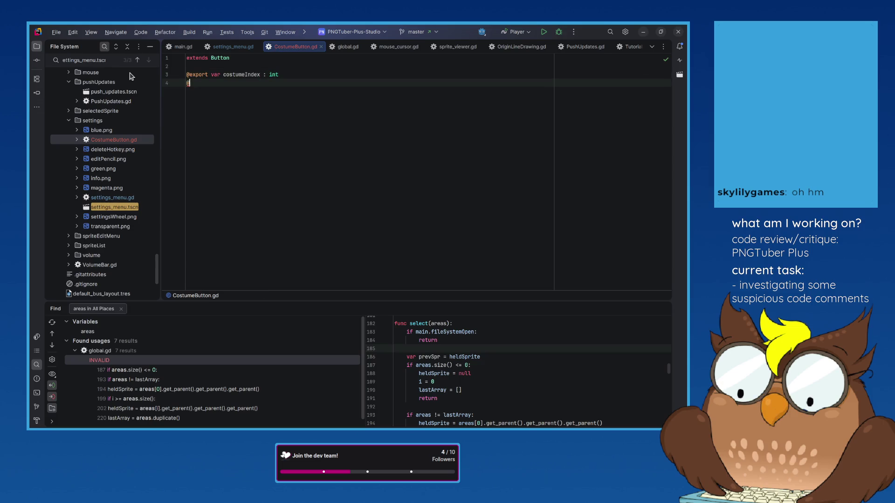
pyautogui.press('Return')
pyautogui.write('var ')
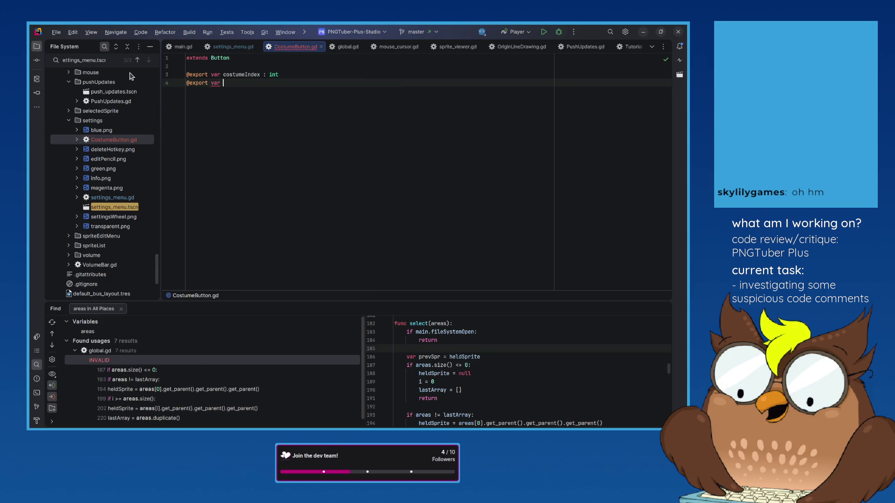
pyautogui.write('deleteB')
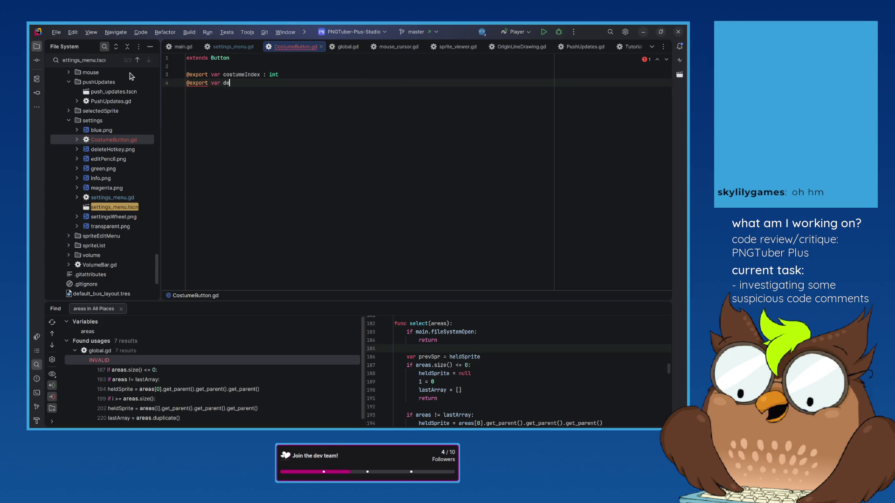
pyautogui.press('BackSpace')
pyautogui.press('BackSpace')
pyautogui.press('BackSpace')
pyautogui.press('BackSpace')
pyautogui.press('Return')
pyautogui.press('Return')
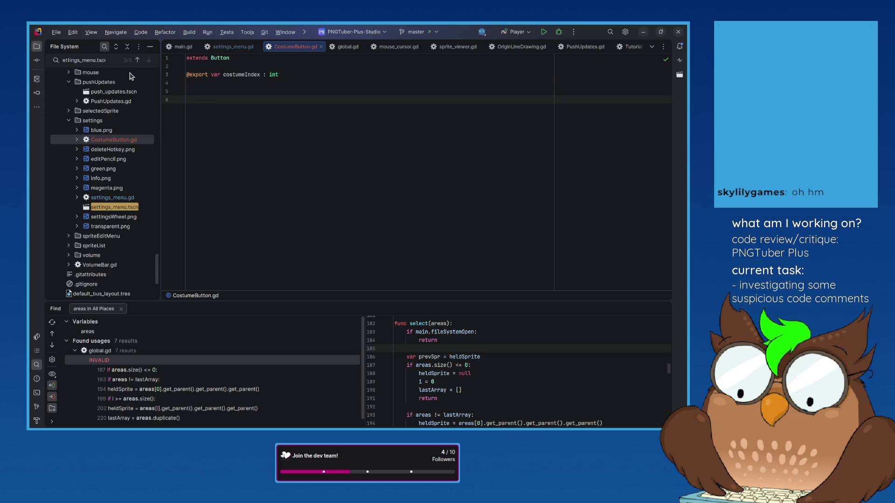
# - Add an empty _pressed() -> void override via completion
pyautogui.write('press')
pyautogui.write('ed')
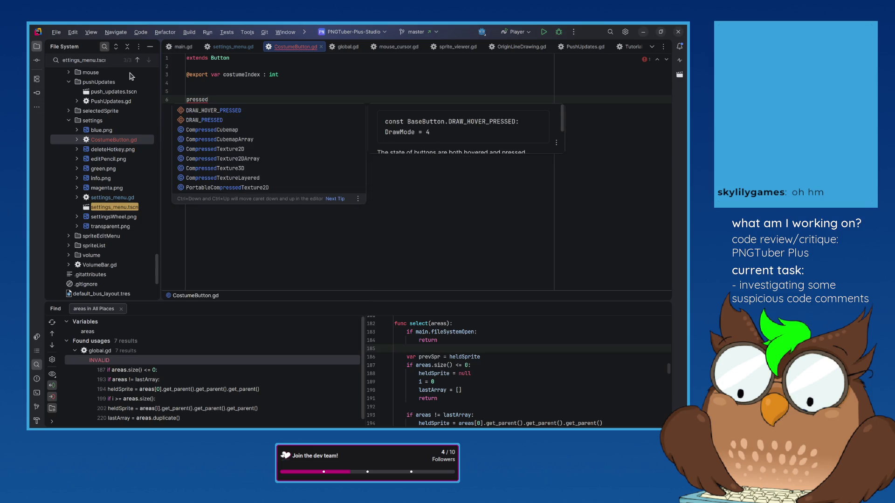
pyautogui.press('BackSpace')
pyautogui.press('BackSpace')
pyautogui.press('BackSpace')
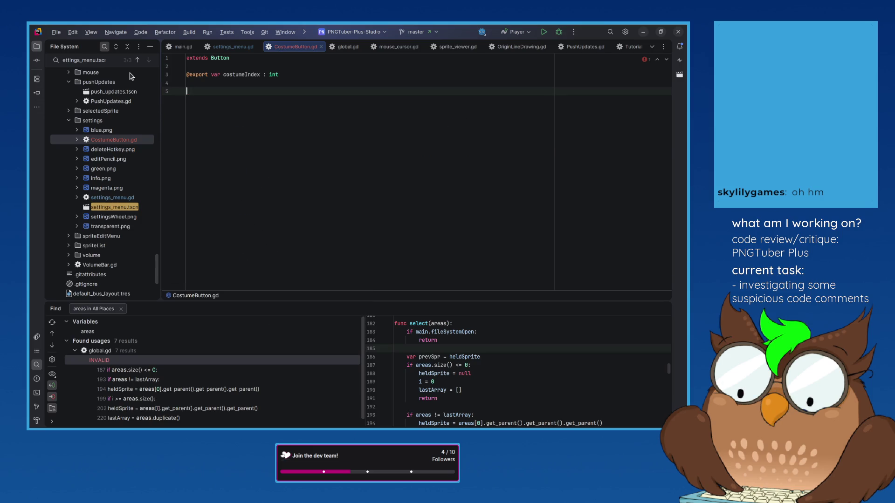
pyautogui.write('func _')
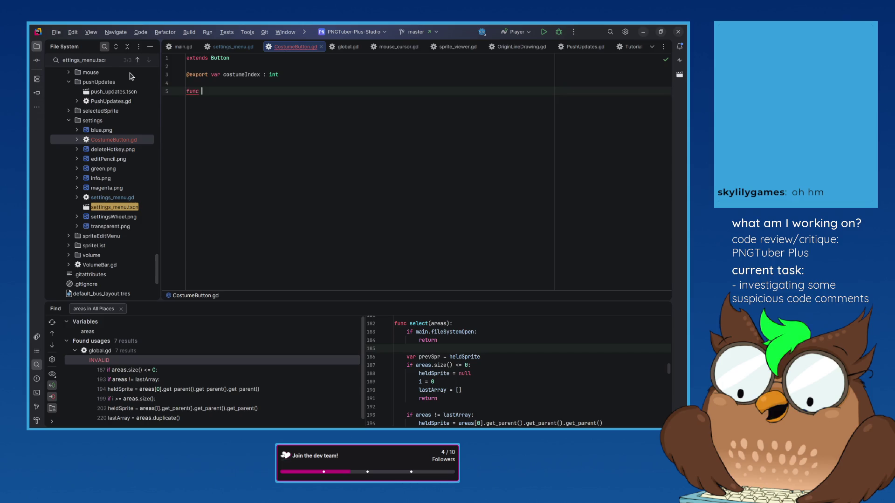
pyautogui.write('on_pre')
pyautogui.press('BackSpace')
pyautogui.press('BackSpace')
pyautogui.press('BackSpace')
pyautogui.write('press')
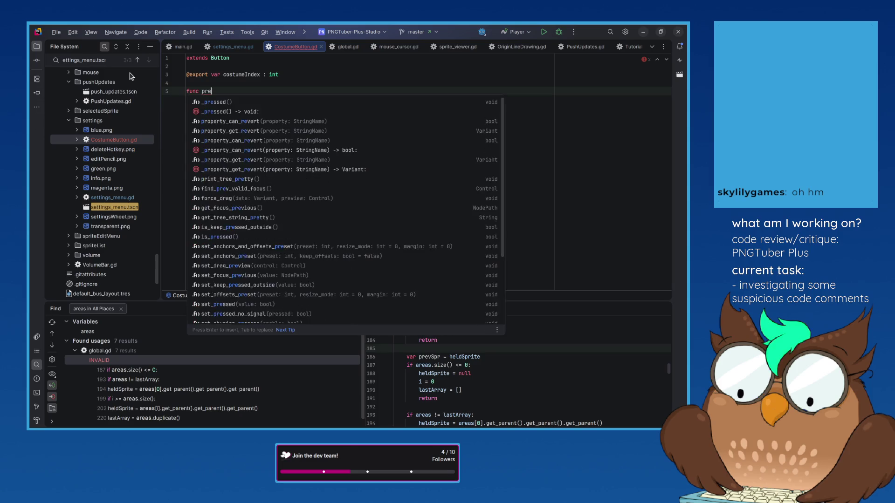
pyautogui.press('Down')
pyautogui.press('Return')
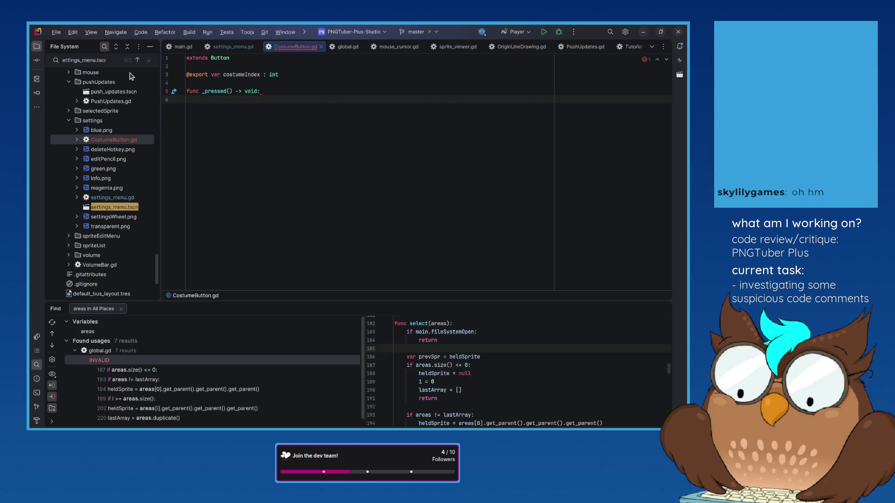
pyautogui.click(235, 46)
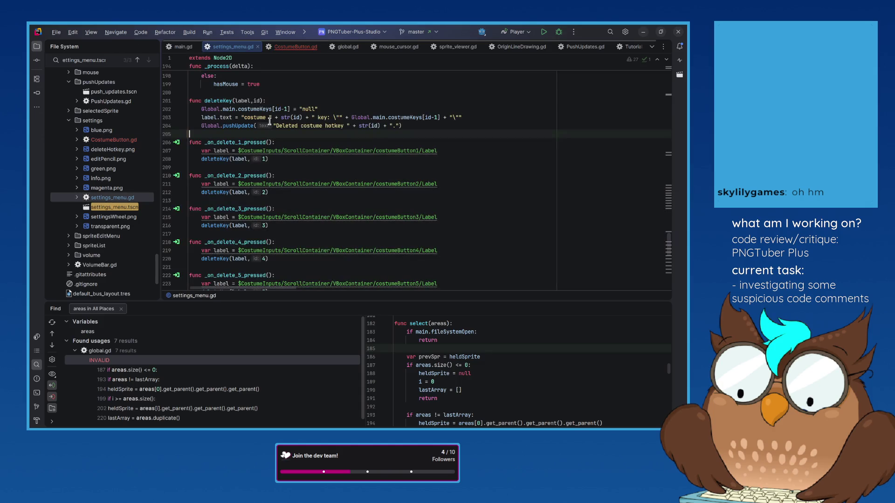
pyautogui.scroll(15, 266, 151)
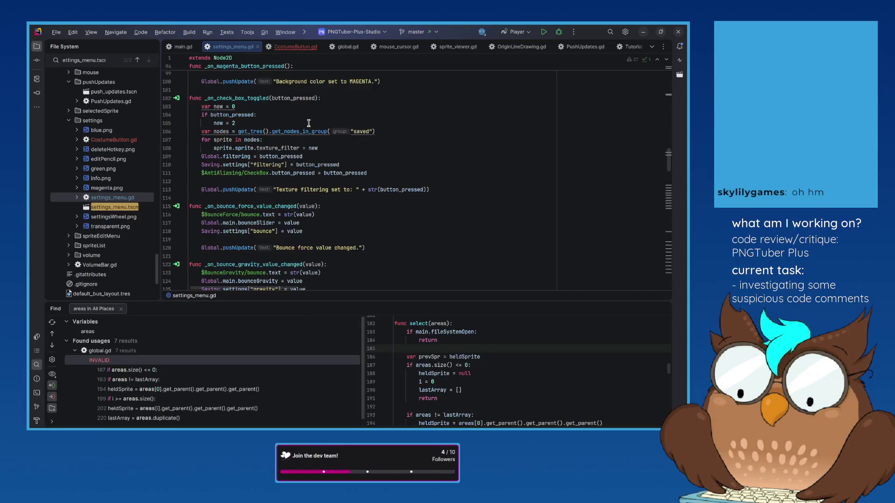
pyautogui.scroll(-3, 325, 137)
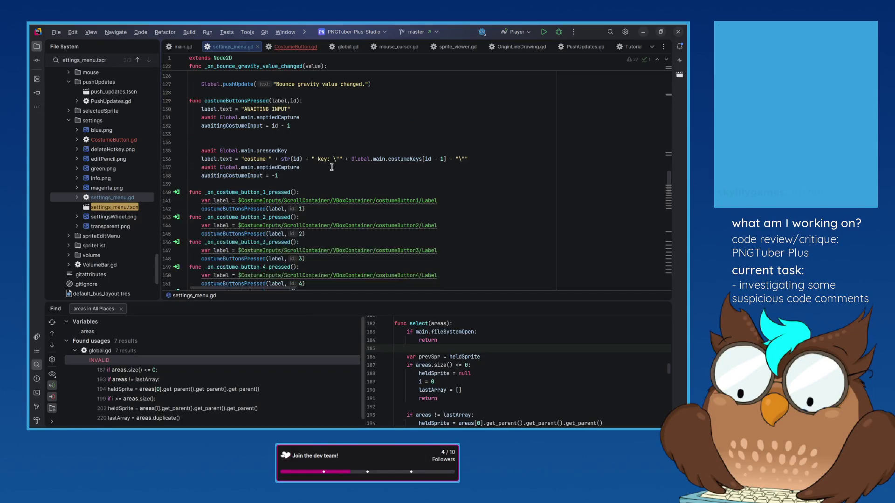
pyautogui.click(298, 47)
pyautogui.click(297, 74)
pyautogui.press('Return')
pyautogui.write('@export var label : Label')
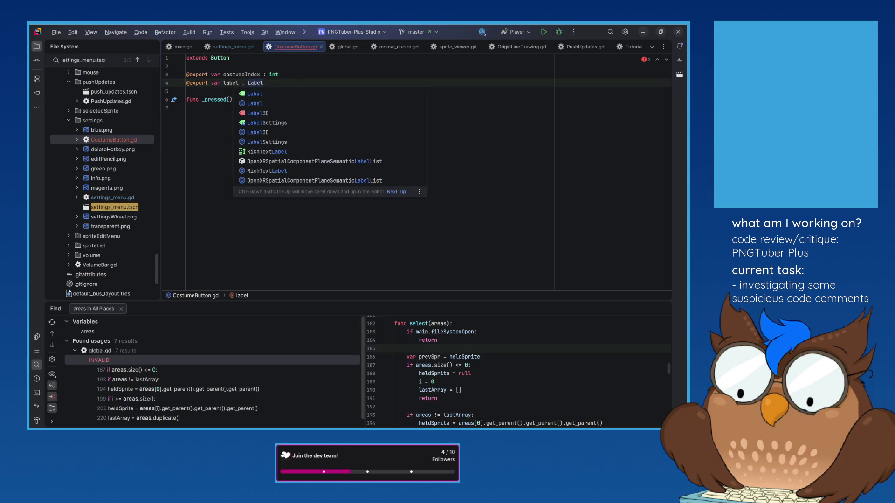
# - Review the costumeButtonsPressed function and its call on line 142 in settings_menu.gd
pyautogui.click(221, 46)
pyautogui.click(319, 158)
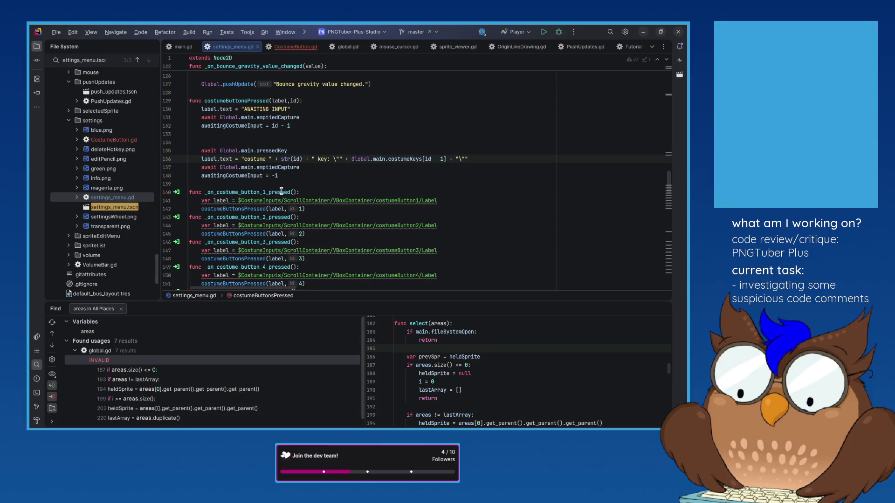
pyautogui.click(223, 217)
pyautogui.press('Up')
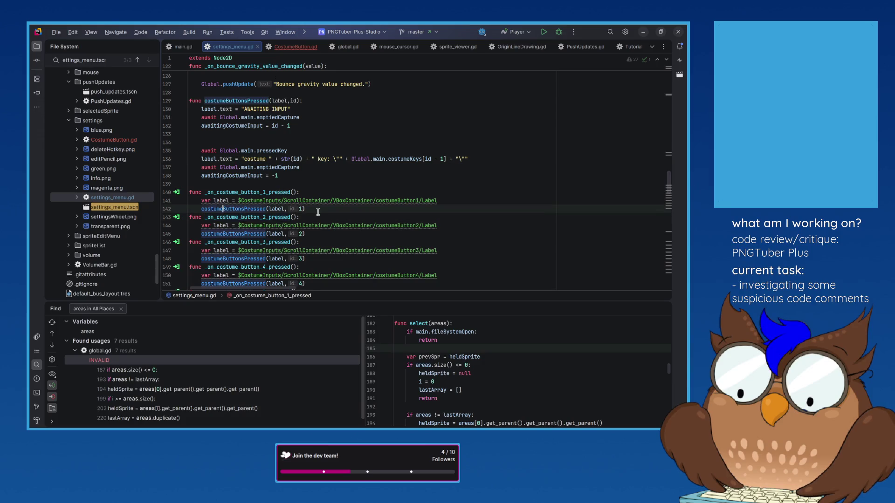
pyautogui.moveTo(315, 211); pyautogui.dragTo(199, 210)
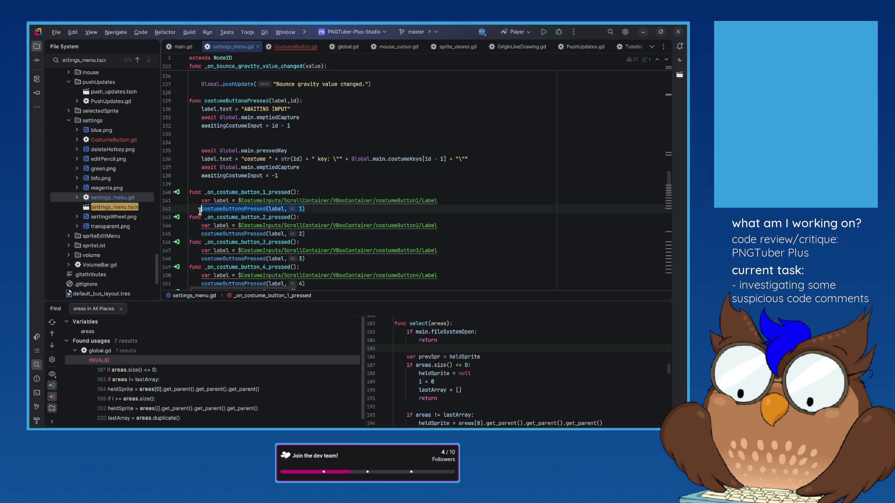
# - Start another @ export line below the label declaration in CostumeButton.gd
pyautogui.click(296, 46)
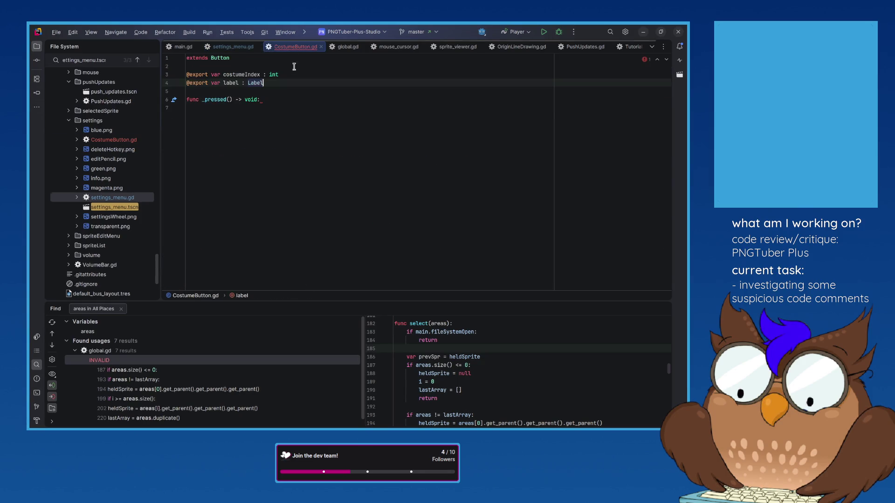
pyautogui.click(294, 117)
pyautogui.click(274, 91)
pyautogui.click(282, 83)
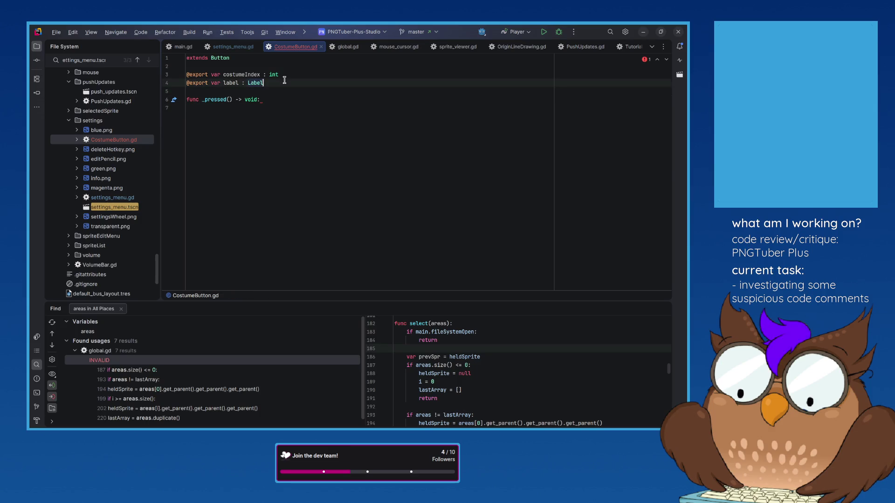
pyautogui.press('Return')
pyautogui.write('@')
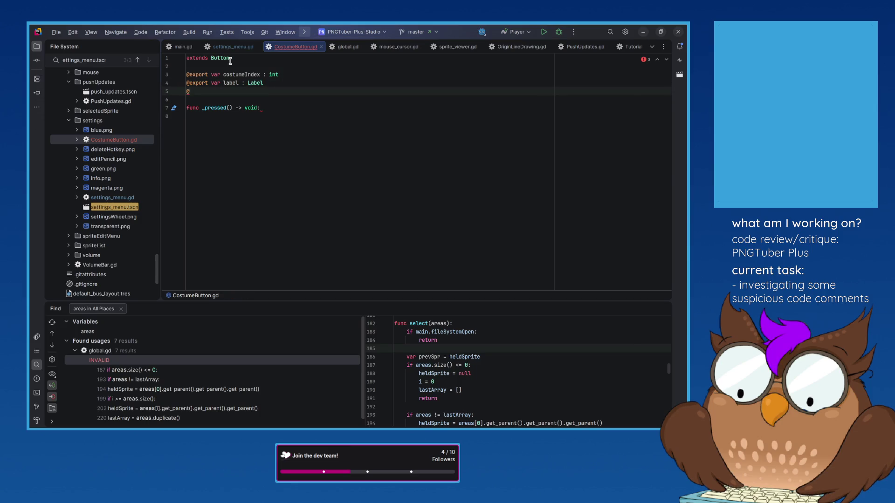
pyautogui.click(228, 47)
pyautogui.scroll(20, 252, 79)
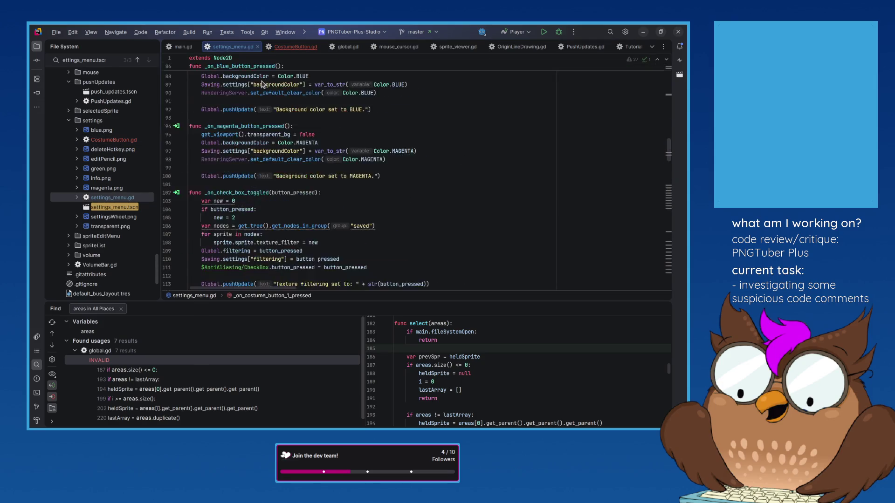
# - Add 'class_name SettingsMenu' above extends Node2D in settings_menu.gd
pyautogui.click(266, 84)
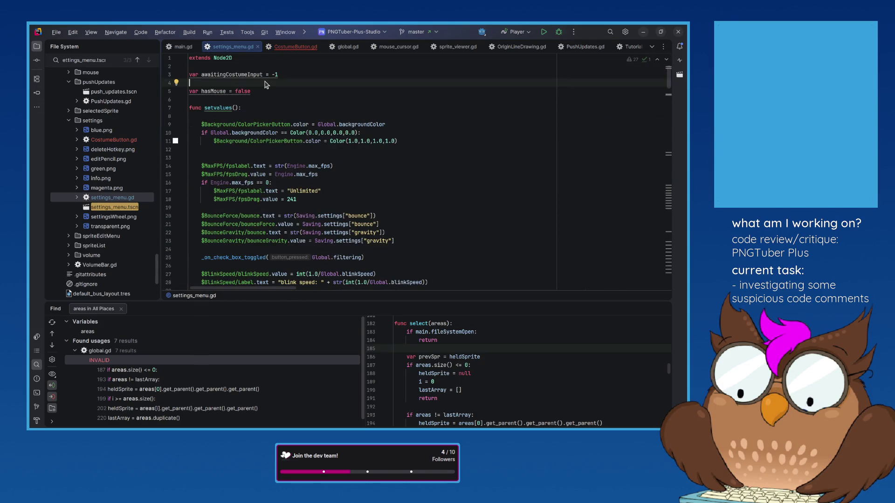
pyautogui.press('Up')
pyautogui.press('Up')
pyautogui.press('Up')
pyautogui.press('Return')
pyautogui.write('class_name ')
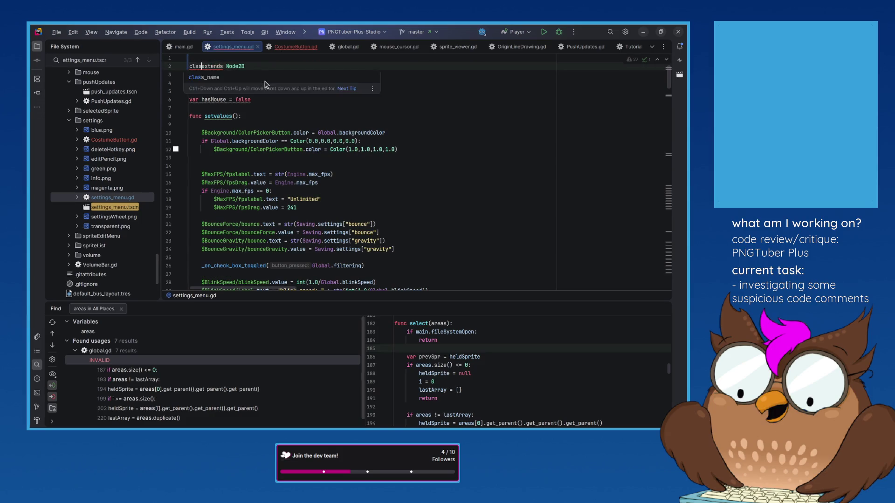
pyautogui.write('SettingsMe')
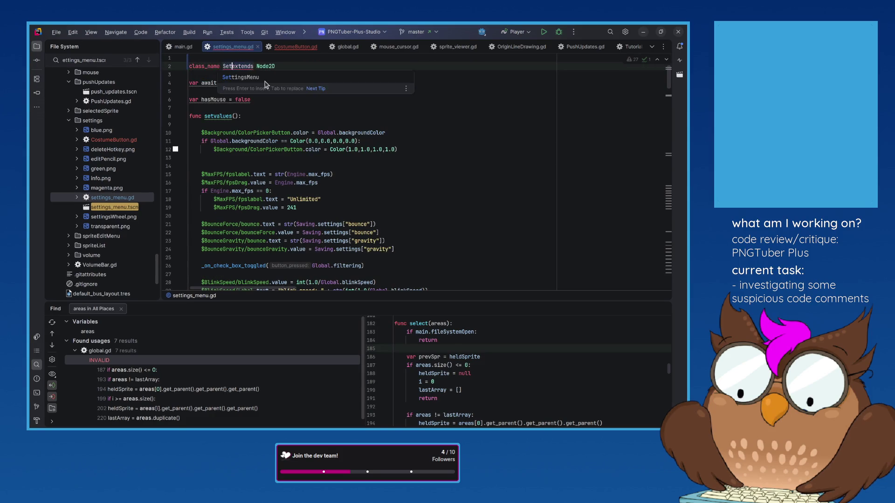
pyautogui.press('Return')
pyautogui.press('Return')
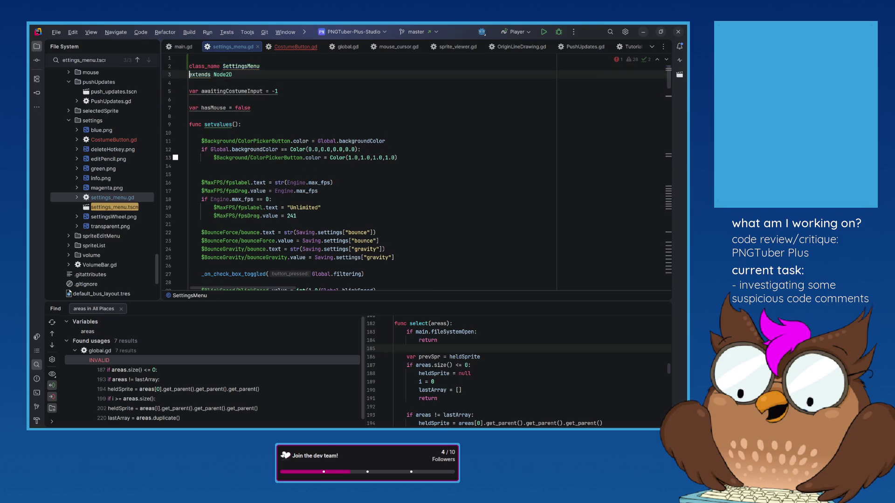
pyautogui.press('Up')
pyautogui.press('Up')
pyautogui.press('Delete')
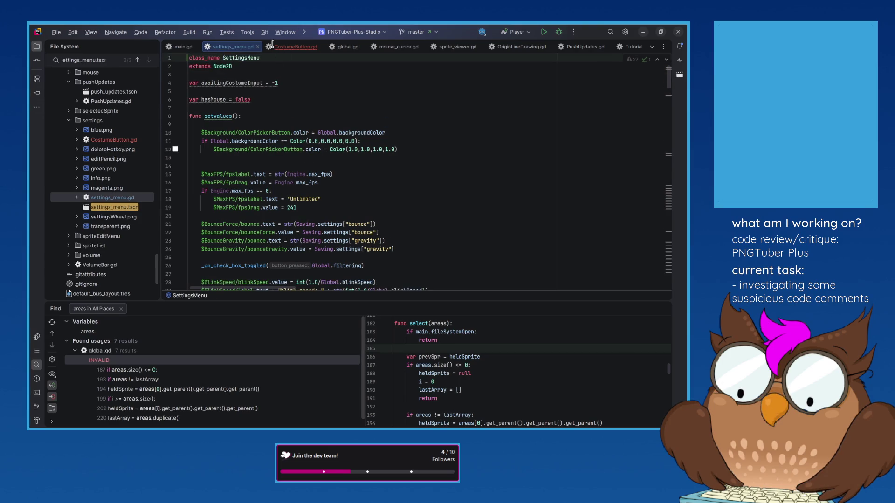
# - Export 'settingsMenu : SettingsMenu' in CostumeButton.gd and reference settingsMenu inside _pressed
pyautogui.click(292, 46)
pyautogui.click(266, 91)
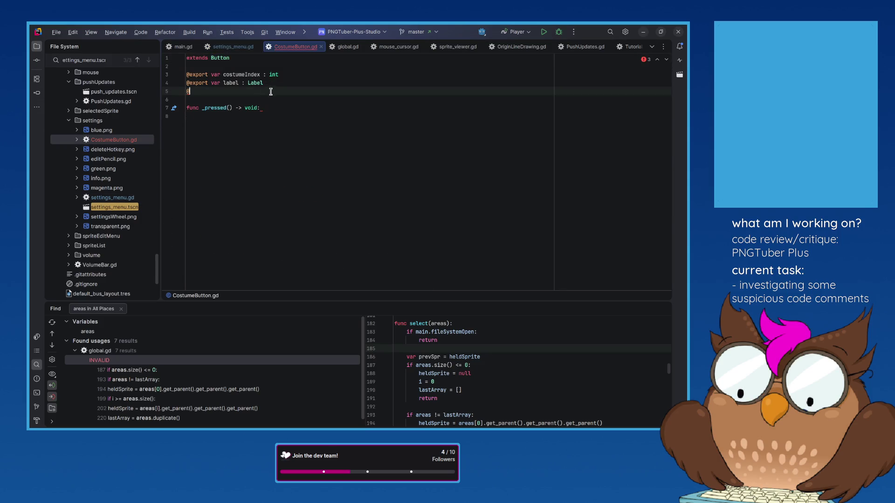
pyautogui.write('export var ')
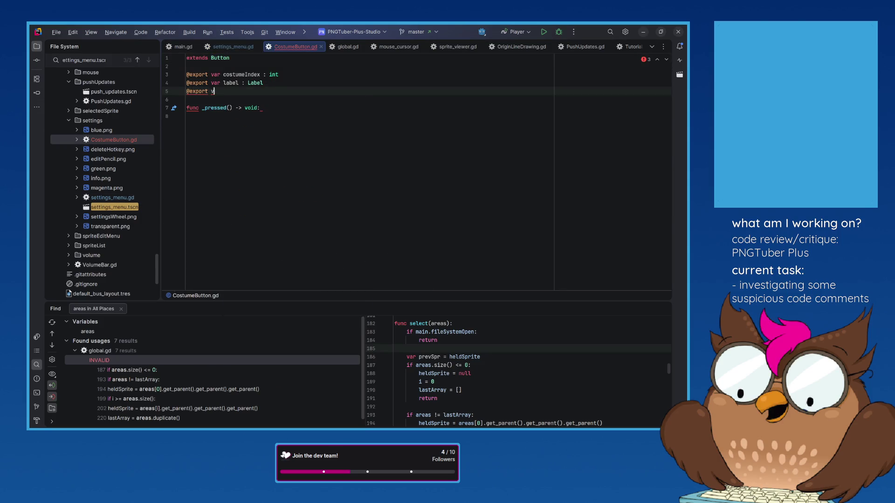
pyautogui.write('settin')
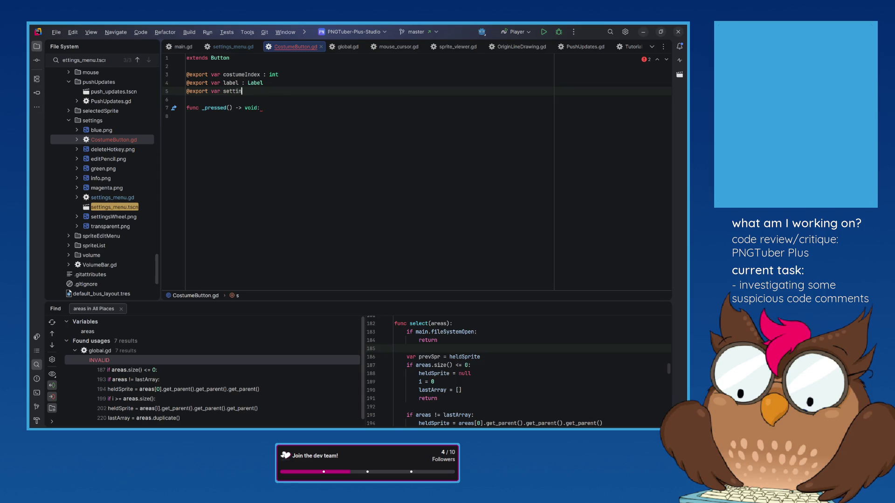
pyautogui.write('gsMenu : Settings')
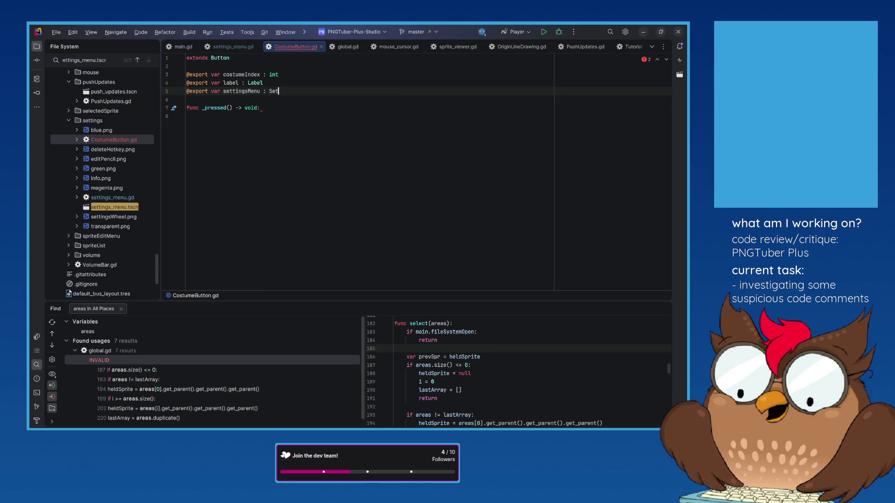
pyautogui.press('Return')
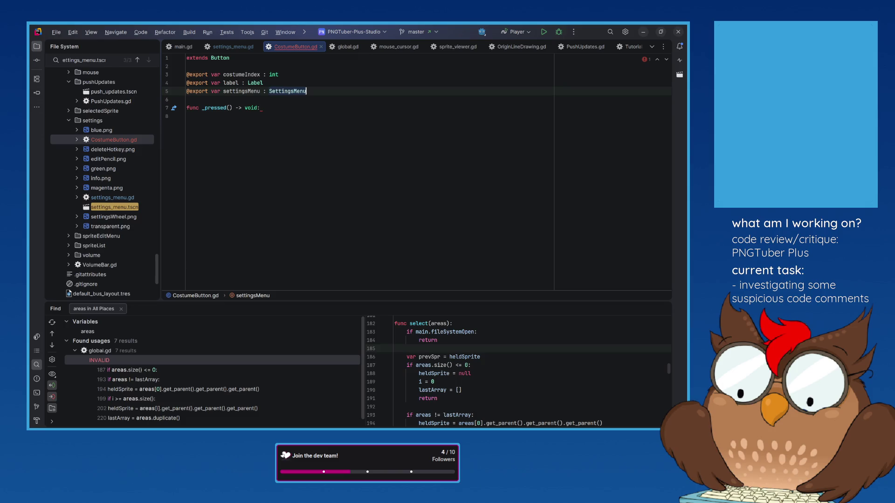
pyautogui.click(299, 166)
pyautogui.write('settingsMen')
pyautogui.press('Return')
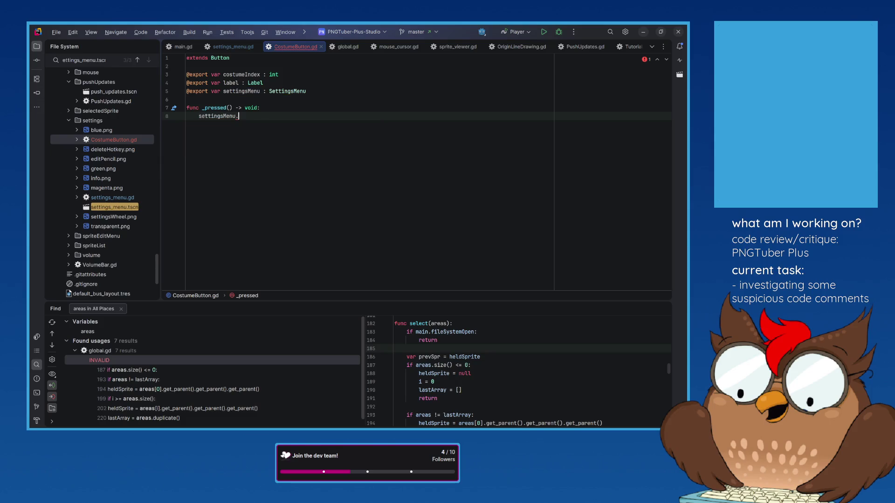
# - Complete the _pressed body as settingsMenu.costumeButtonsPressed(label, 10), matching settings_menu.gd
pyautogui.click(232, 46)
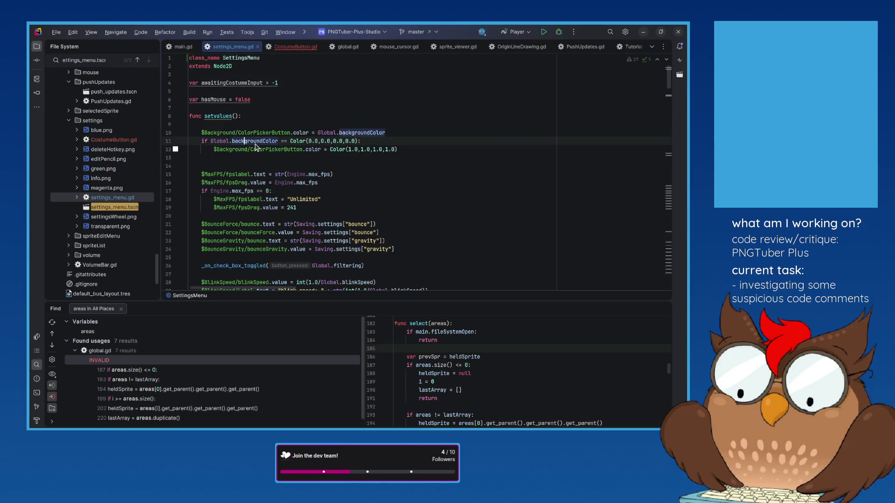
pyautogui.scroll(-15, 328, 153)
pyautogui.scroll(-20, 329, 152)
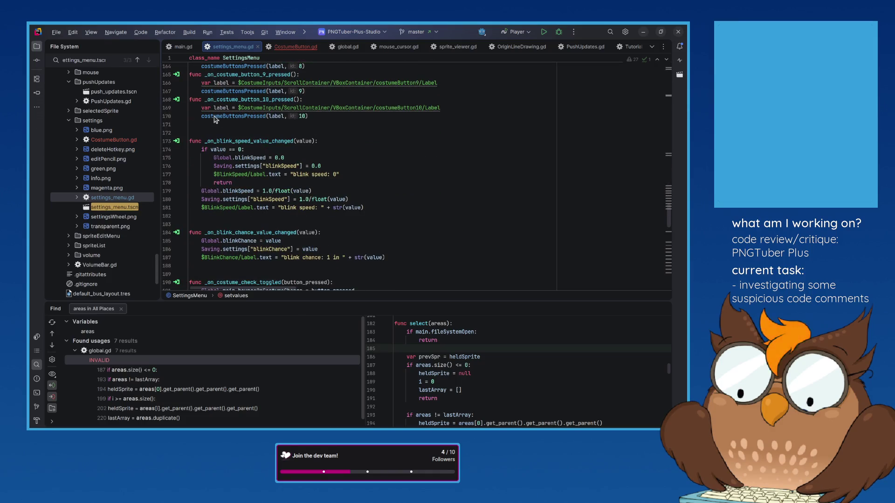
pyautogui.click(350, 117)
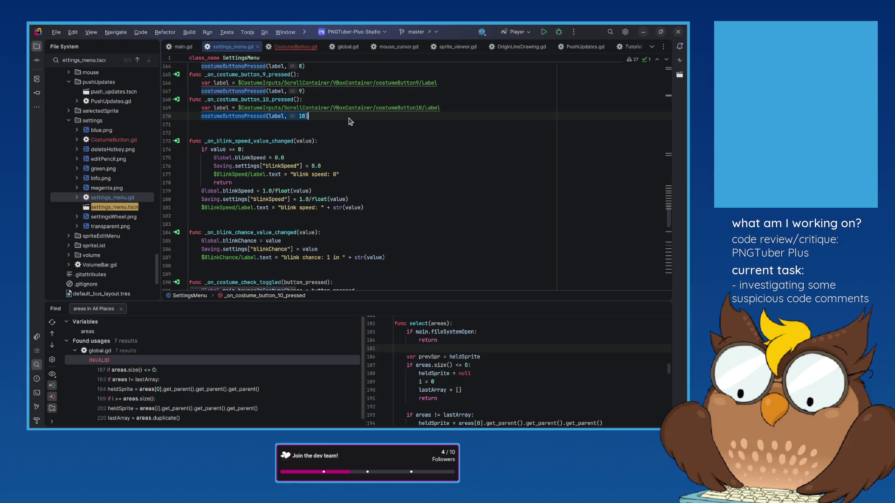
pyautogui.click(292, 47)
pyautogui.write('costumeButtonsPressed(label, 10)')
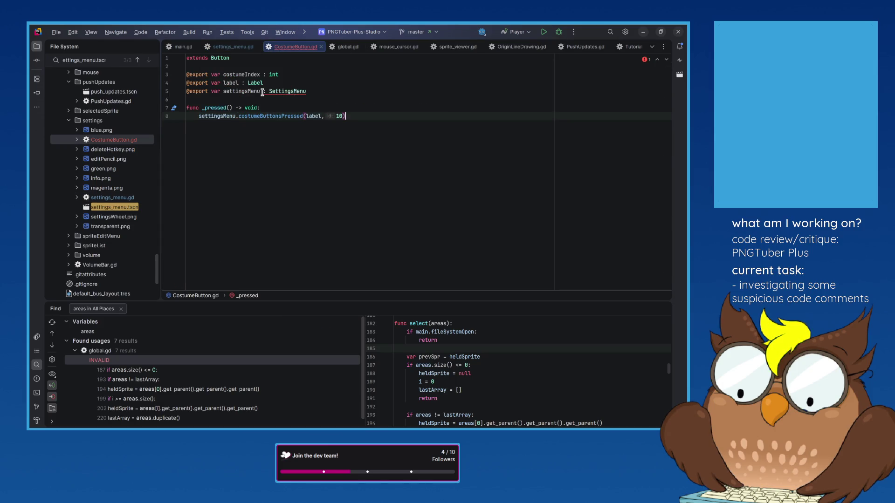
# - Replace 10 with costumeIndex in the costumeButtonsPressed call and add a placeholder pass
pyautogui.doubleClick(245, 75)
pyautogui.hotkey('ctrl', 'c')
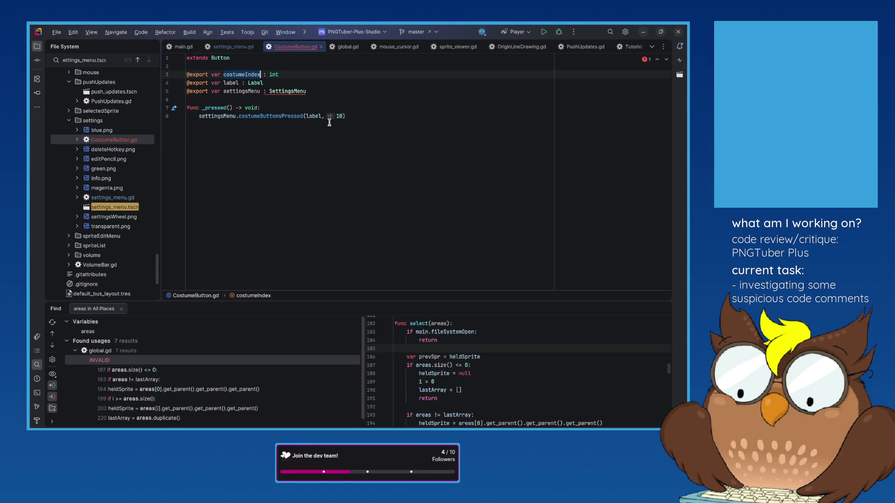
pyautogui.doubleClick(340, 116)
pyautogui.hotkey('ctrl', 'v')
pyautogui.click(212, 92)
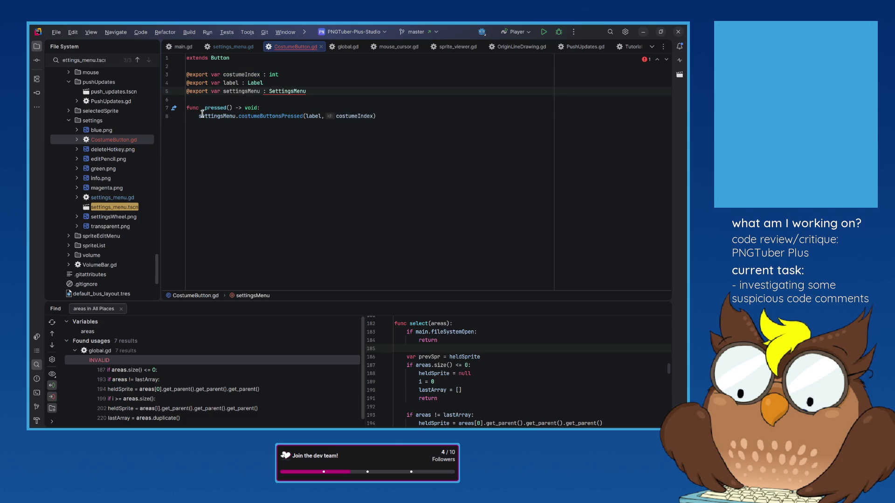
pyautogui.click(390, 116)
pyautogui.press('Return')
pyautogui.write('p')
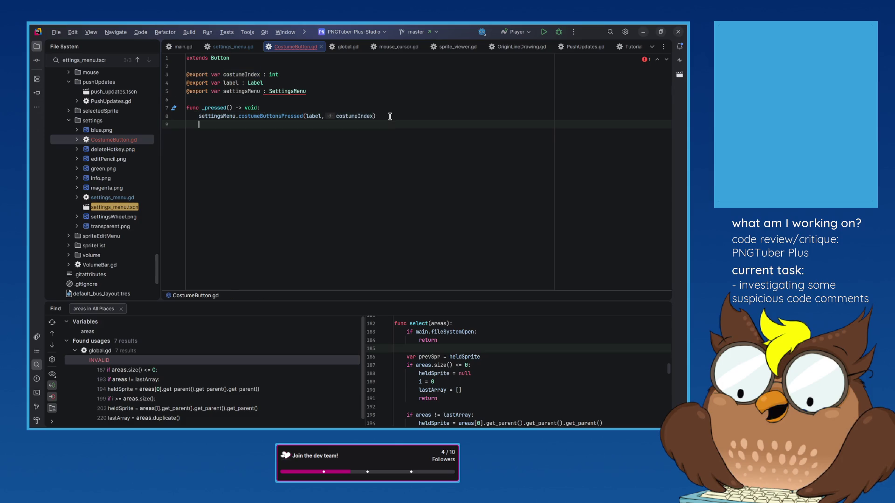
pyautogui.write('ass')
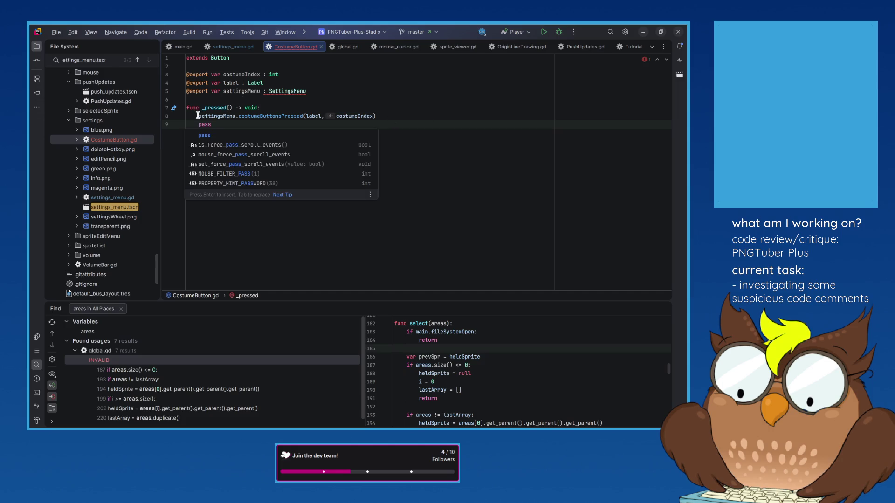
# - Temporarily comment out the call and the settingsMenu export, check Godot, then restore the export
pyautogui.click(199, 115)
pyautogui.write('#')
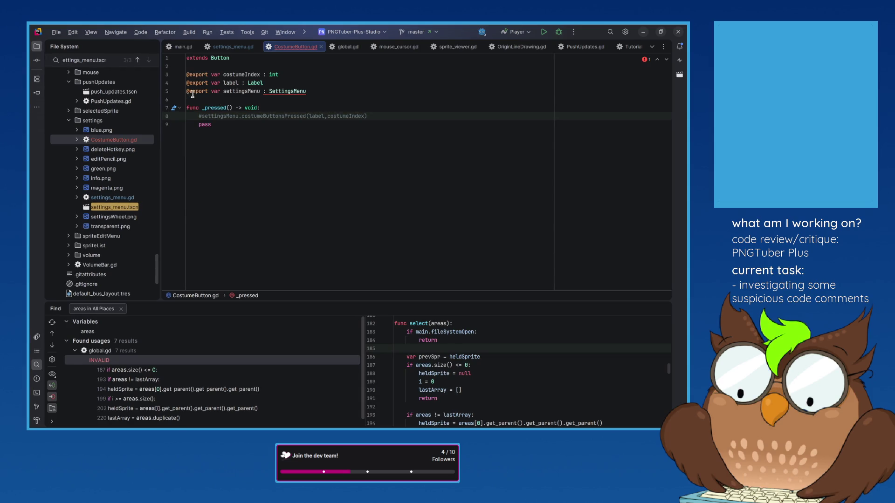
pyautogui.hotkey('ctrl', 'F8')
pyautogui.doubleClick(193, 93)
pyautogui.write('#')
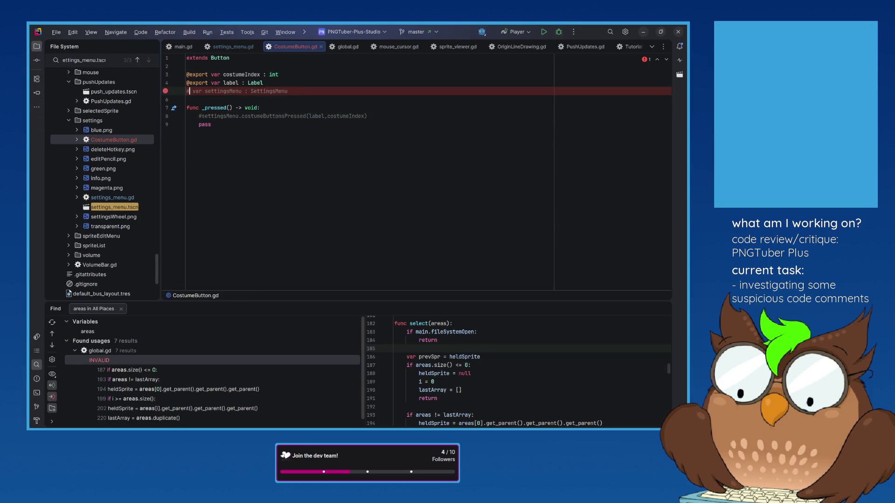
pyautogui.click(166, 91)
pyautogui.write('@export')
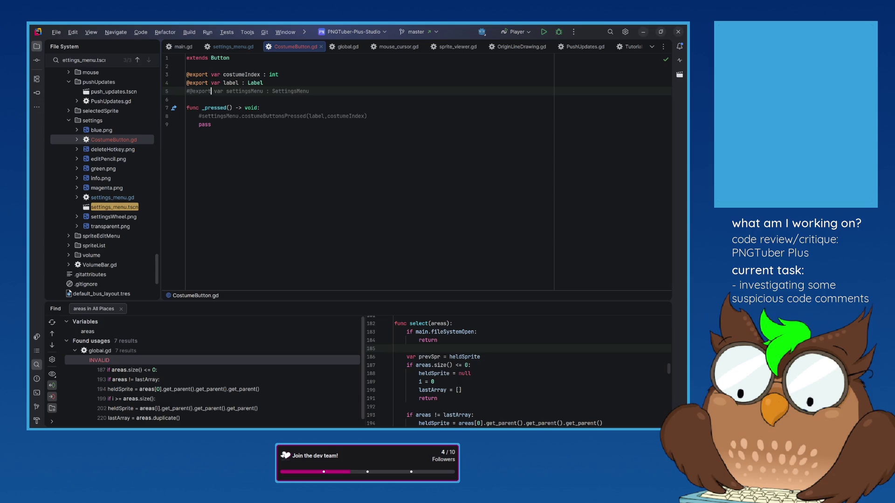
pyautogui.hotkey('alt', 'Tab')
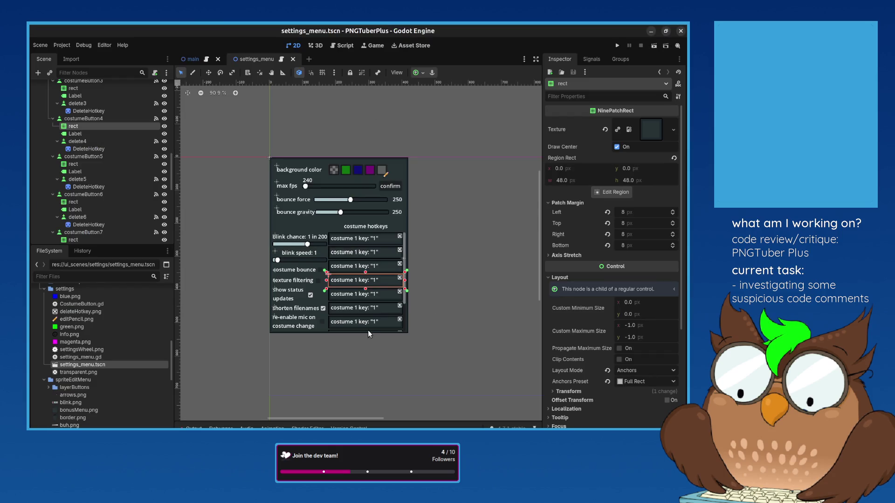
pyautogui.hotkey('alt', 'Tab')
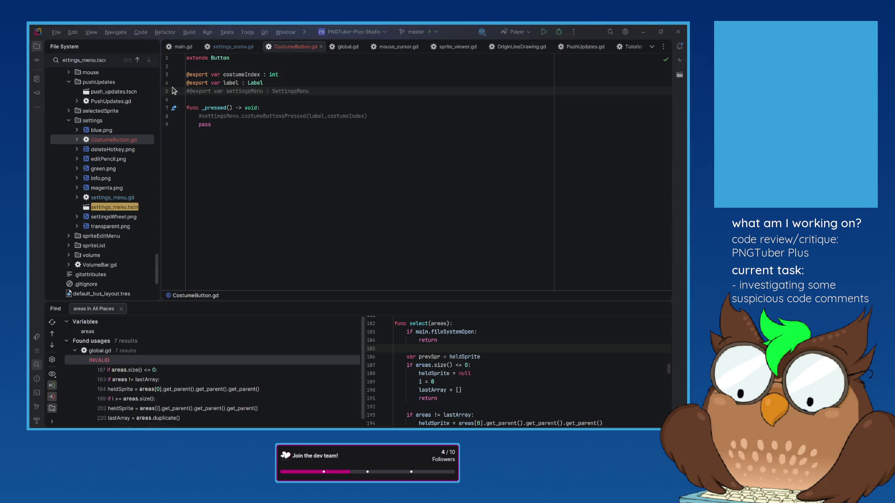
pyautogui.press('BackSpace')
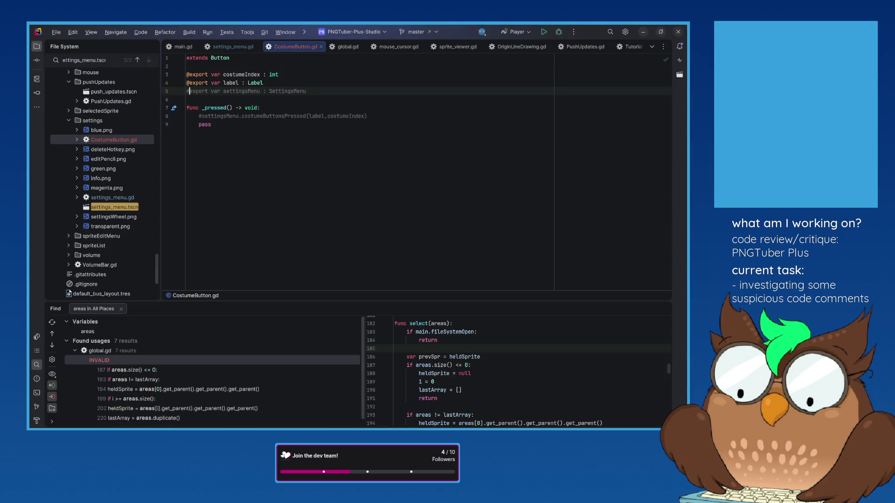
# - Delete the placeholder pass, uncomment the call, and begin 'func _on_delete_pressed' below it
pyautogui.click(189, 108)
pyautogui.doubleClick(205, 124)
pyautogui.press('BackSpace')
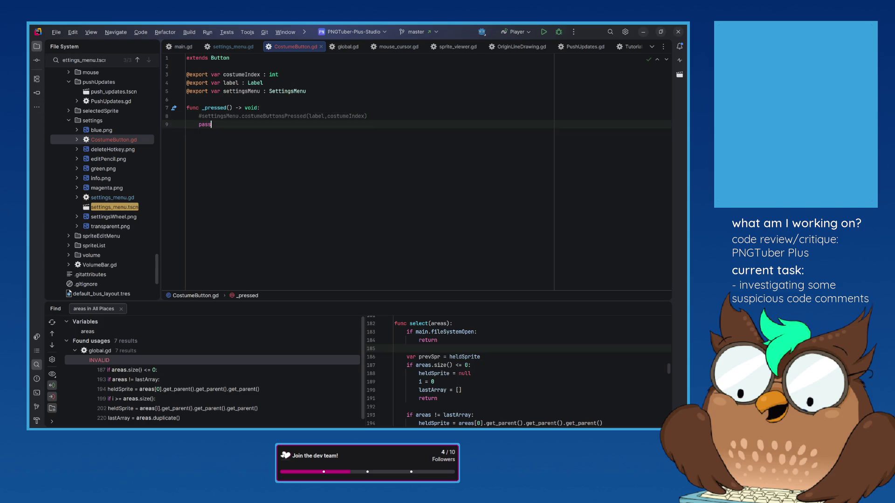
pyautogui.press('BackSpace')
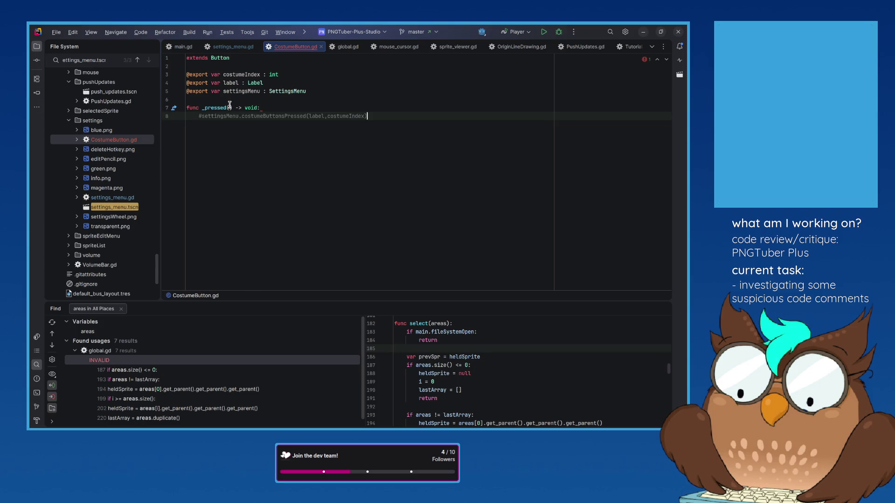
pyautogui.hotkey('ctrl', '/')
pyautogui.press('Return')
pyautogui.press('Return')
pyautogui.write('func ')
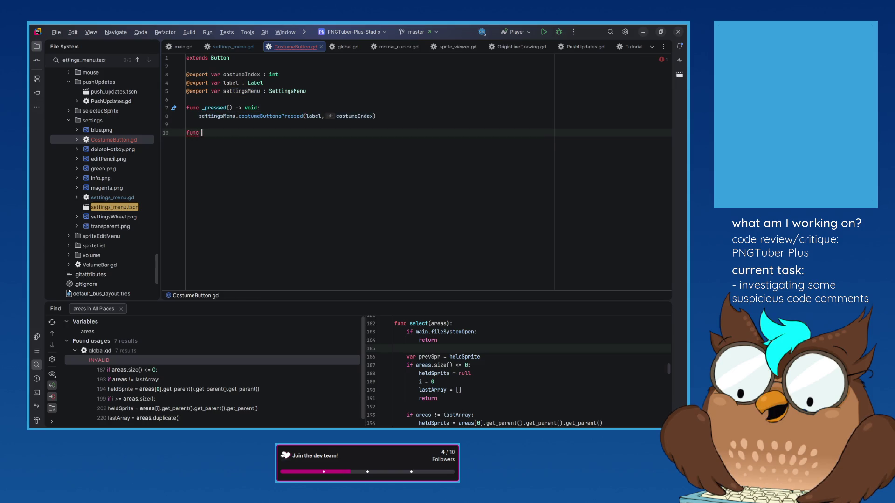
pyautogui.write('_')
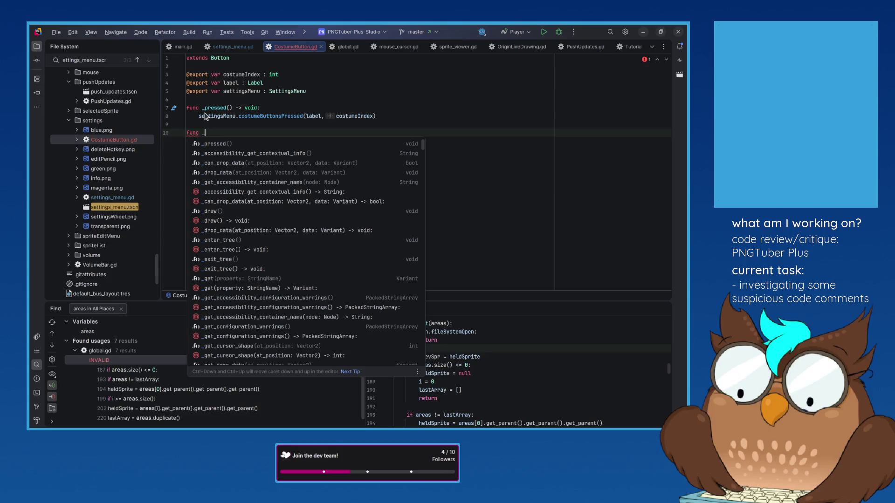
pyautogui.write('on_delete_pres')
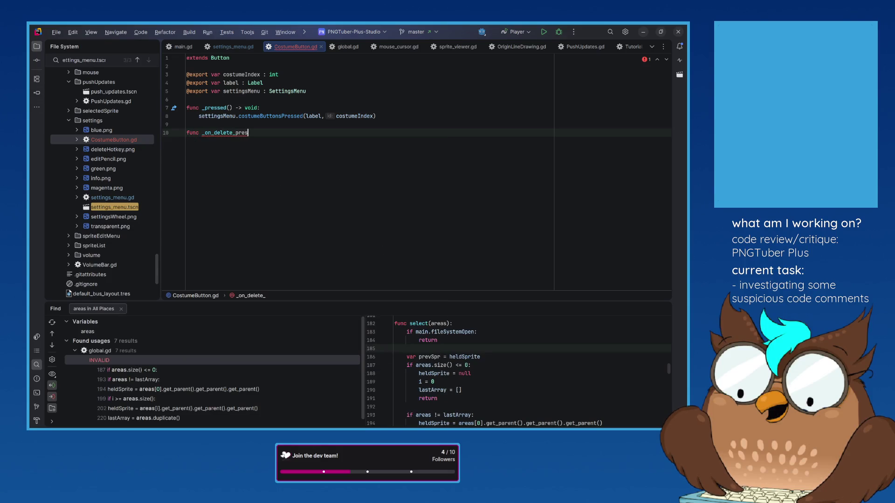
pyautogui.write('sed -> v')
# - Finish the _on_delete_pressed -> void signature and paste deleteKey(label, 10) copied from settings_menu.gd
pyautogui.press('Return')
pyautogui.write(':')
pyautogui.press('Return')
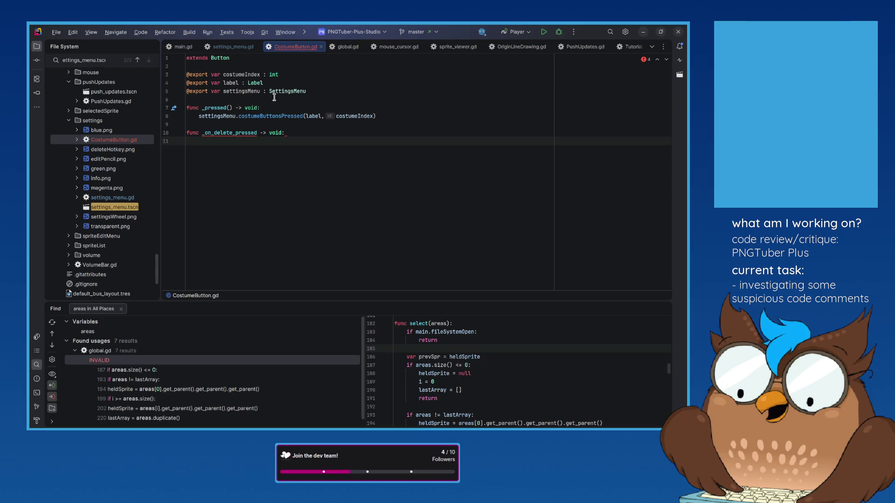
pyautogui.click(235, 47)
pyautogui.scroll(-15, 294, 224)
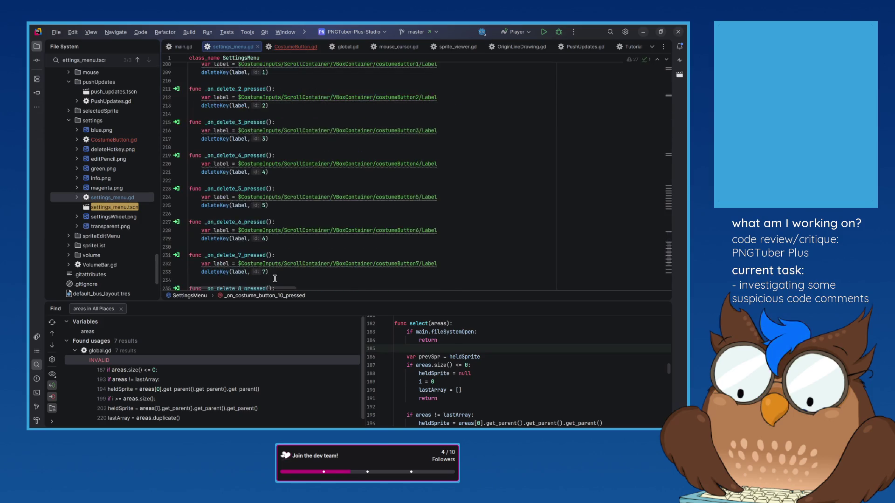
pyautogui.moveTo(275, 190); pyautogui.dragTo(191, 192)
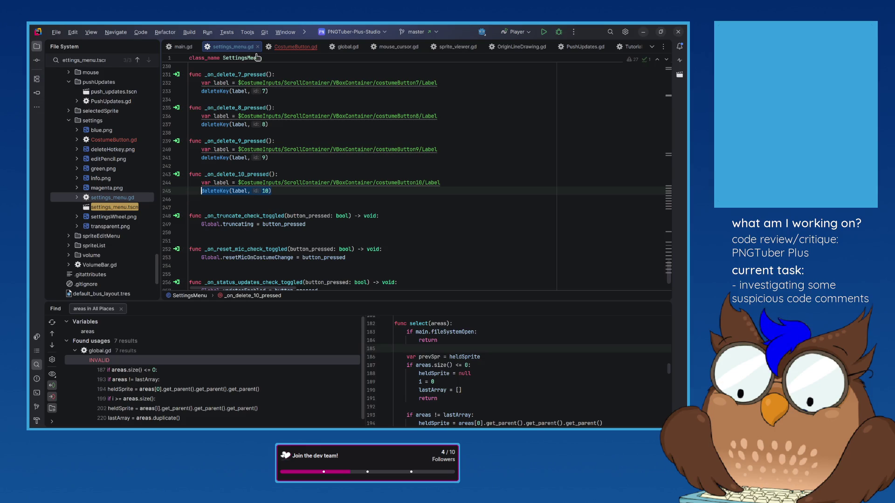
pyautogui.click(290, 47)
pyautogui.click(216, 141)
pyautogui.write('deleteKey(label,10)')
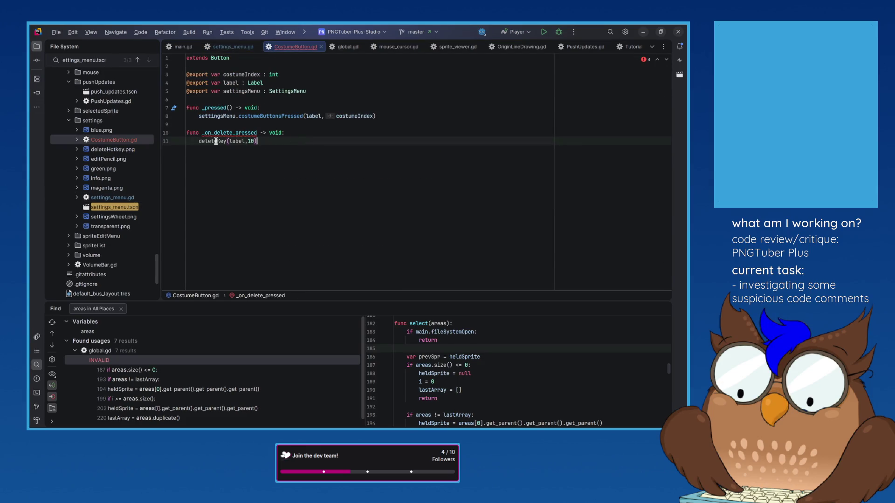
# - Change the call to settingsMenu.deleteKey(label, costumeIndex) and add () to the function name
pyautogui.press('Left')
pyautogui.press('Left')
pyautogui.press('Left')
pyautogui.press('Left')
pyautogui.press('Left')
pyautogui.press('Left')
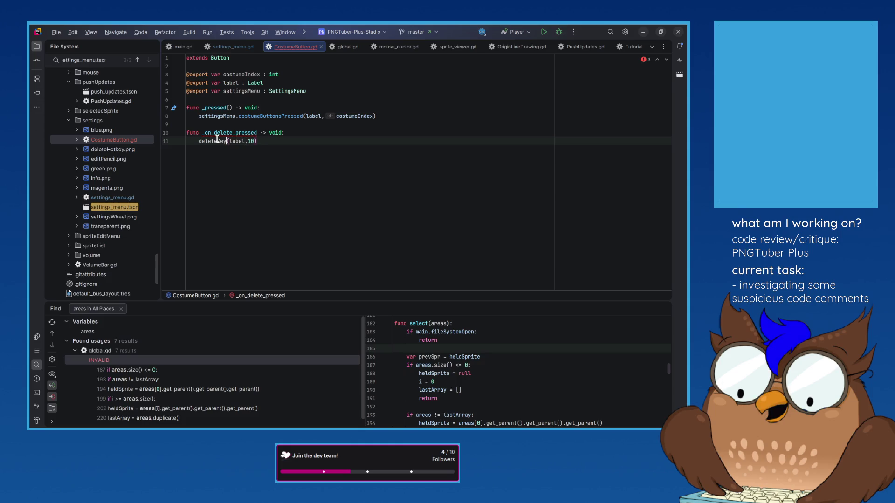
pyautogui.press('Home')
pyautogui.write('settingsMe')
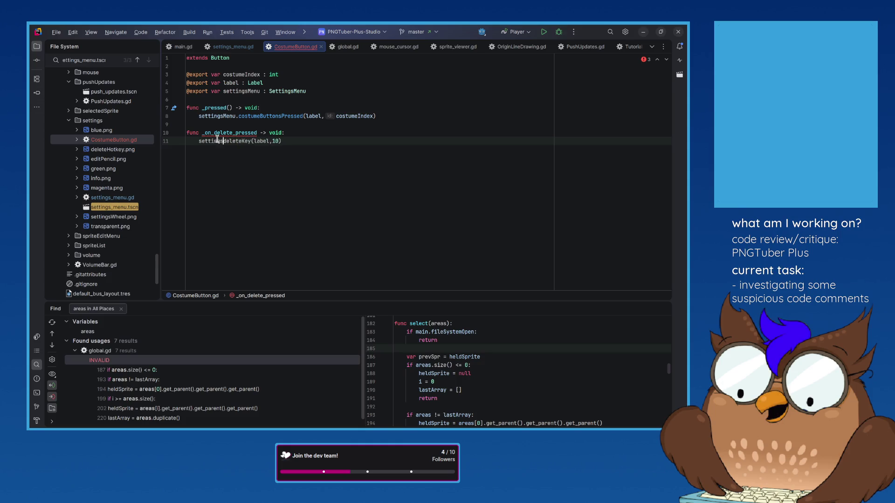
pyautogui.write('nu')
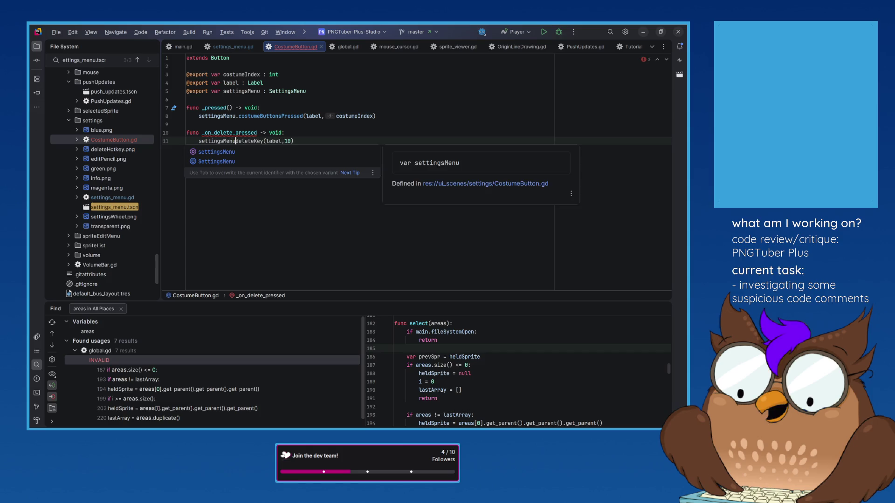
pyautogui.write('.')
pyautogui.press('Escape')
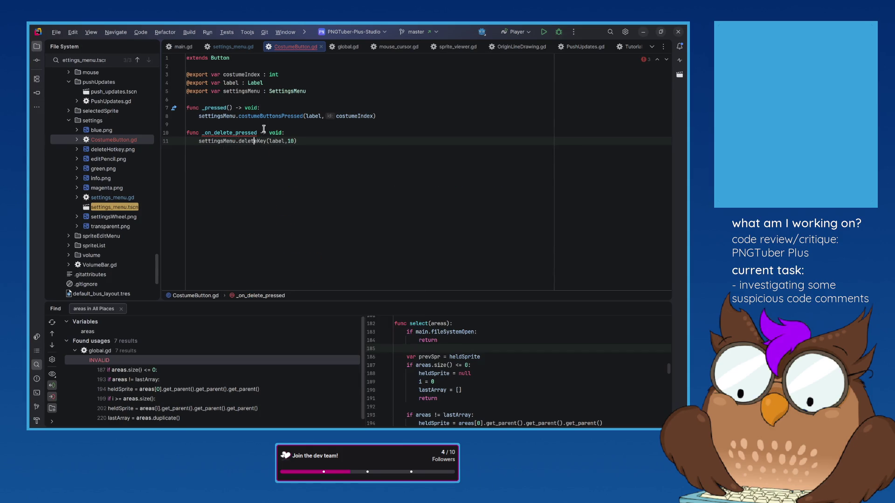
pyautogui.click(292, 141)
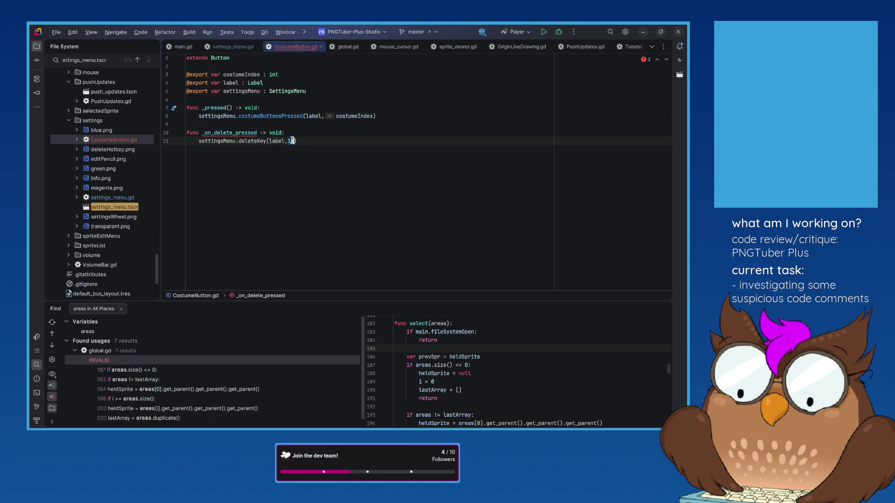
pyautogui.write('cos')
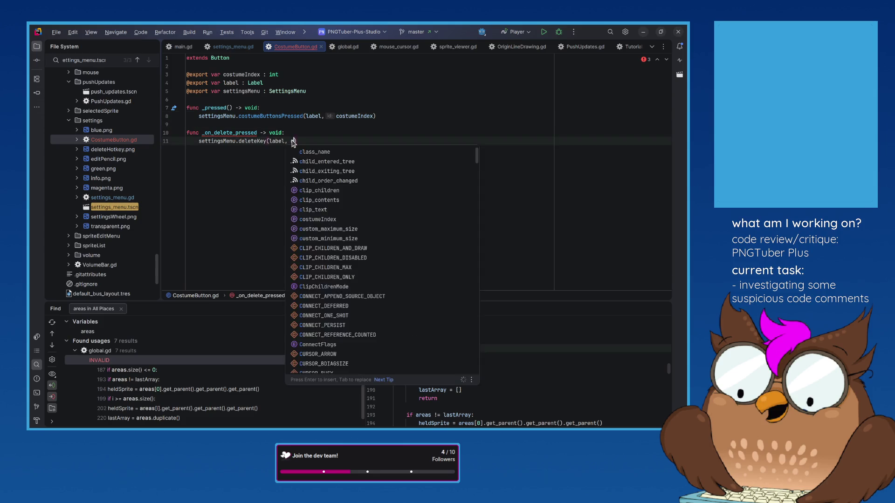
pyautogui.write('tume')
pyautogui.press('Return')
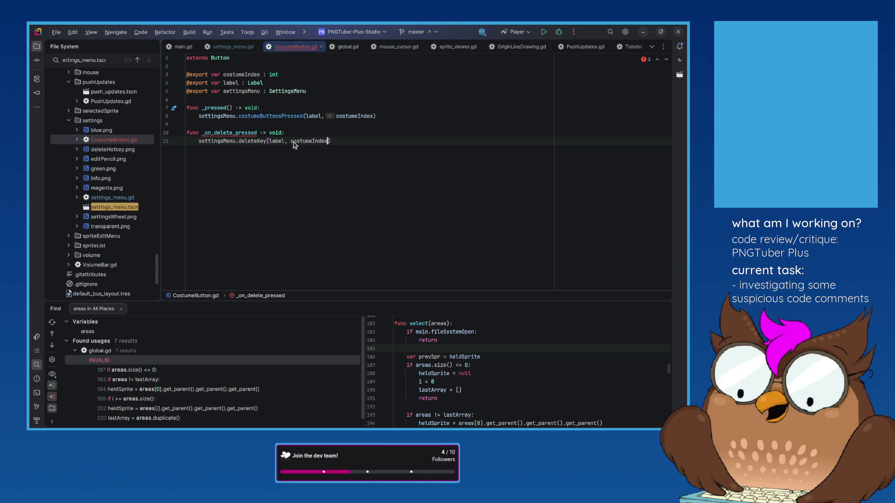
pyautogui.click(257, 133)
pyautogui.write('()')
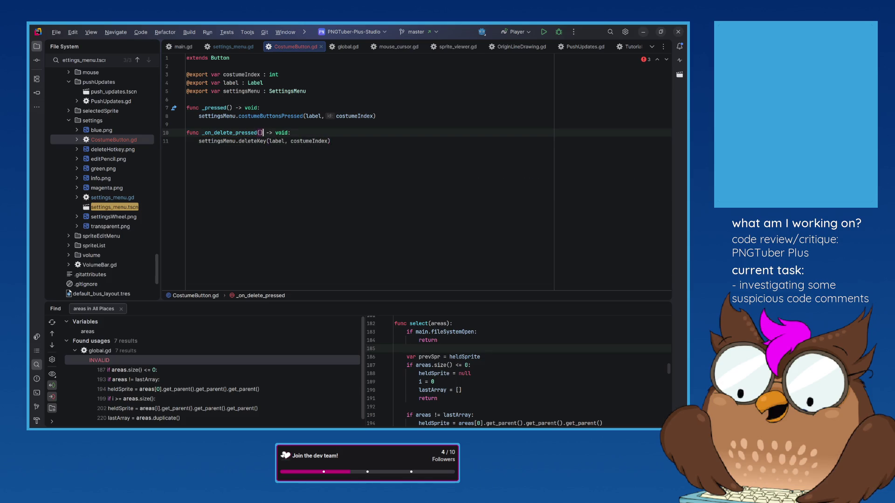
pyautogui.click(322, 141)
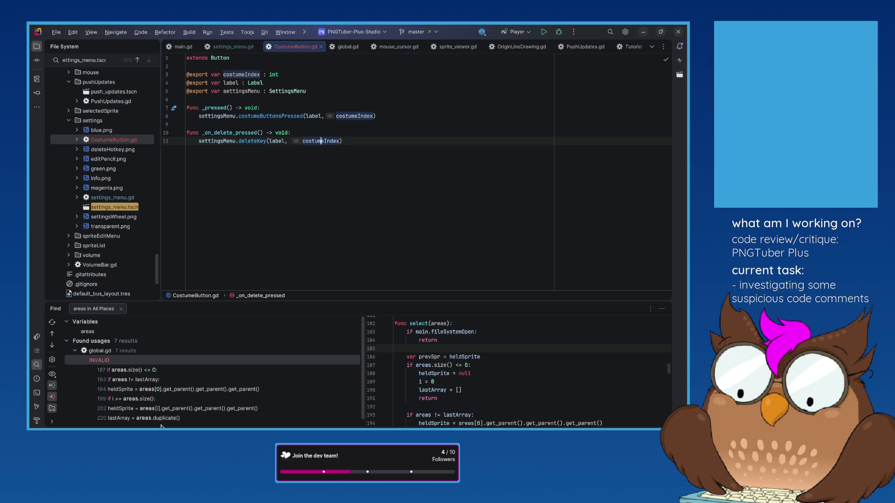
pyautogui.hotkey('alt', 'Tab')
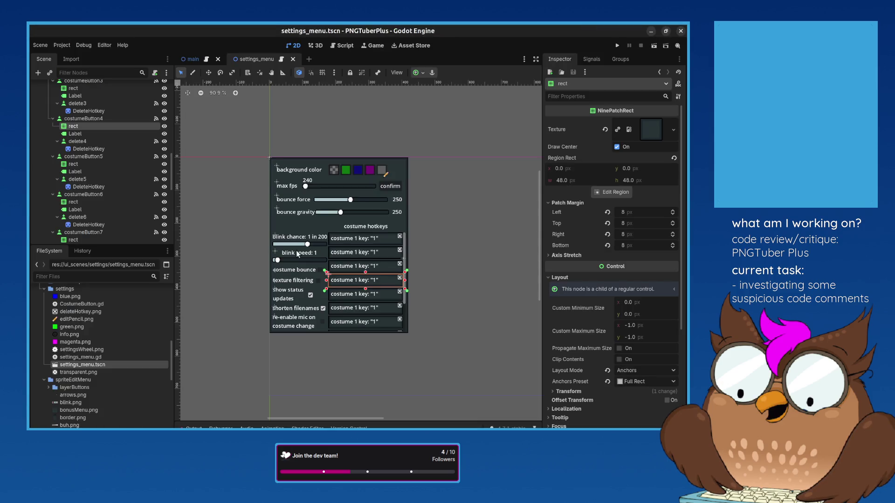
# - Save the costumeButton1 branch as costume_button.tscn with Save Branch as Scene and open it
pyautogui.scroll(3, 99, 133)
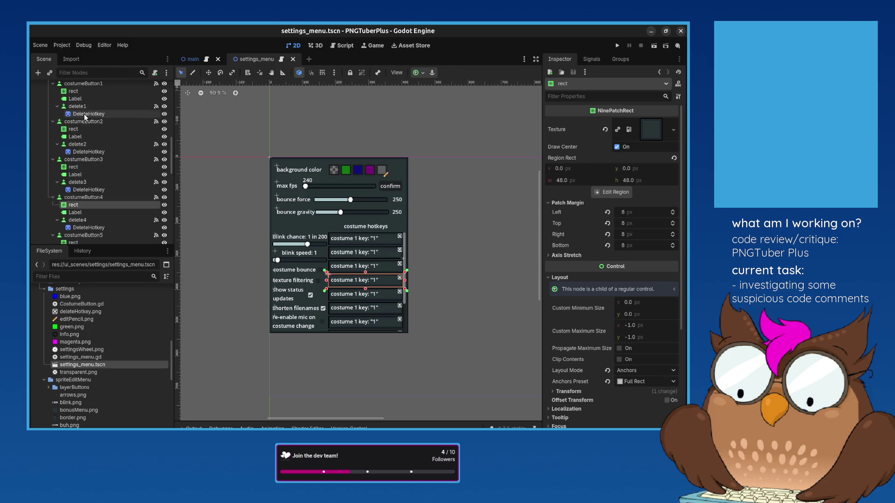
pyautogui.scroll(3, 84, 113)
pyautogui.click(90, 140)
pyautogui.rightClick(94, 141)
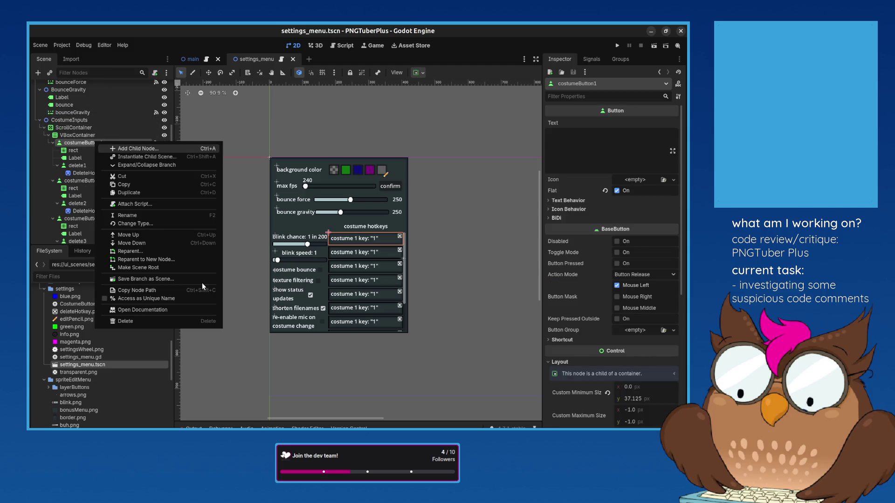
pyautogui.press('Escape')
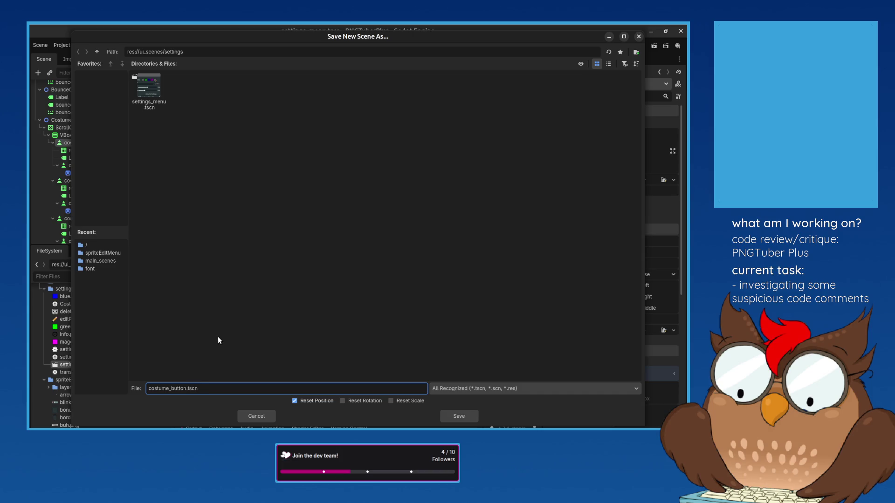
pyautogui.press('Escape')
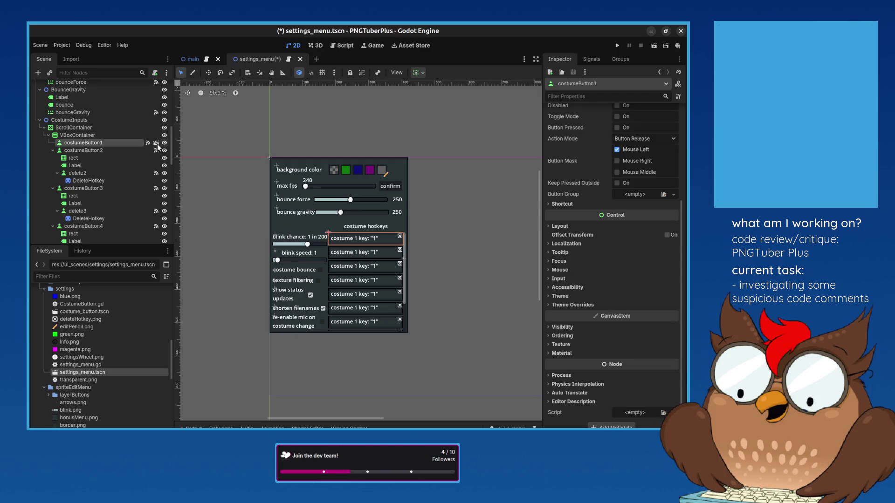
pyautogui.click(100, 86)
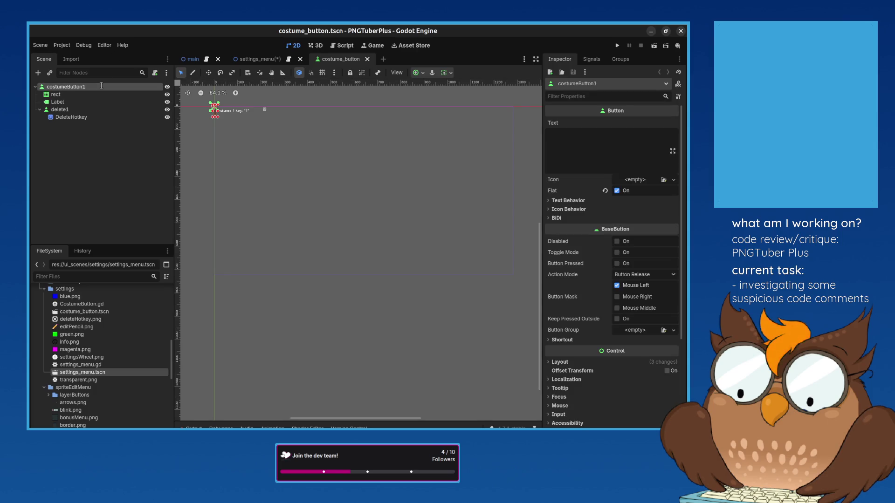
# - Rename the scene's root node to CostumeButton
pyautogui.press('Escape')
pyautogui.press('Home')
pyautogui.press('Delete')
pyautogui.write('C')
pyautogui.press('Return')
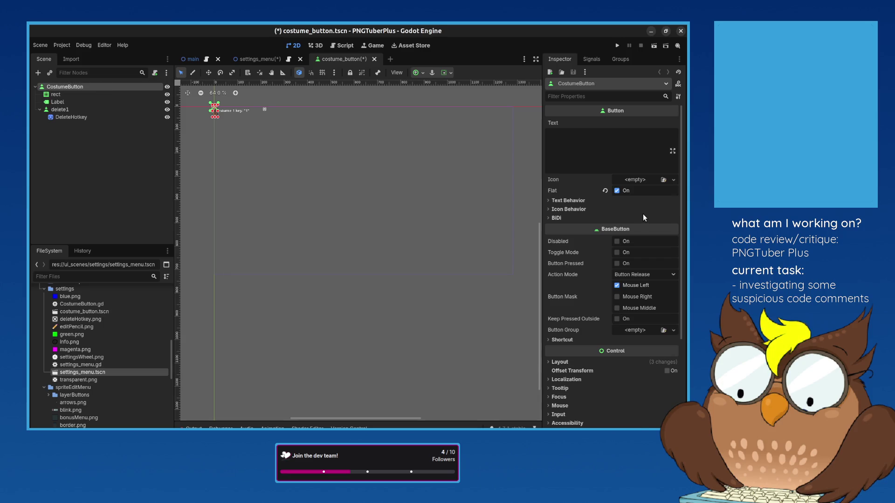
# - Load CostumeButton.gd into the root node's Script slot
pyautogui.scroll(-5, 611, 266)
pyautogui.click(663, 412)
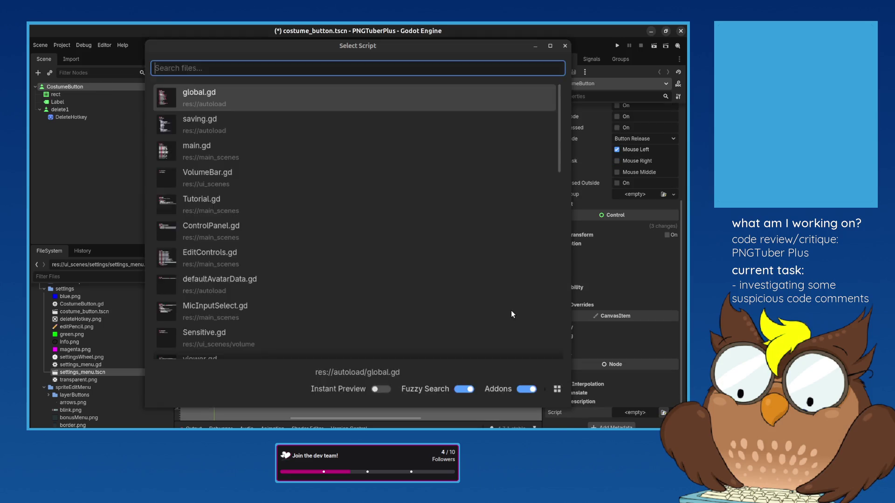
pyautogui.write('cu')
pyautogui.press('BackSpace')
pyautogui.press('BackSpace')
pyautogui.write('costume')
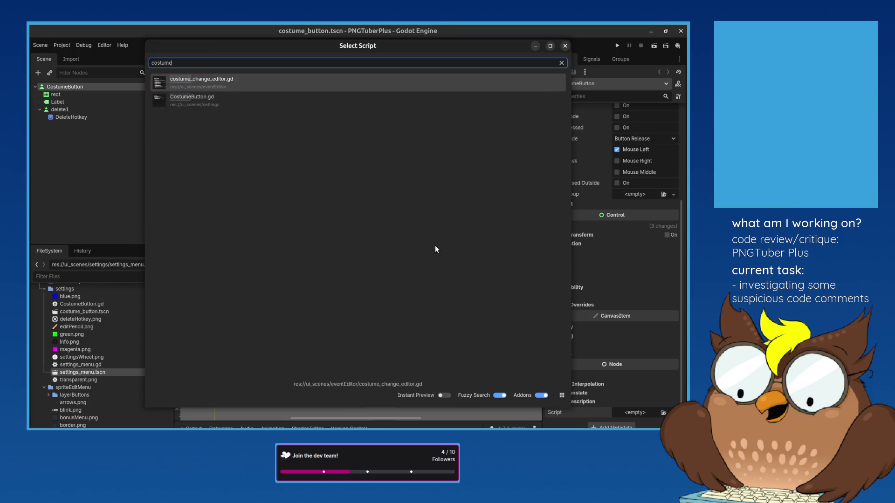
pyautogui.press('Down')
pyautogui.press('Escape')
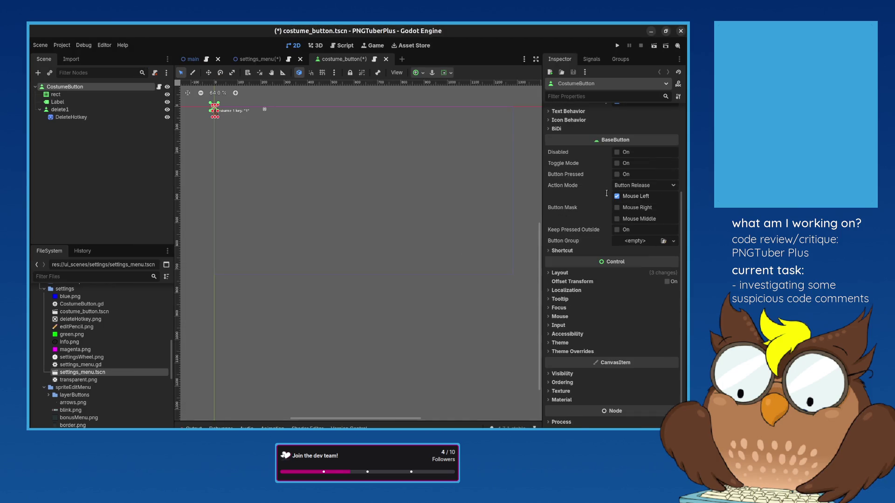
# - Assign the Label child to the script's Label property, then select the delete1 node
pyautogui.moveTo(57, 102)
pyautogui.mouseDown()
pyautogui.moveTo(588, 175)
pyautogui.moveTo(621, 136)
pyautogui.mouseUp()
pyautogui.click(357, 121)
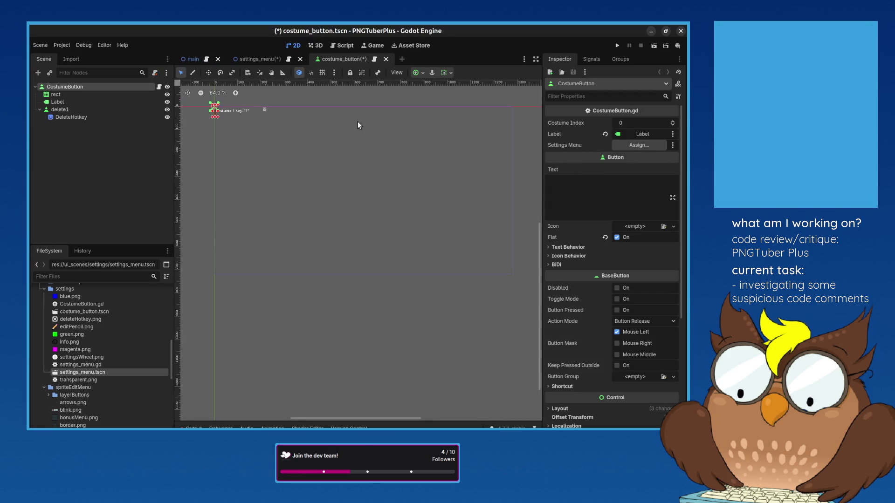
pyautogui.click(116, 137)
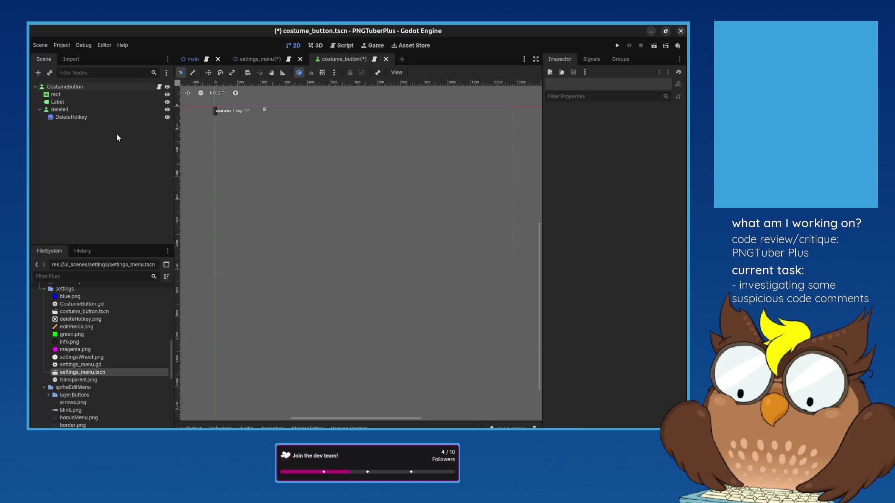
pyautogui.click(74, 110)
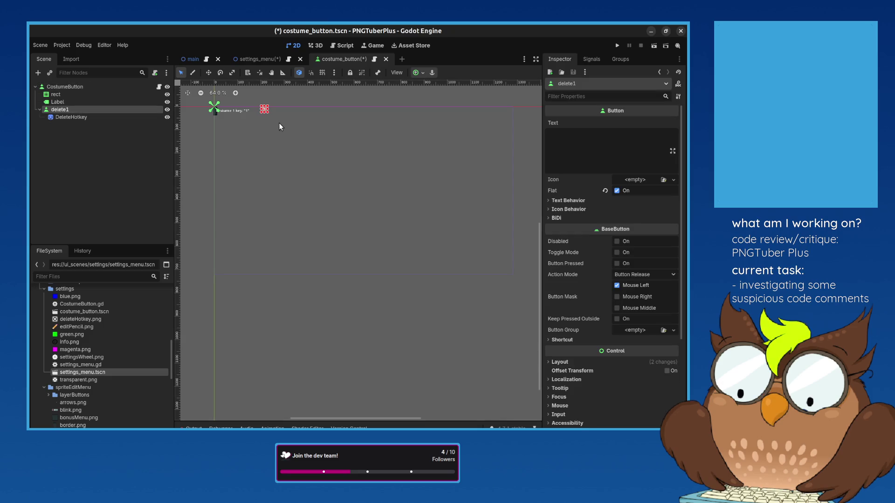
# - Connect delete1's pressed() signal to the existing _on_delete_pressed method
pyautogui.click(592, 60)
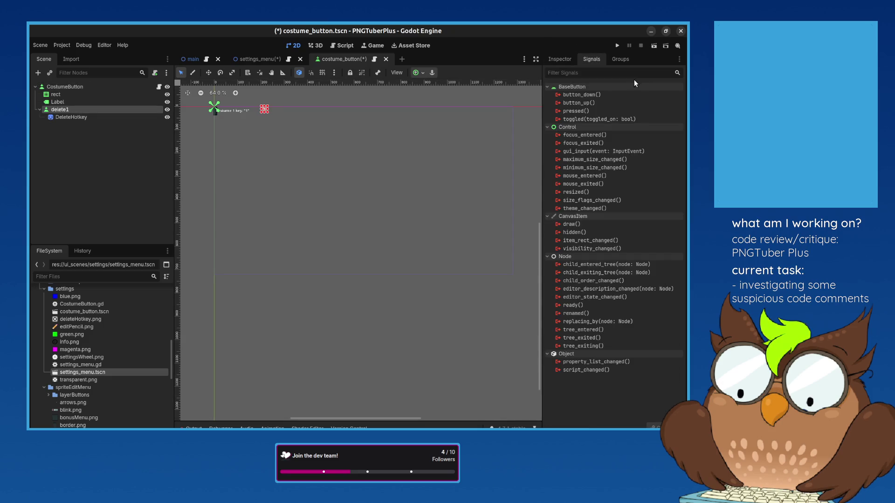
pyautogui.doubleClick(592, 110)
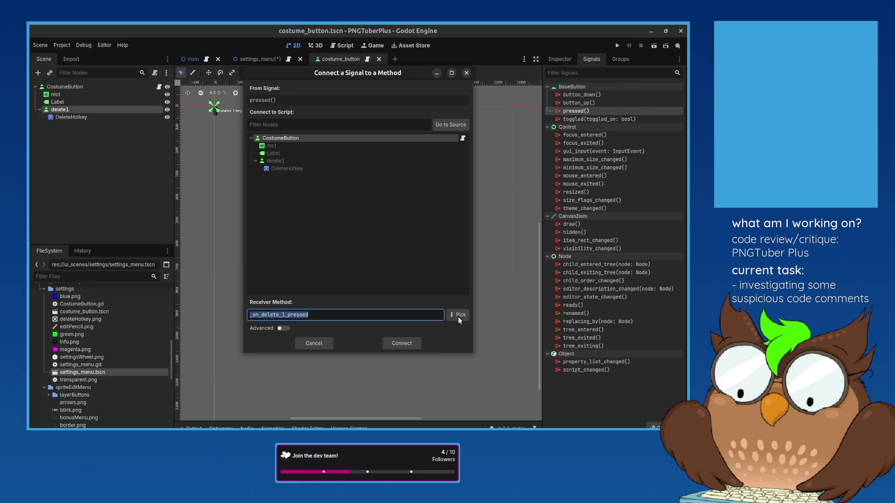
pyautogui.click(466, 318)
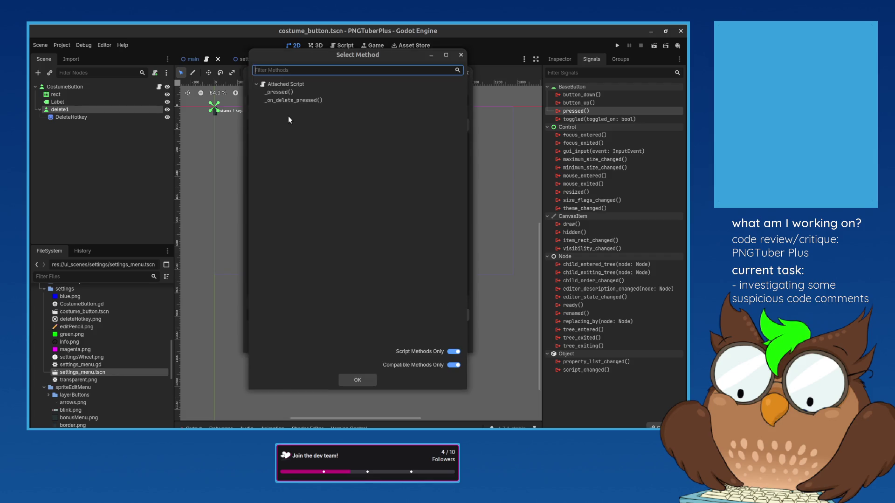
pyautogui.click(287, 101)
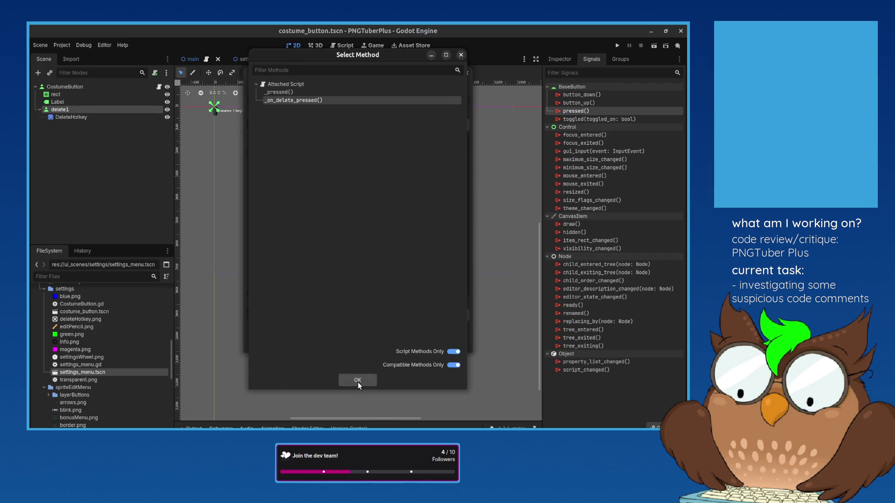
pyautogui.click(357, 381)
pyautogui.click(401, 343)
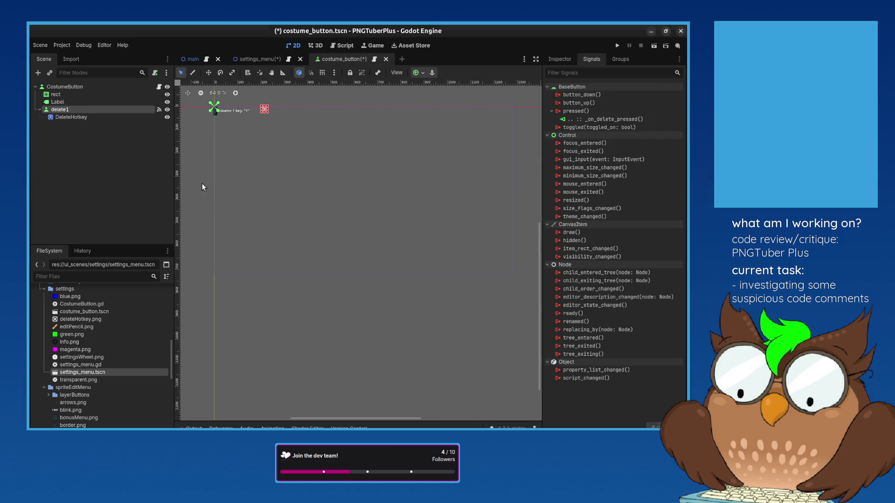
# - Connect the CostumeButton root's pressed() signal to _pressed
pyautogui.click(63, 87)
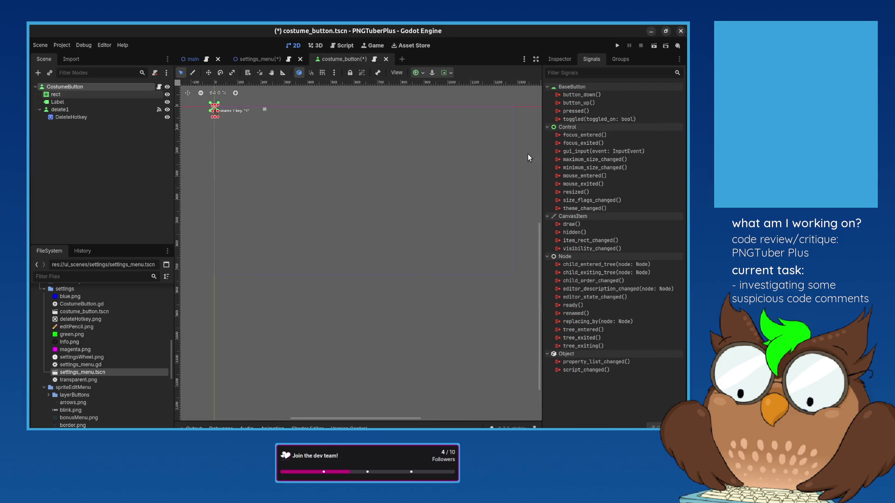
pyautogui.doubleClick(607, 112)
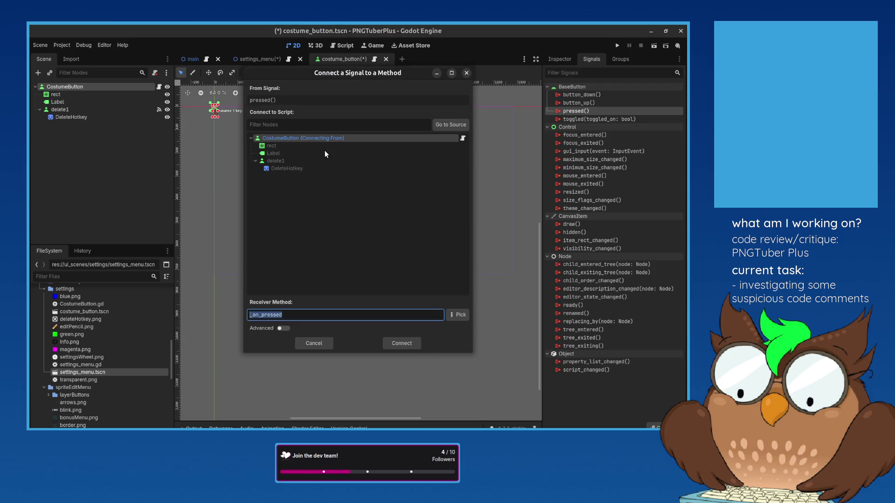
pyautogui.write('_pressed')
pyautogui.press('Return')
# - Save costume_button.tscn and return to the root node's Inspector properties
pyautogui.hotkey('ctrl', 's')
pyautogui.click(87, 199)
pyautogui.click(216, 117)
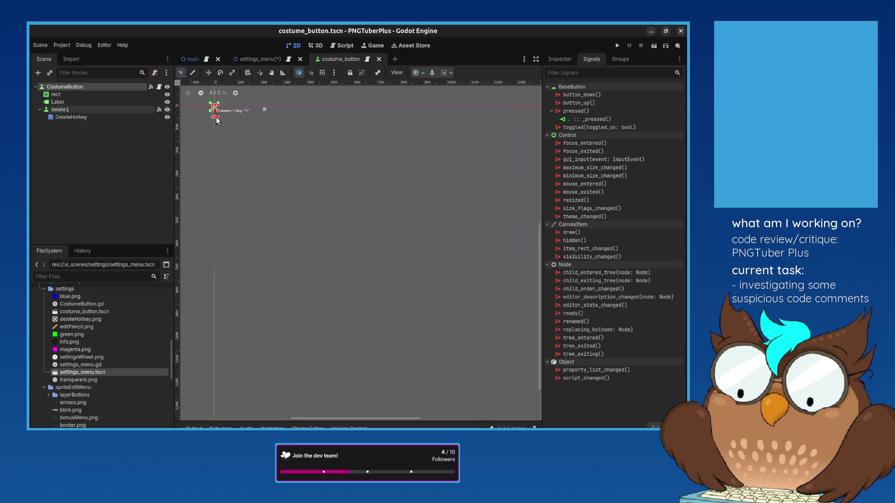
pyautogui.click(555, 58)
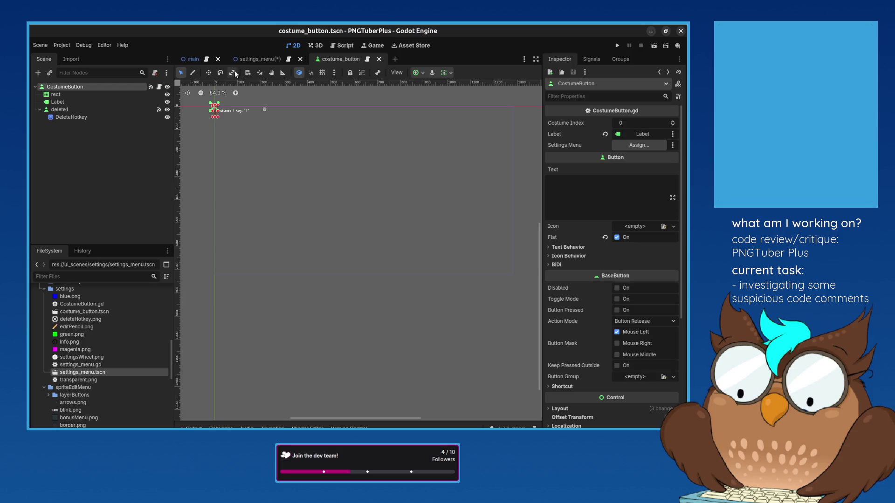
pyautogui.moveTo(271, 61)
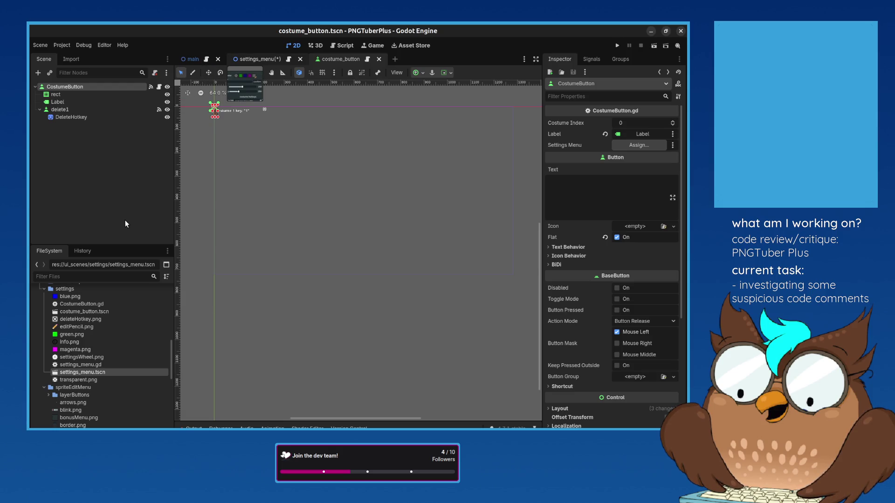
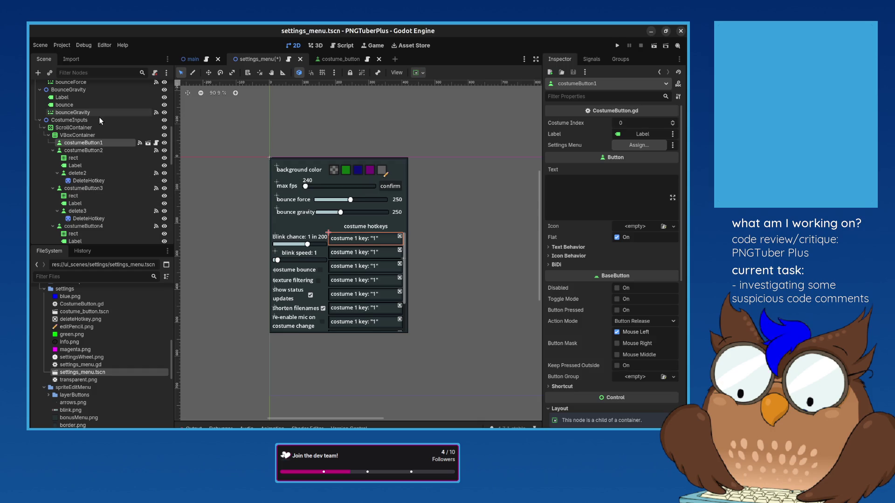
# - Assign the SettingsMenu node to costumeButton1's Settings Menu, save, and set Costume Index to 1
pyautogui.scroll(10, 94, 143)
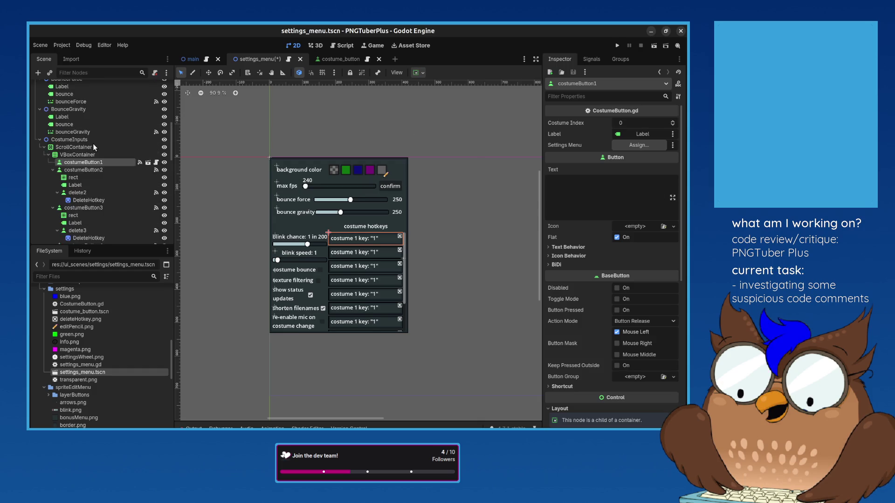
pyautogui.moveTo(78, 85); pyautogui.dragTo(620, 149)
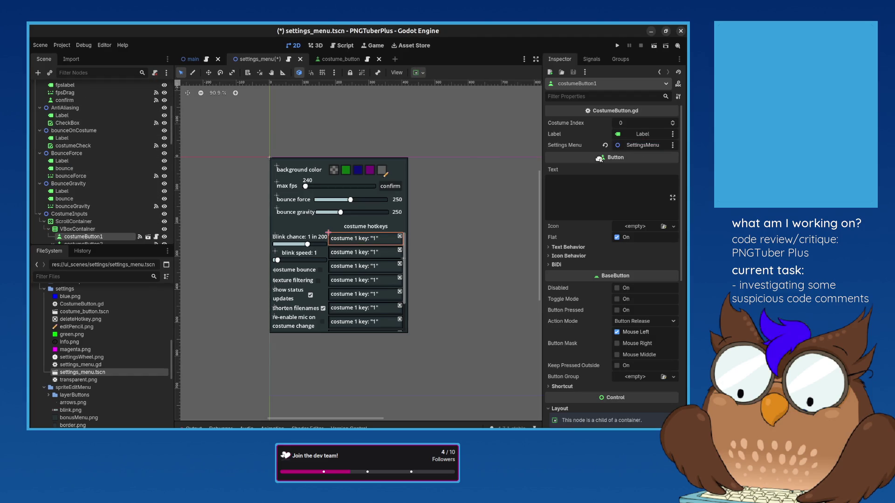
pyautogui.hotkey('ctrl', 's')
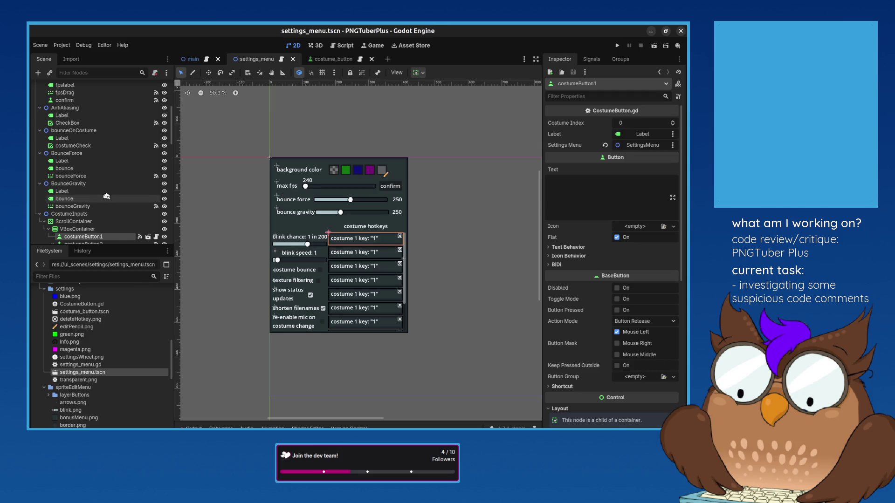
pyautogui.scroll(-5, 99, 201)
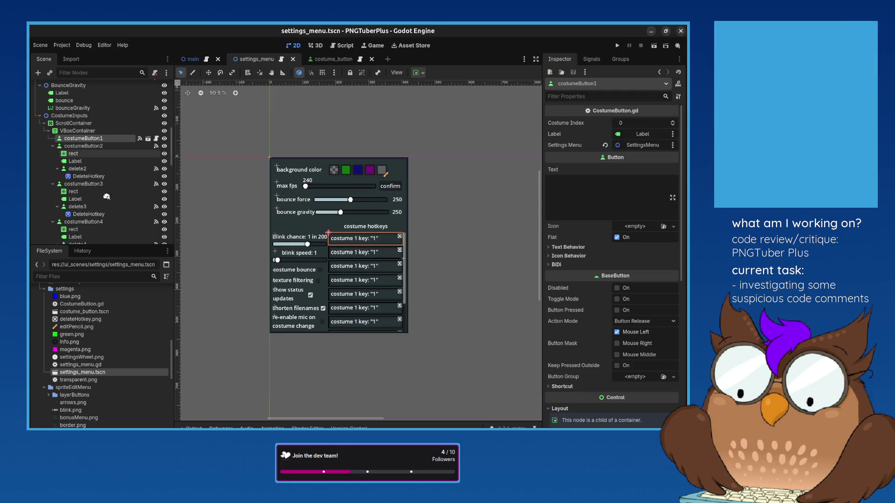
pyautogui.click(632, 125)
pyautogui.press('Return')
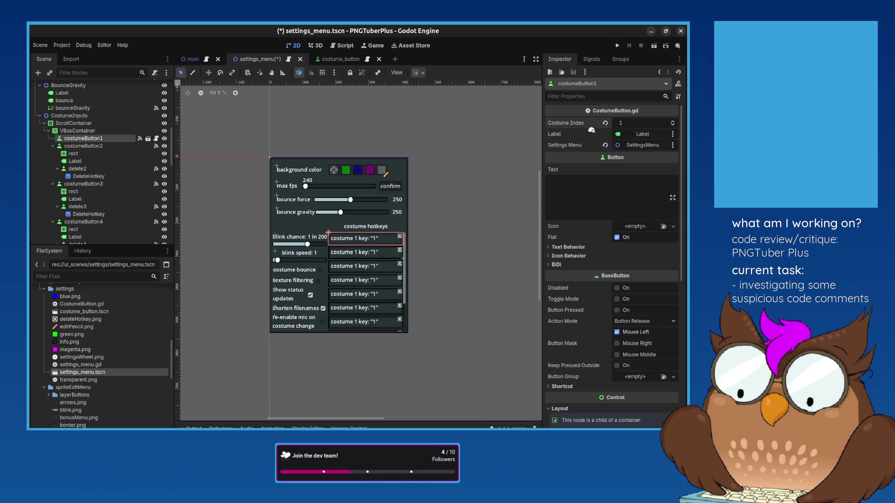
# - Collapse costumeButton2 through costumeButton10 in the Scene dock
pyautogui.click(53, 146)
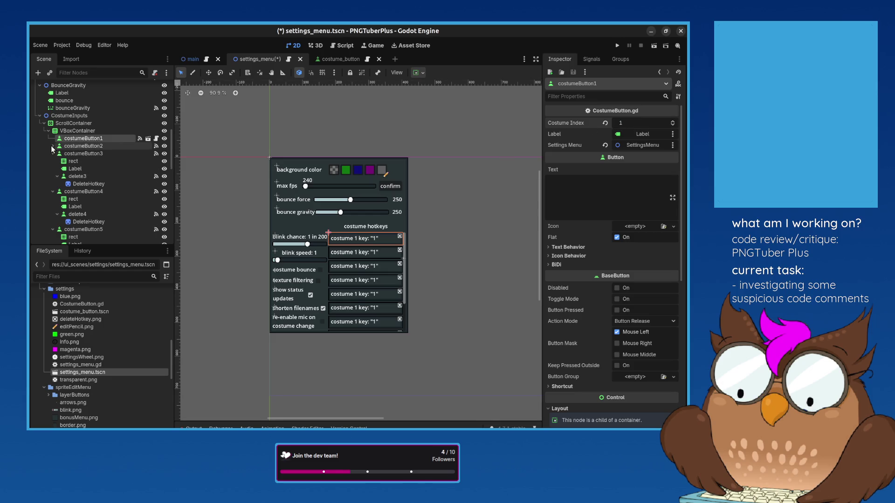
pyautogui.click(53, 154)
pyautogui.click(52, 161)
pyautogui.click(53, 169)
pyautogui.click(53, 176)
pyautogui.click(53, 184)
pyautogui.click(53, 191)
pyautogui.click(52, 199)
pyautogui.click(53, 206)
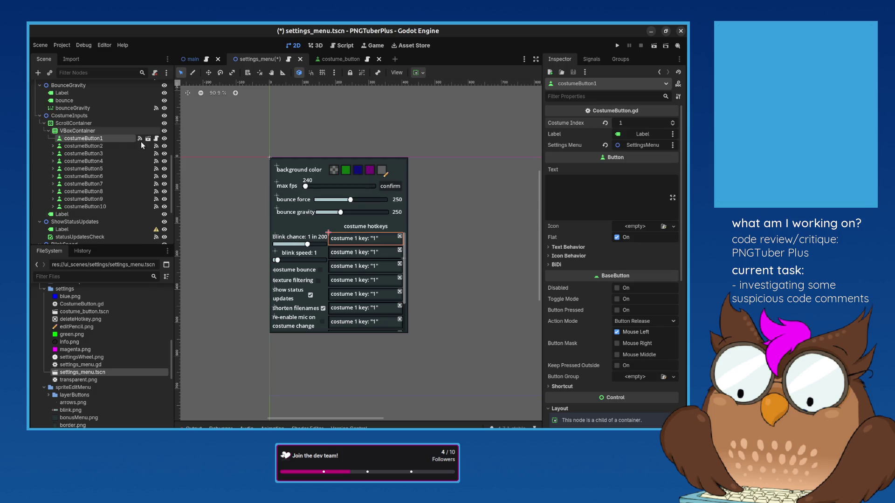
# - Duplicate costumeButton1 to create costumeButton11
pyautogui.hotkey('ctrl', 'd')
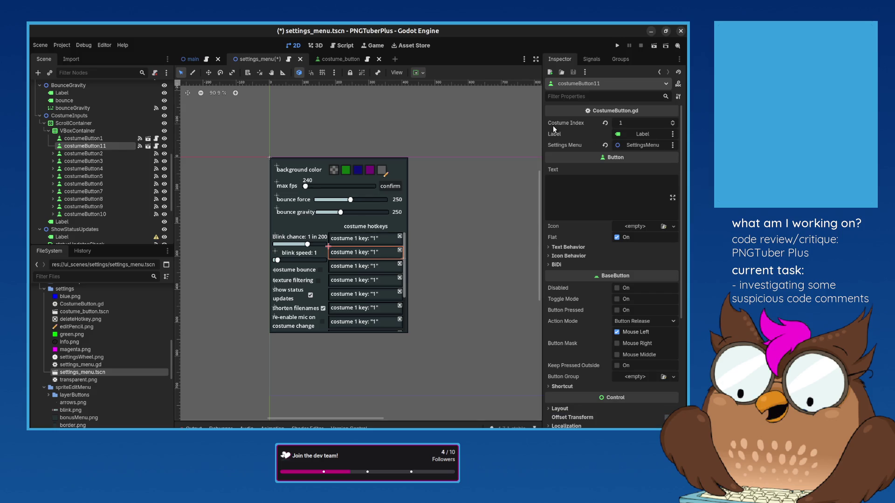
pyautogui.doubleClick(120, 148)
pyautogui.click(119, 147)
pyautogui.press('Escape')
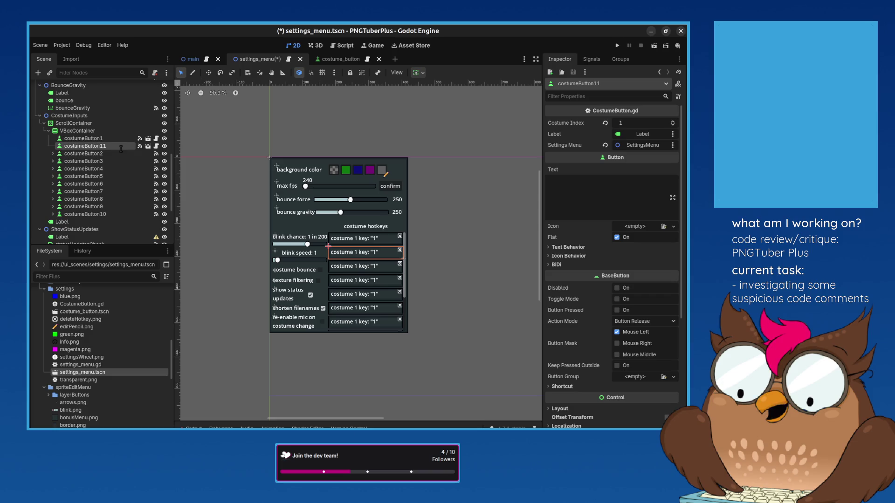
# - Rename costumeButton1 to CostumeButton
pyautogui.click(102, 141)
pyautogui.rightClick(102, 142)
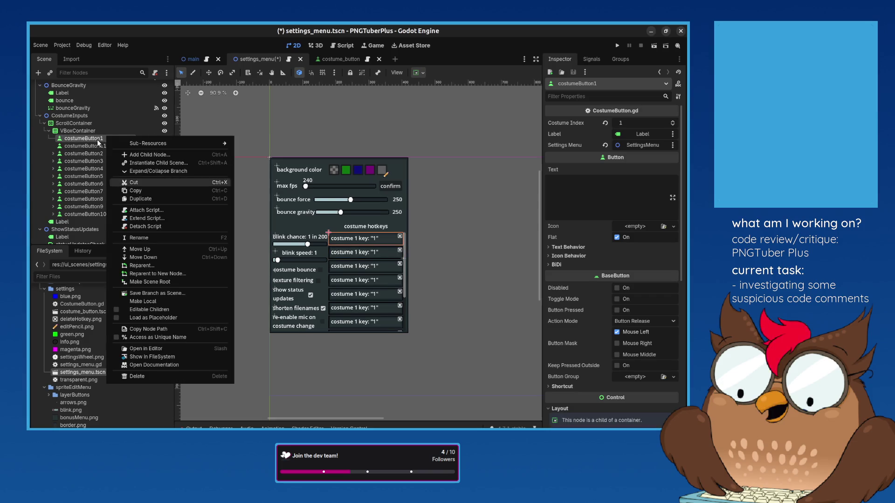
pyautogui.click(134, 238)
pyautogui.press('Home')
pyautogui.press('Delete')
pyautogui.write('C')
pyautogui.press('BackSpace')
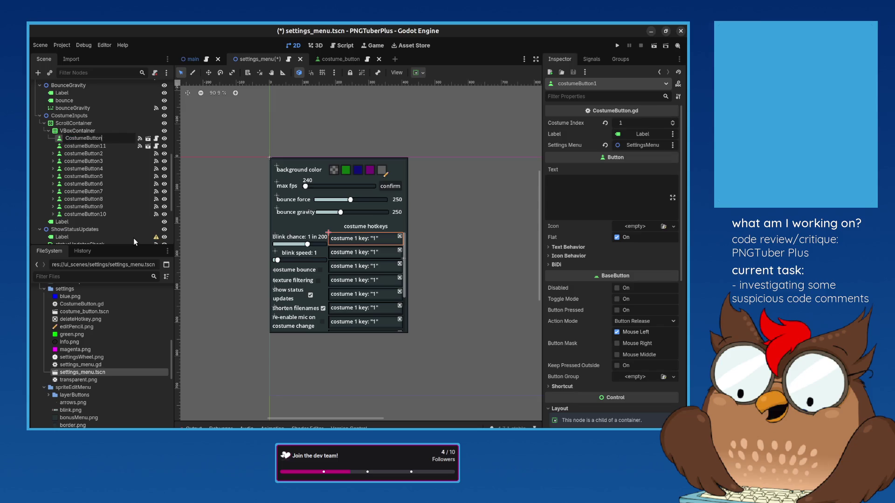
pyautogui.press('Return')
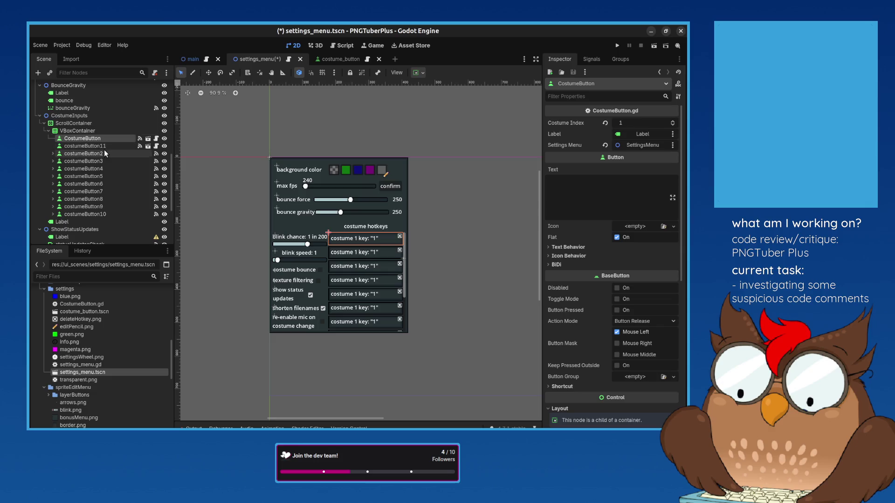
# - Rename the duplicate costumeButton11 to CostumeButton2
pyautogui.click(93, 147)
pyautogui.press('F2')
pyautogui.press('Home')
pyautogui.press('Delete')
pyautogui.write('C')
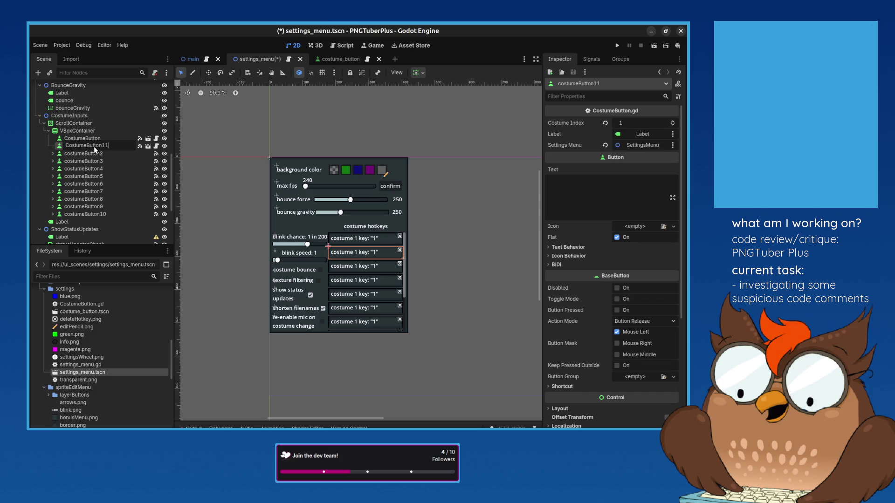
pyautogui.press('Escape')
pyautogui.press('F2')
pyautogui.write('CostumeButton2')
pyautogui.press('Return')
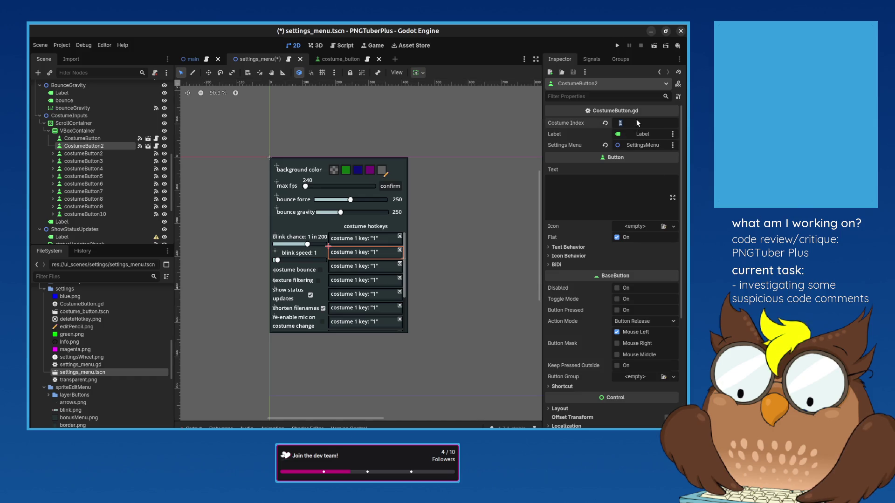
# - Delete the nine old nodes costumeButton2–10 and save the settings menu scene
pyautogui.scroll(-5, 609, 281)
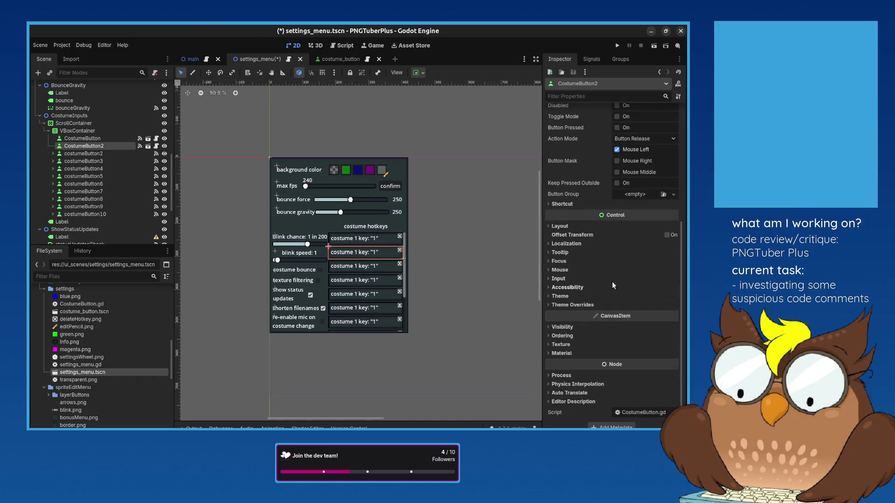
pyautogui.click(100, 161)
pyautogui.click(104, 153)
pyautogui.keyDown('ctrl'); pyautogui.click(94, 212); pyautogui.keyUp('ctrl')
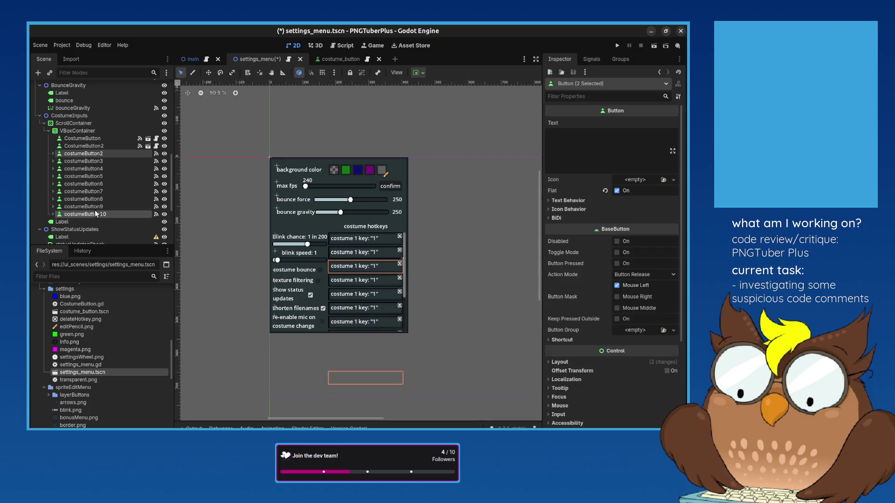
pyautogui.keyDown('ctrl'); pyautogui.click(99, 154); pyautogui.keyUp('ctrl')
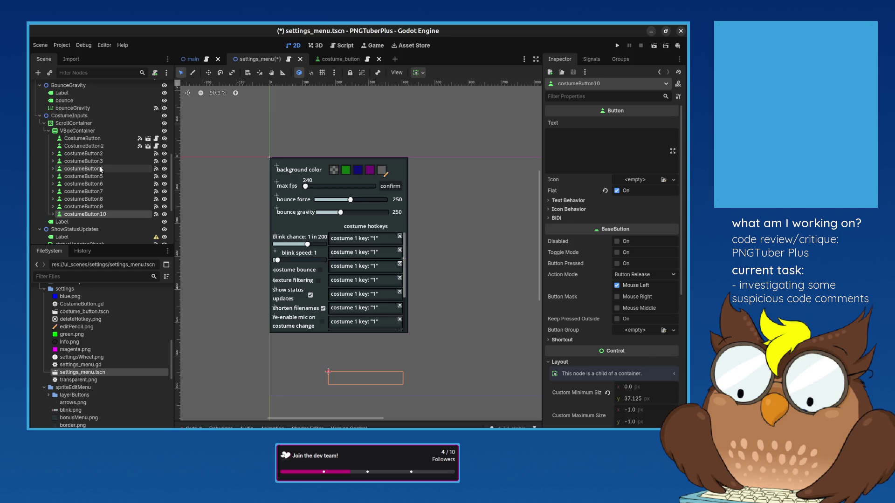
pyautogui.click(99, 155)
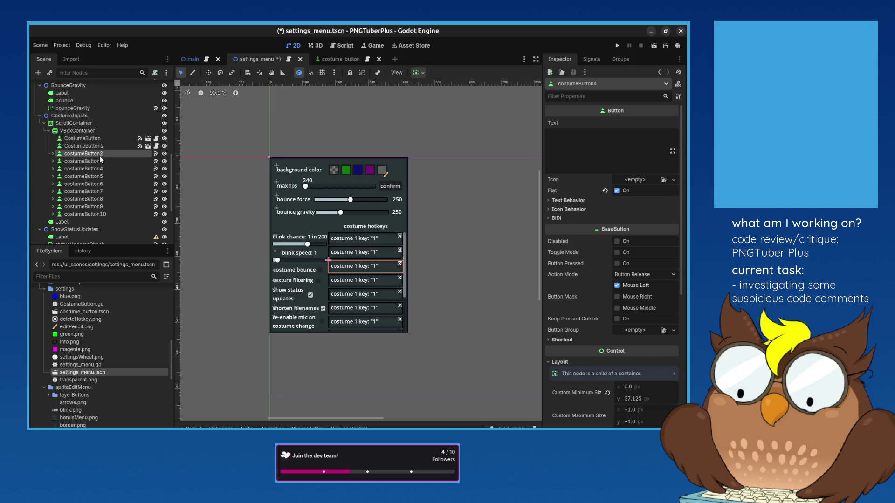
pyautogui.keyDown('shift'); pyautogui.click(99, 214); pyautogui.keyUp('shift')
pyautogui.rightClick(105, 188)
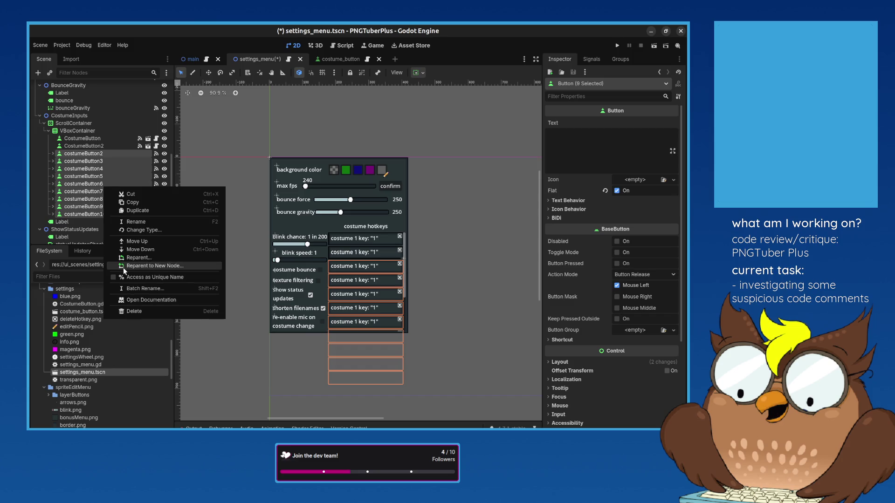
pyautogui.click(141, 309)
pyautogui.hotkey('ctrl', 's')
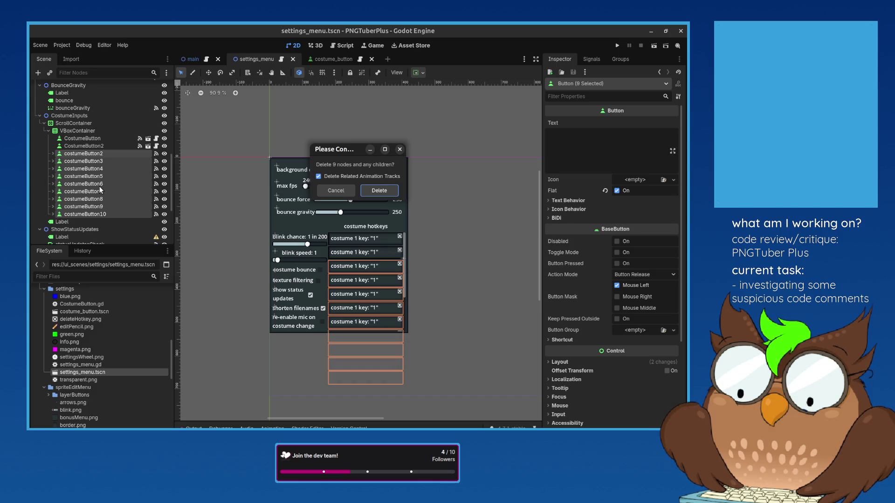
pyautogui.click(380, 189)
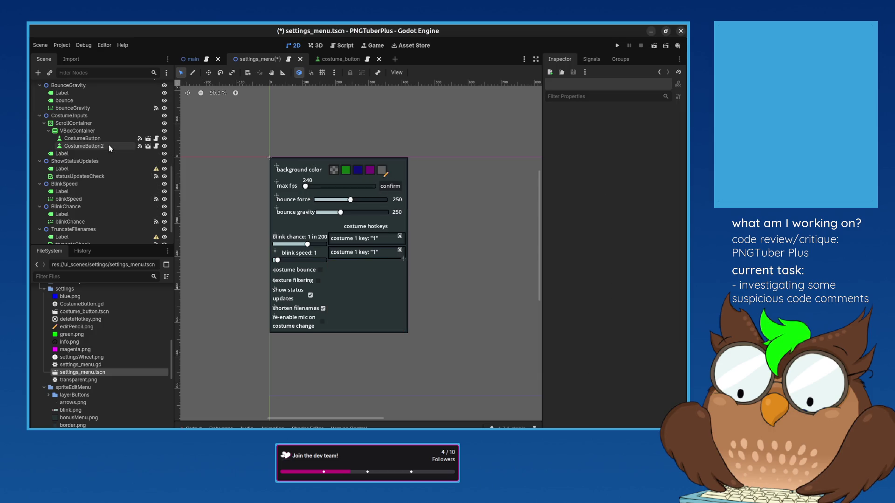
pyautogui.click(110, 148)
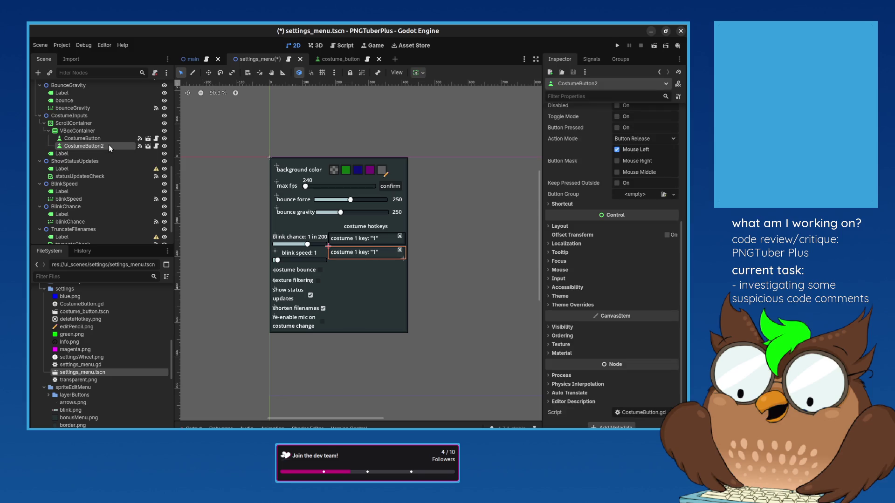
# - Duplicate CostumeButton2 repeatedly to create CostumeButton3 through CostumeButton9
pyautogui.hotkey('ctrl', 'd')
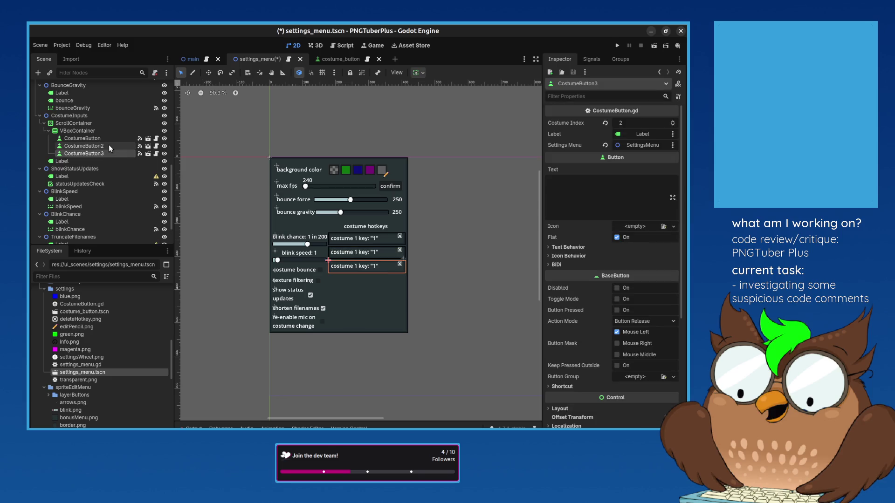
pyautogui.hotkey('ctrl', 'd')
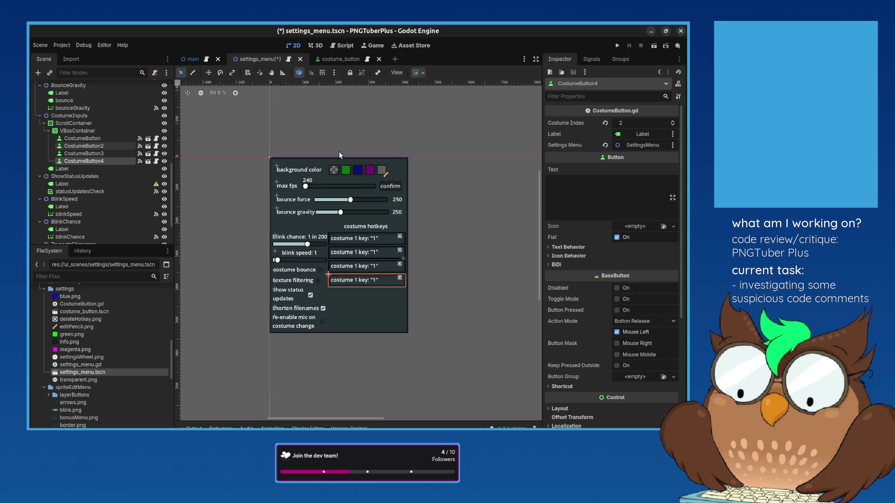
pyautogui.hotkey('ctrl', 'd')
pyautogui.hotkey('ctrl', 'd')
pyautogui.hotkey('ctrl', 'd')
pyautogui.hotkey('ctrl', 'd')
# - Set Costume Index on CostumeButton3 and CostumeButton4, and 5 on CostumeButton5
pyautogui.click(110, 153)
pyautogui.click(659, 125)
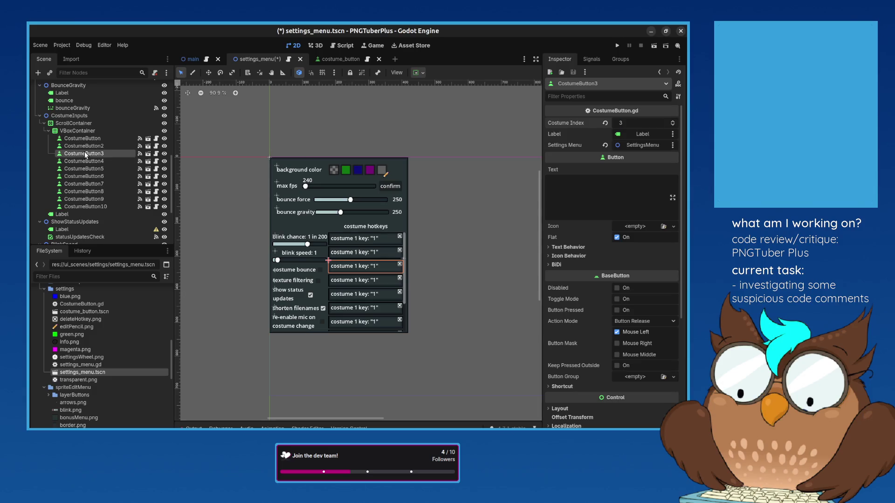
pyautogui.click(81, 161)
pyautogui.click(641, 121)
pyautogui.press('BackSpace')
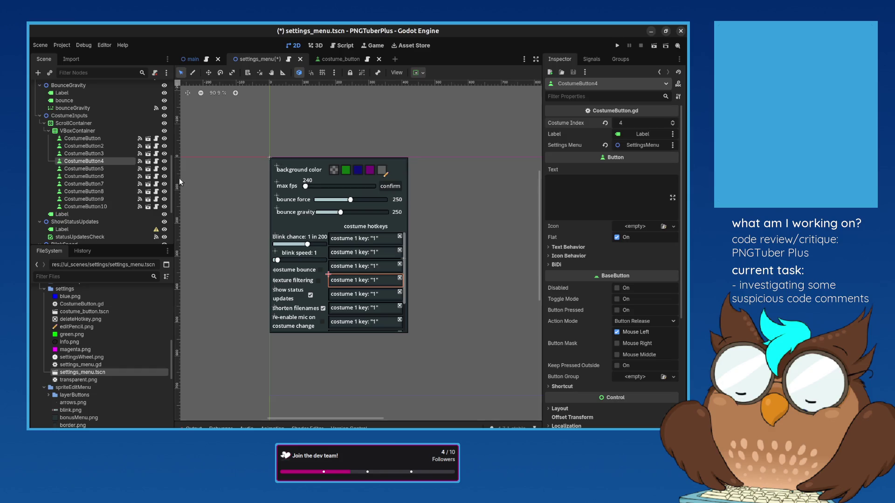
pyautogui.click(84, 168)
pyautogui.moveTo(639, 121); pyautogui.dragTo(366, 238)
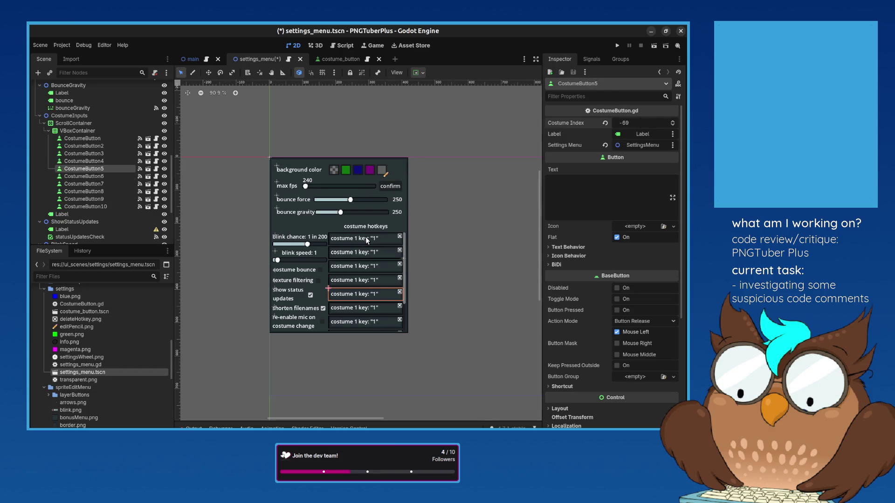
pyautogui.doubleClick(648, 123)
pyautogui.write('5')
pyautogui.press('Return')
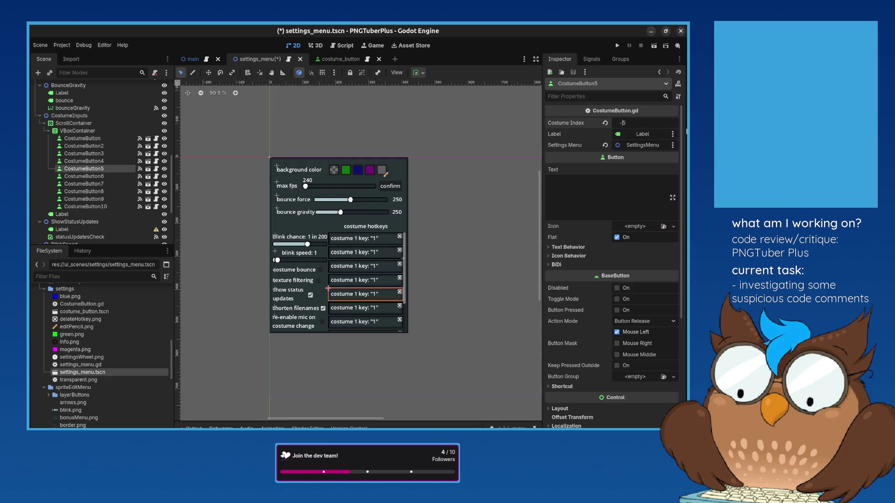
pyautogui.press('BackSpace')
pyautogui.press('Return')
# - Set Costume Index to 6 for CostumeButton6 and 7 for CostumeButton7
pyautogui.click(84, 176)
pyautogui.click(650, 120)
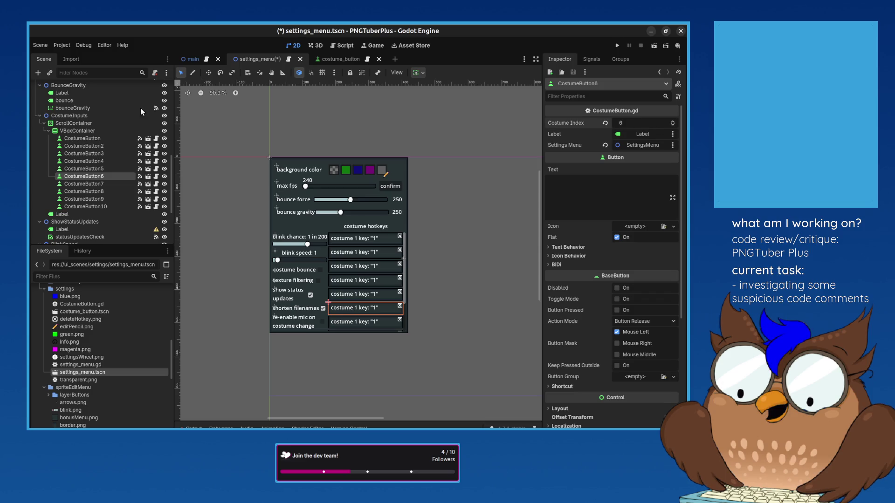
pyautogui.click(117, 183)
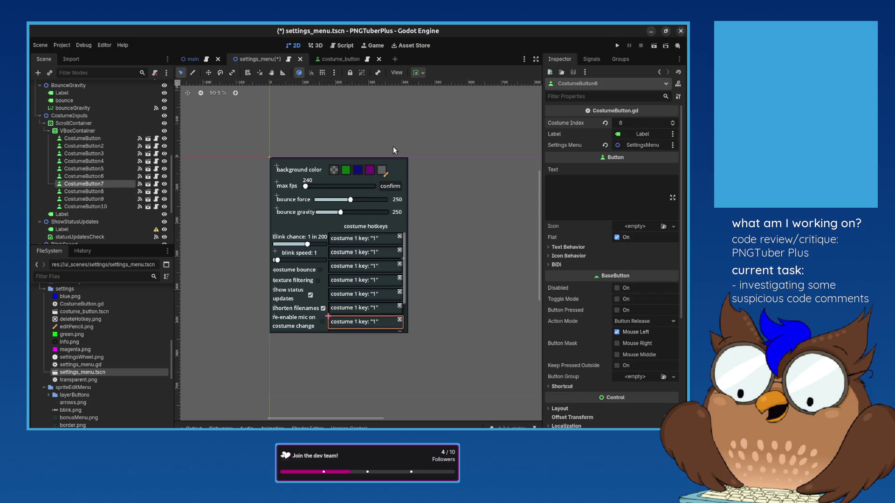
pyautogui.click(630, 121)
pyautogui.write('7')
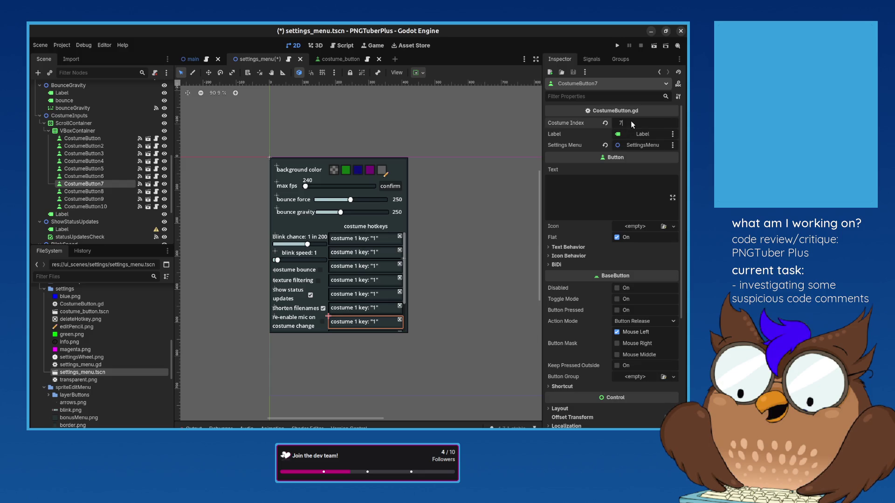
# - Set Costume Index to 8 for CostumeButton8 and 9 for CostumeButton9
pyautogui.doubleClick(89, 191)
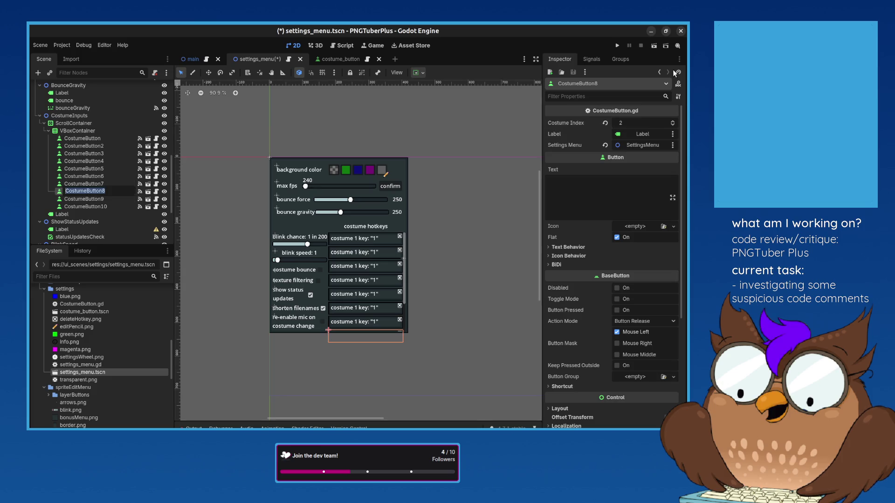
pyautogui.press('Escape')
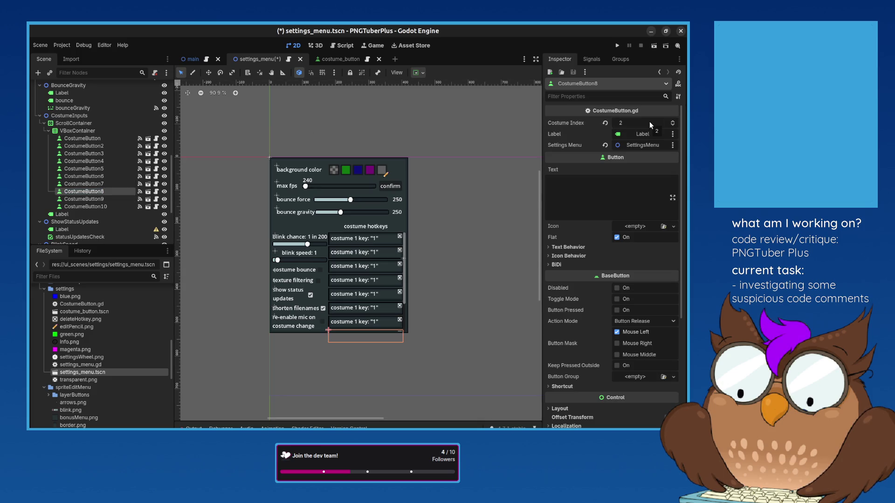
pyautogui.click(650, 123)
pyautogui.press('Return')
pyautogui.doubleClick(99, 198)
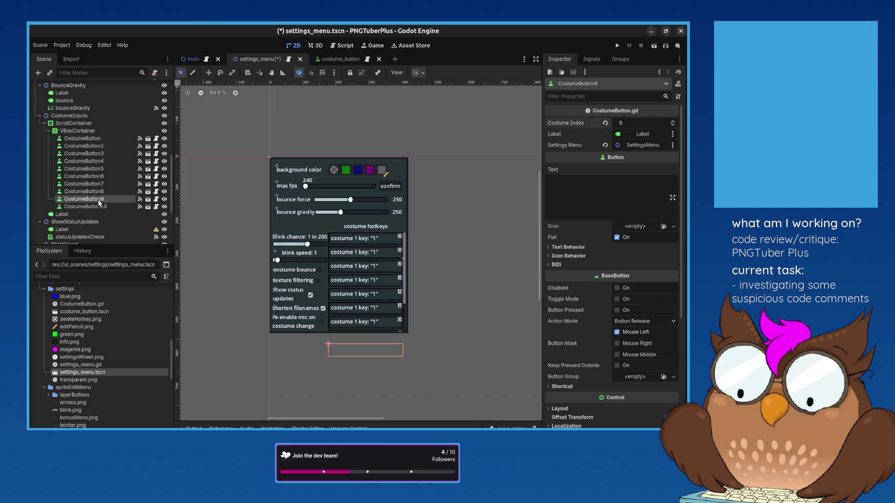
pyautogui.press('Escape')
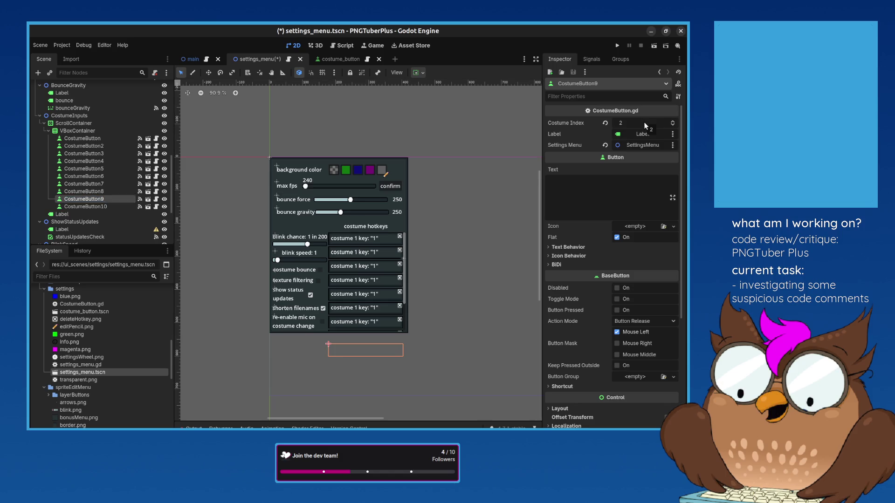
pyautogui.click(644, 122)
pyautogui.write('9')
pyautogui.press('Return')
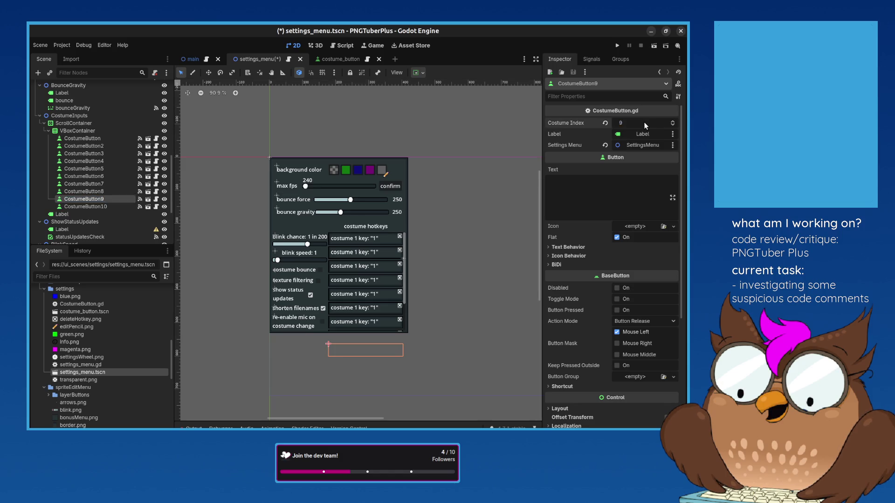
# - Set CostumeButton10's Costume Index to 10 and save settings_menu.tscn
pyautogui.click(93, 207)
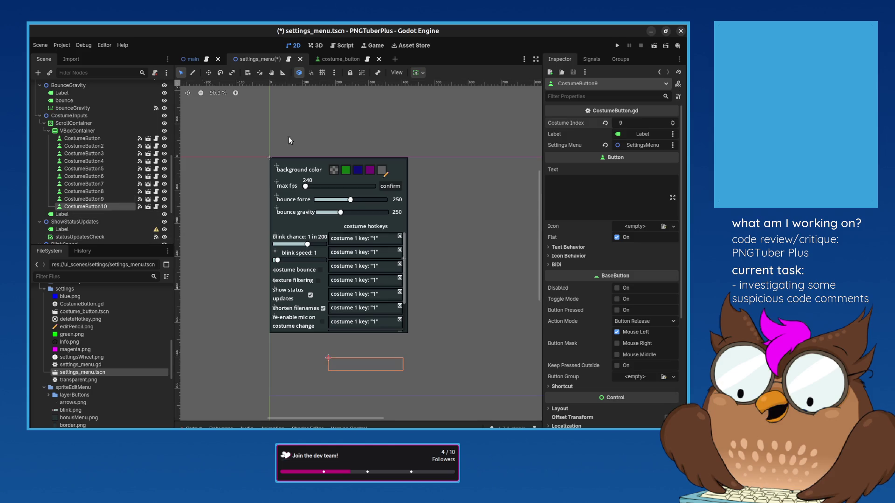
pyautogui.click(636, 120)
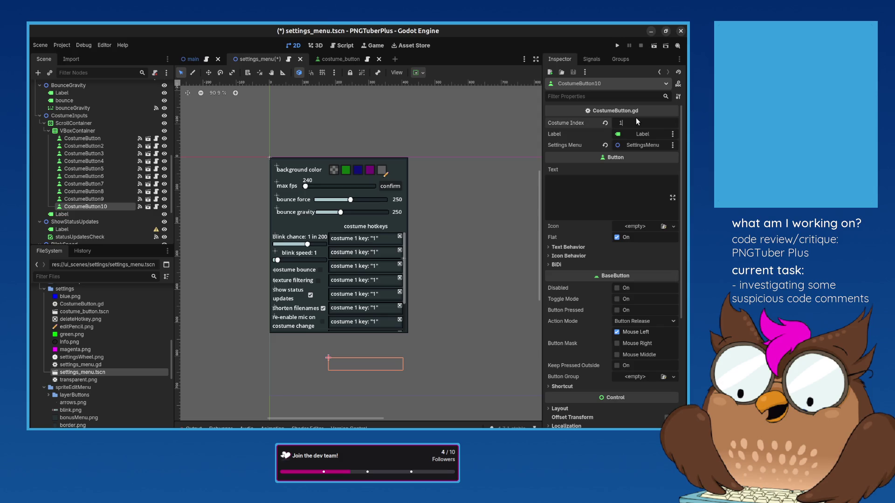
pyautogui.click(509, 227)
pyautogui.hotkey('ctrl', 's')
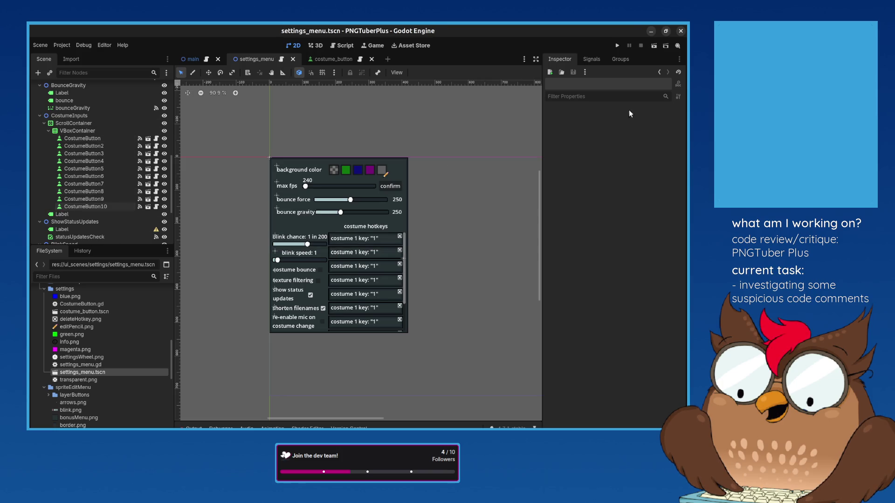
# - Run the project, locate the inheritance error in sprite_viewer.gd, and stop the game
pyautogui.click(617, 46)
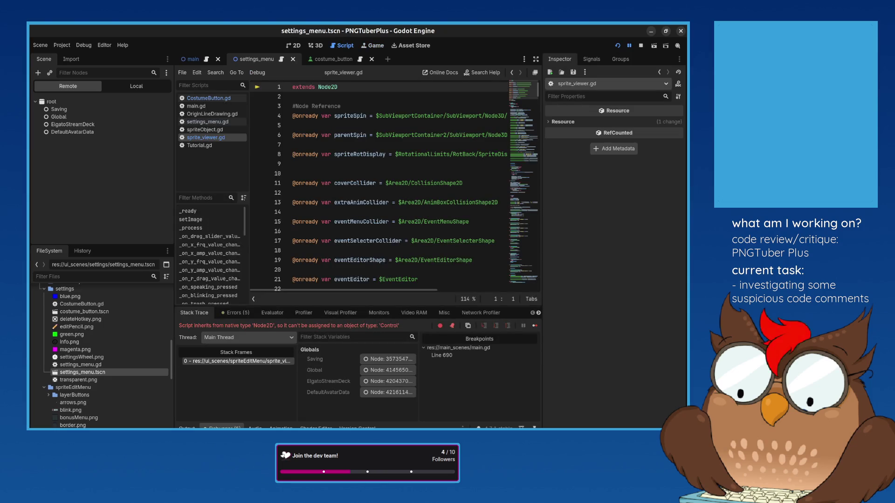
pyautogui.click(413, 193)
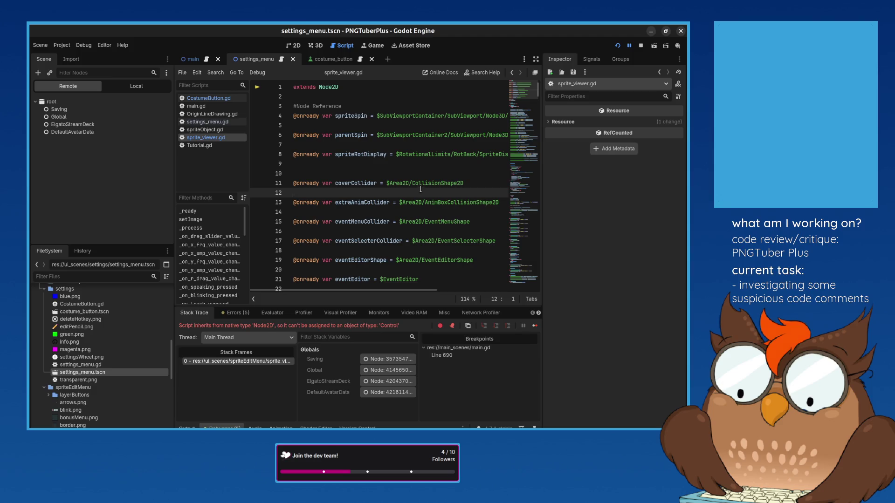
pyautogui.click(241, 361)
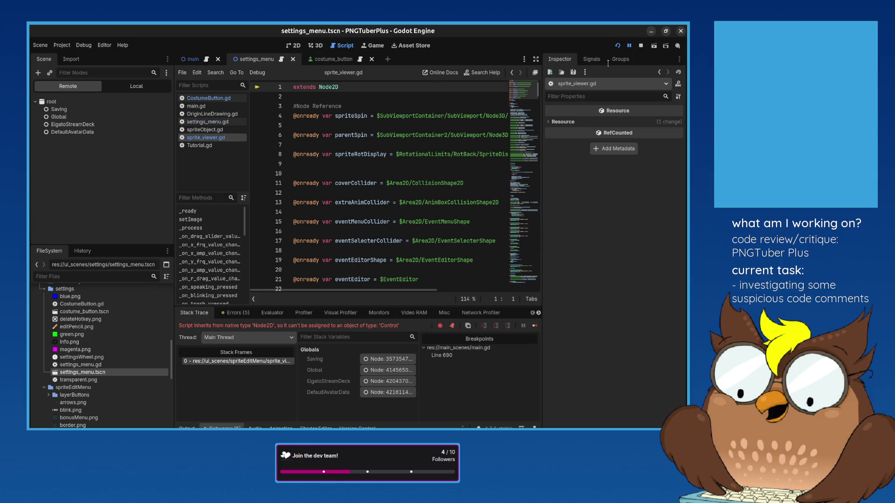
pyautogui.click(641, 45)
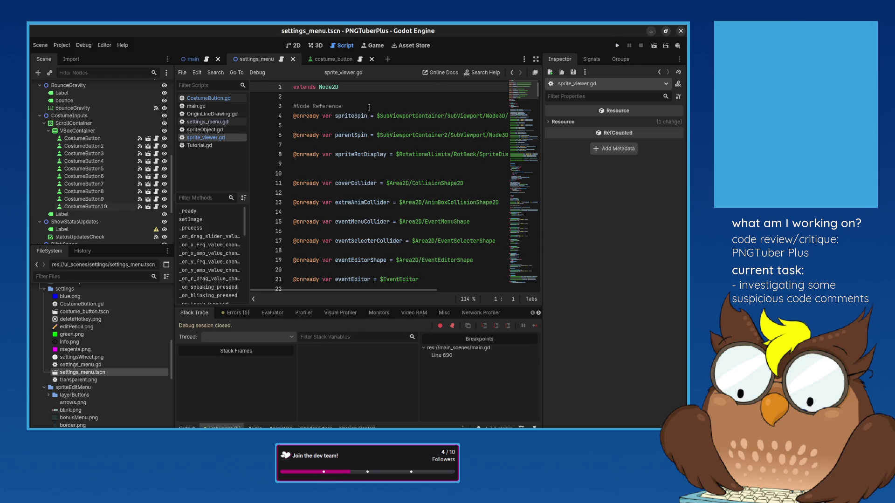
# - Change sprite_viewer.gd line 1 to extend Control instead of Node2D and save
pyautogui.doubleClick(335, 88)
pyautogui.write('Control')
pyautogui.hotkey('ctrl', 's')
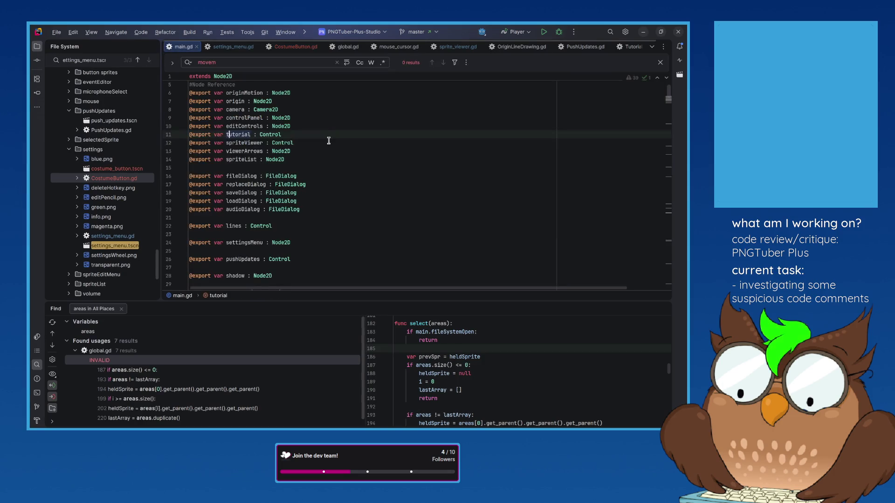
# - Confirm spriteViewer's Control type in main.gd, then relaunch the game from Godot's main scene
pyautogui.click(273, 143)
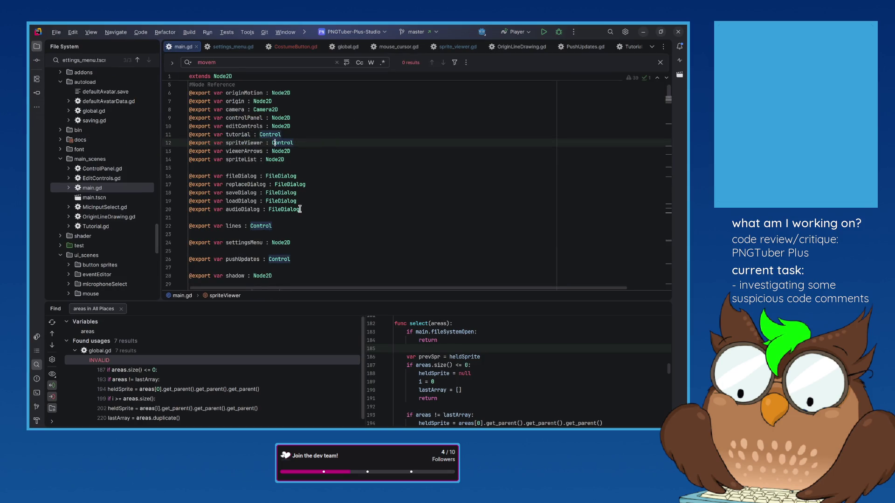
pyautogui.hotkey('alt', 'Tab')
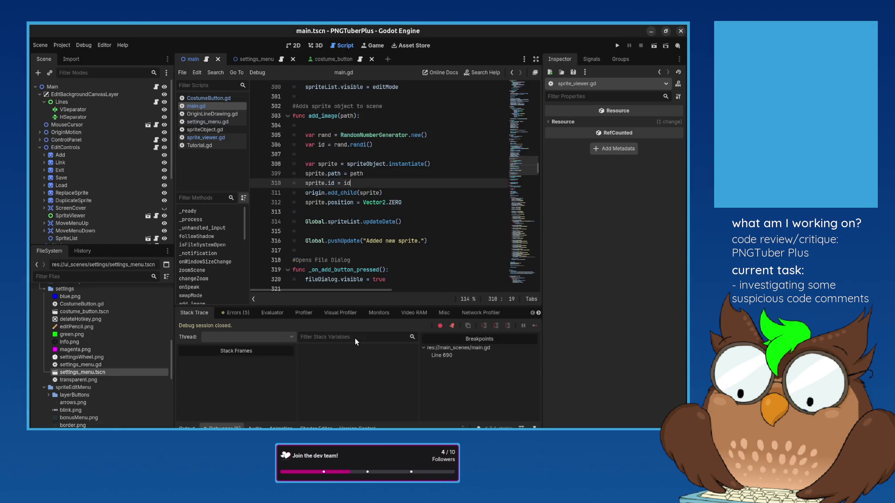
pyautogui.click(104, 171)
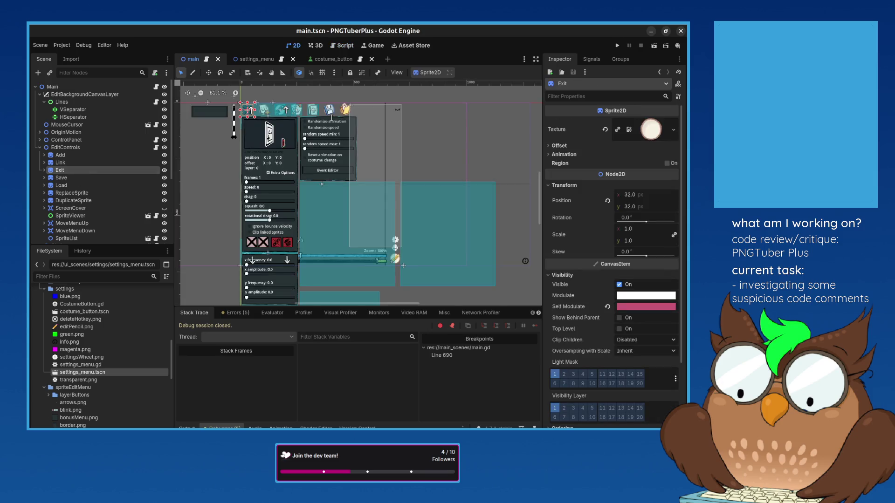
pyautogui.click(617, 46)
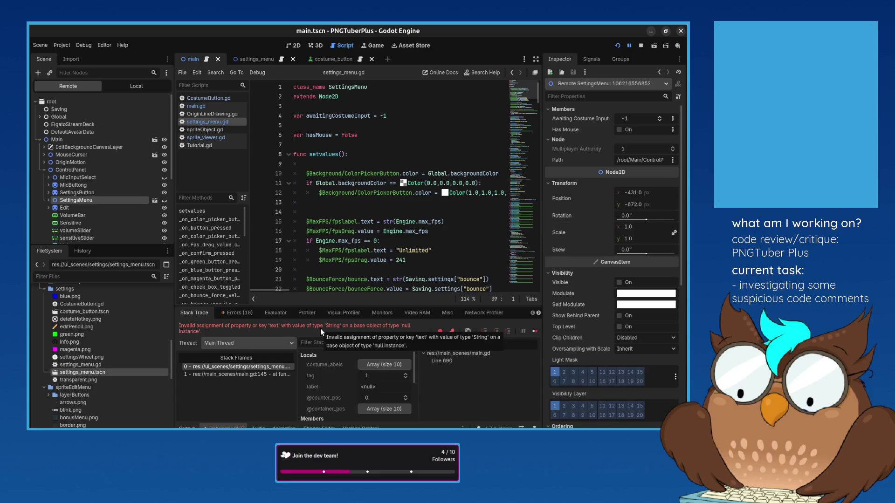
# - Inspect the failing costumeLabels loop on lines 36–40 of settings_menu.gd, then return to main.gd in Rider
pyautogui.click(267, 368)
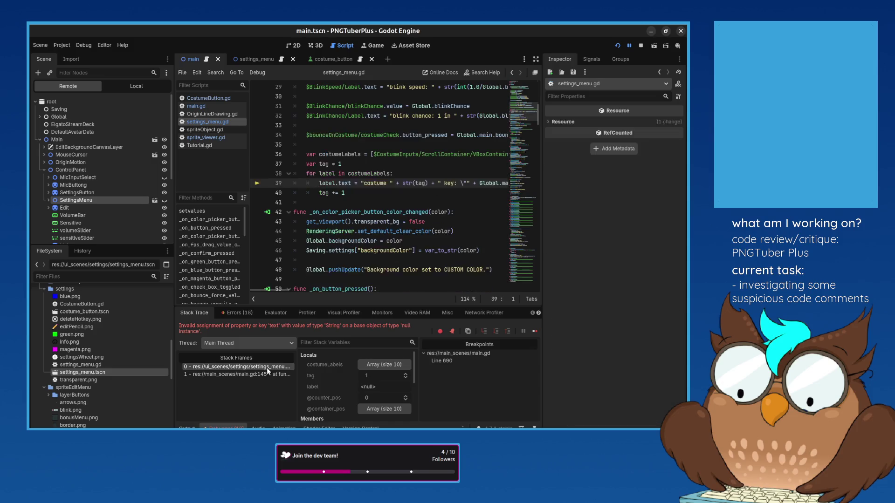
pyautogui.click(364, 194)
pyautogui.click(358, 165)
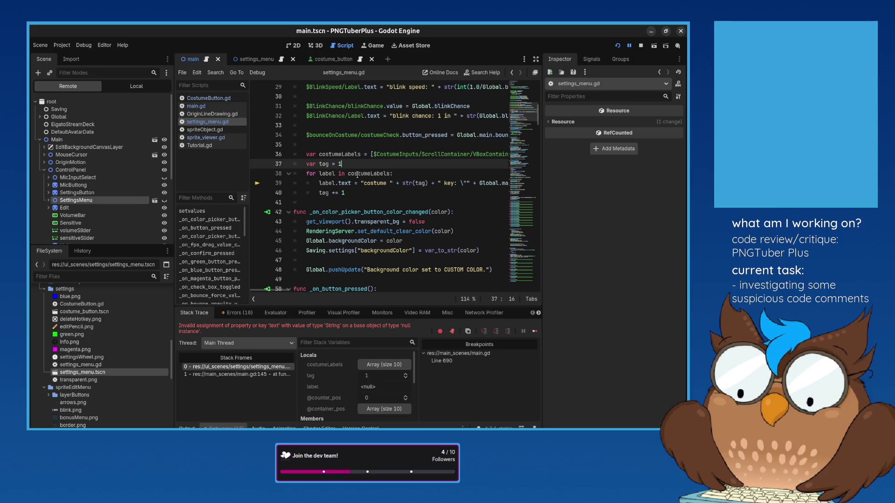
pyautogui.click(358, 174)
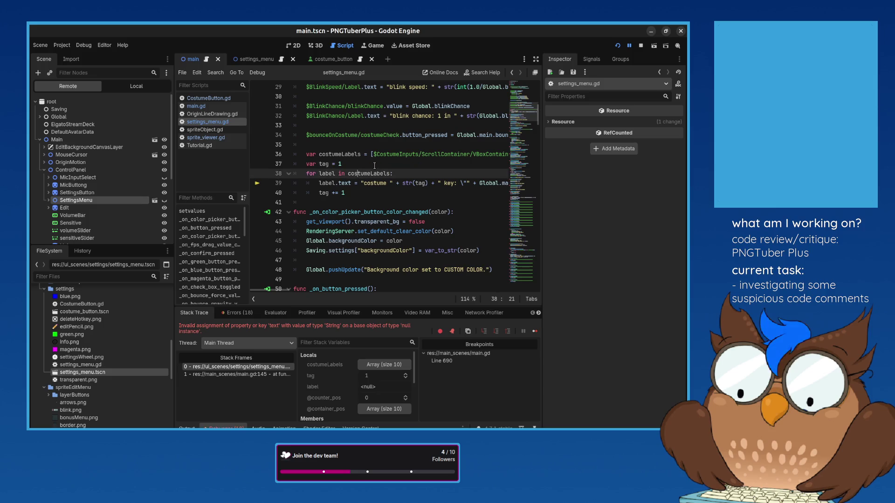
pyautogui.click(423, 154)
pyautogui.hotkey('shift', 'End')
pyautogui.press('Down')
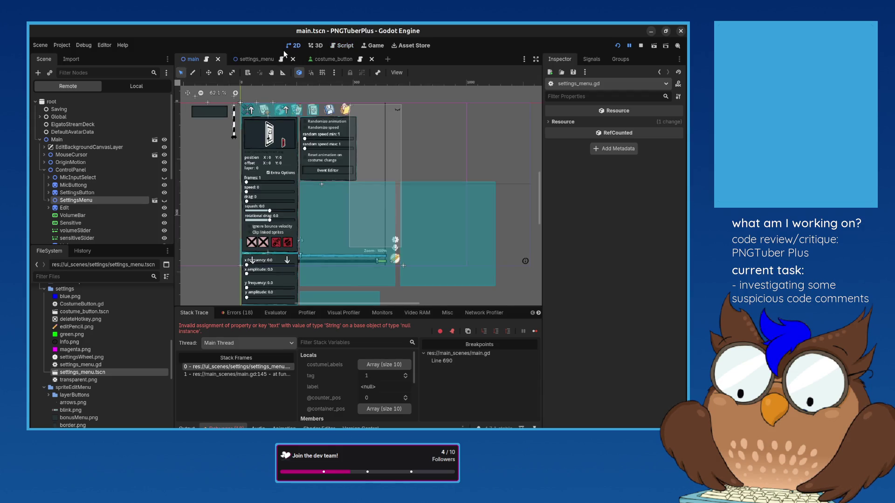
pyautogui.hotkey('alt', 'Tab')
pyautogui.click(449, 84)
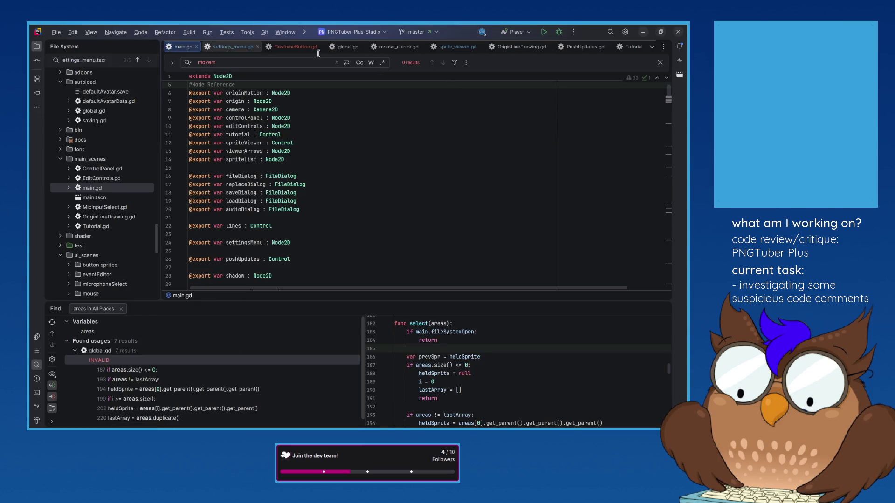
pyautogui.click(458, 47)
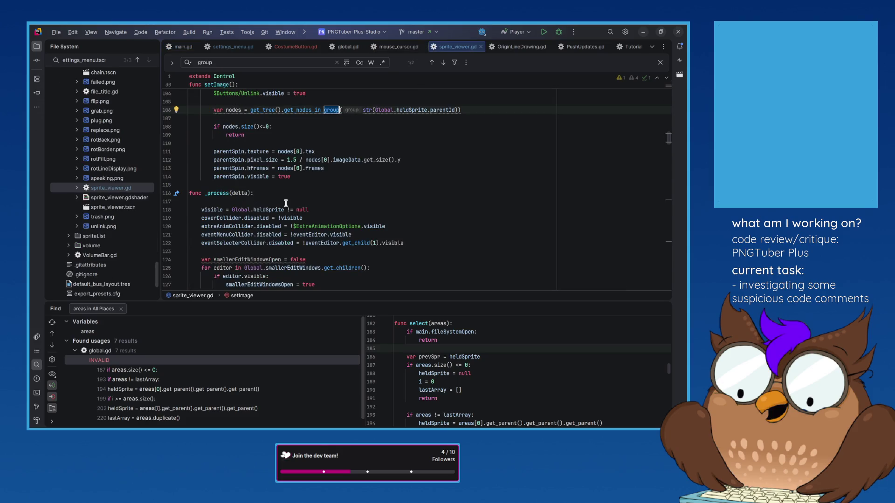
pyautogui.scroll(-8, 296, 192)
pyautogui.scroll(-5, 295, 193)
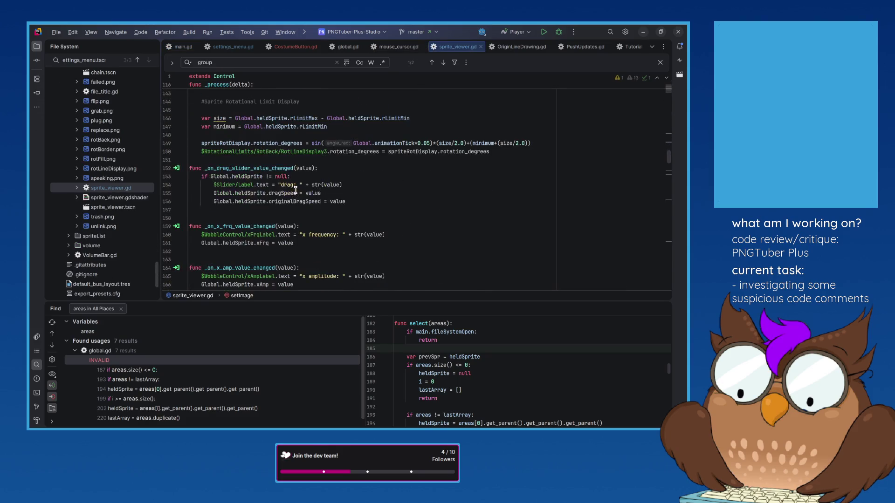
pyautogui.scroll(-20, 280, 161)
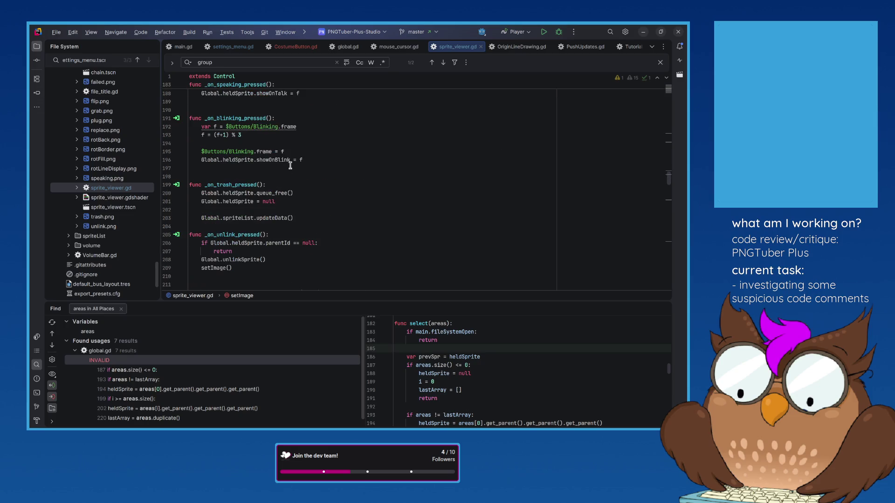
pyautogui.scroll(-20, 292, 164)
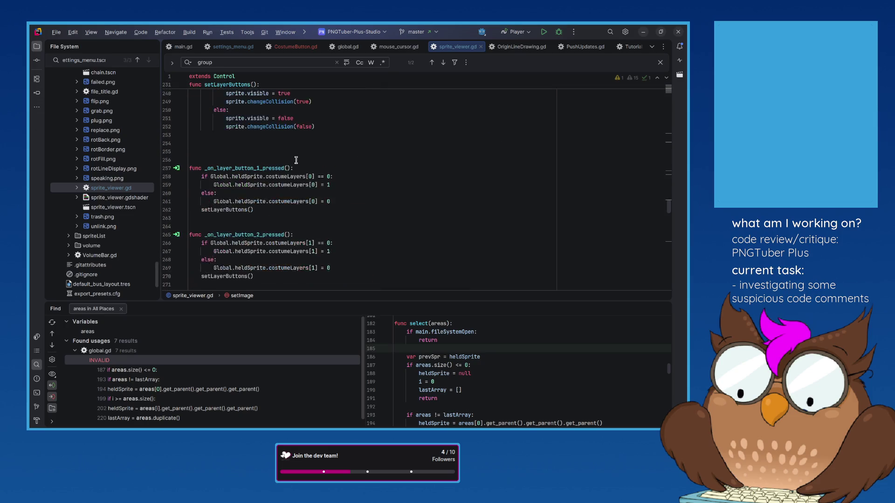
pyautogui.scroll(-13, 298, 151)
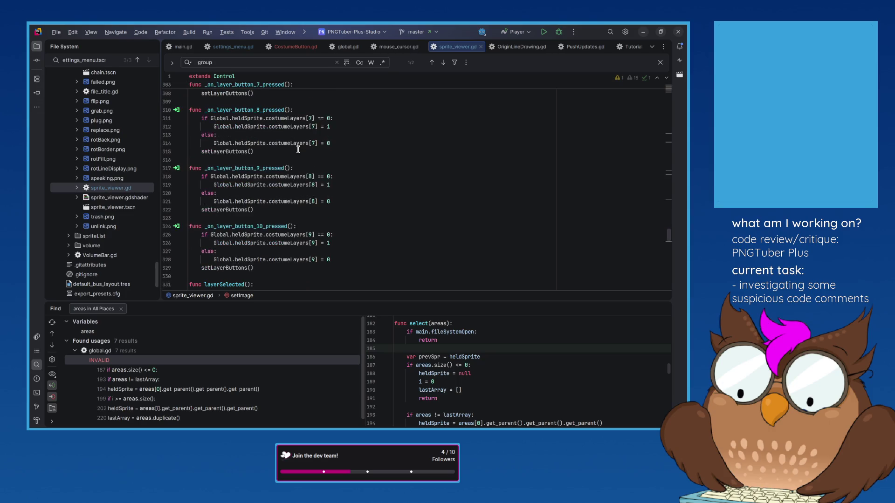
pyautogui.scroll(-6, 326, 163)
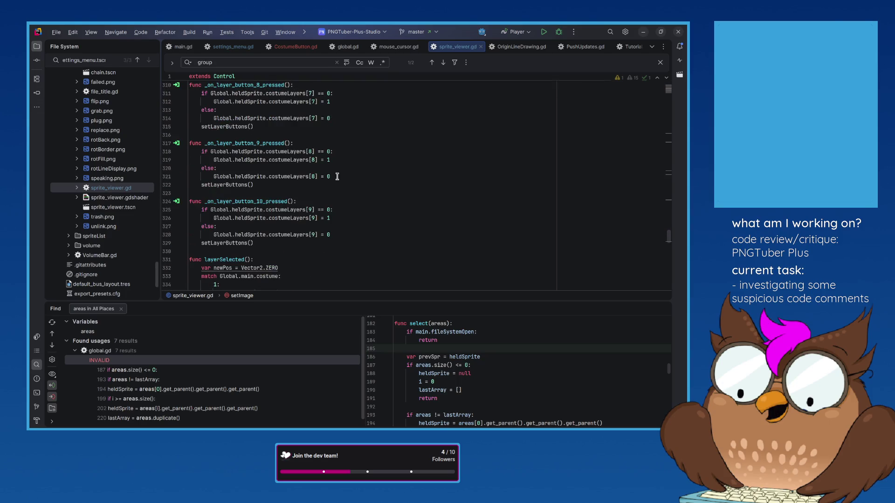
pyautogui.scroll(-5, 373, 172)
pyautogui.scroll(-5, 385, 183)
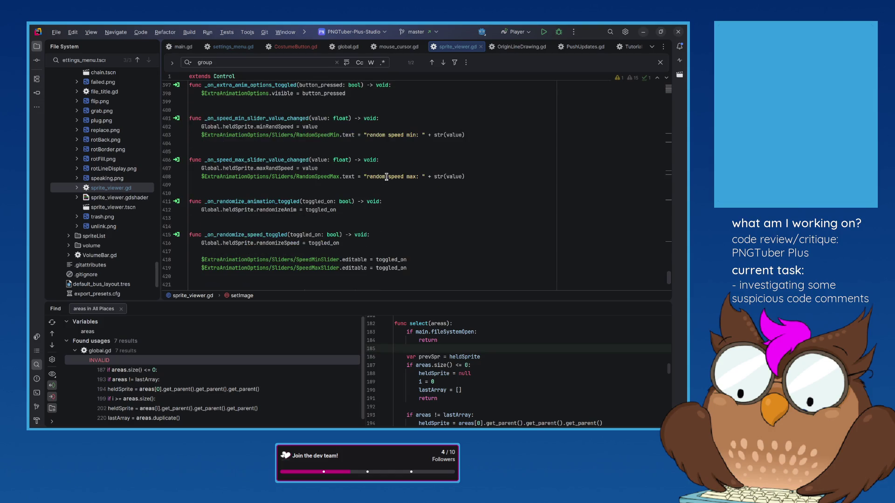
pyautogui.scroll(5, 395, 166)
pyautogui.scroll(20, 395, 165)
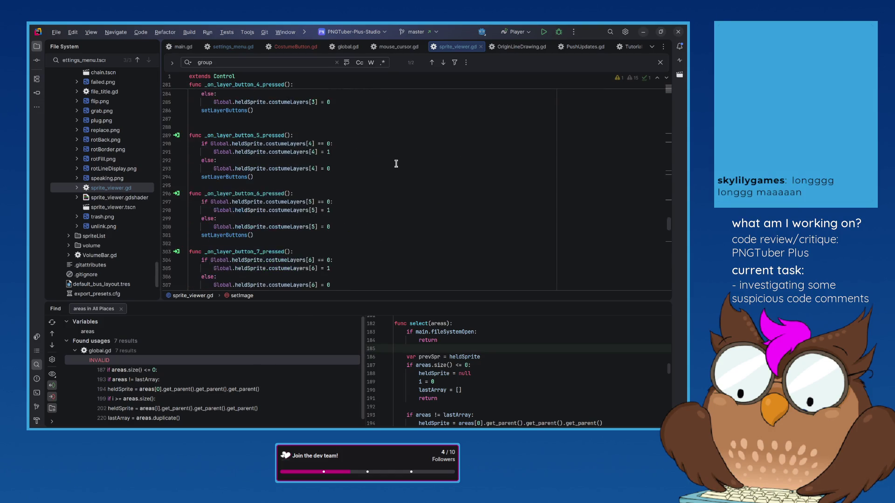
pyautogui.scroll(20, 396, 163)
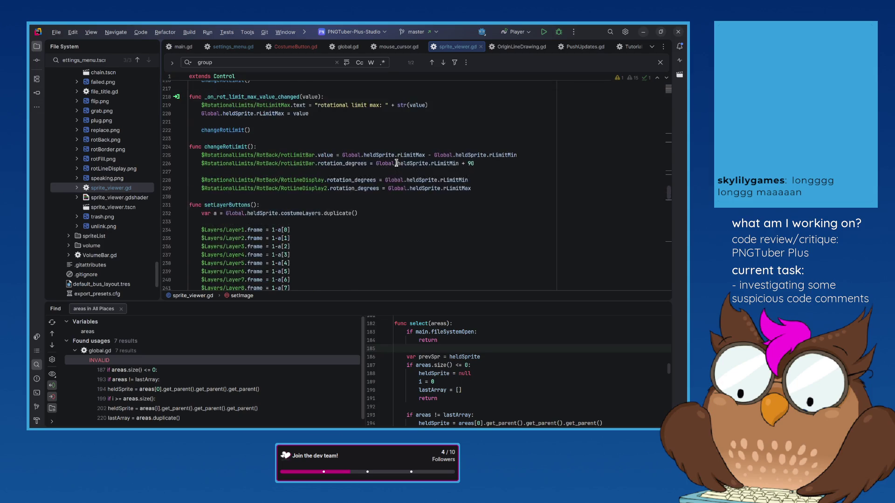
pyautogui.scroll(20, 396, 163)
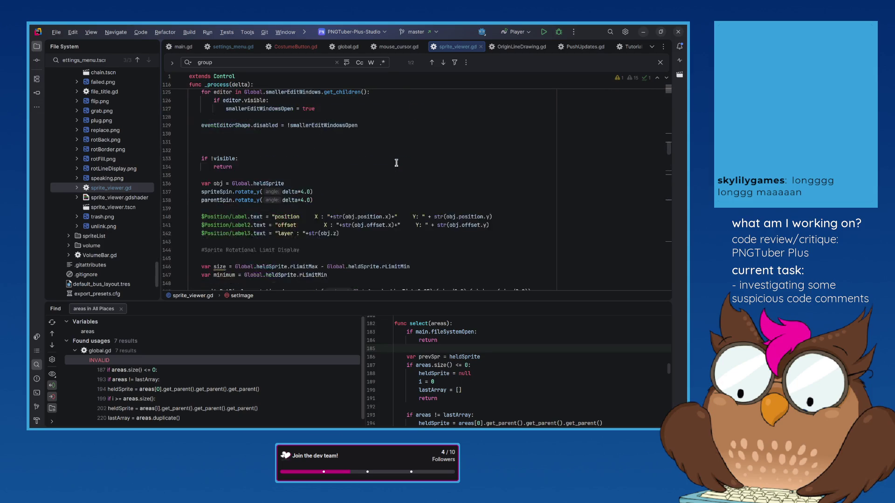
pyautogui.scroll(5, 396, 163)
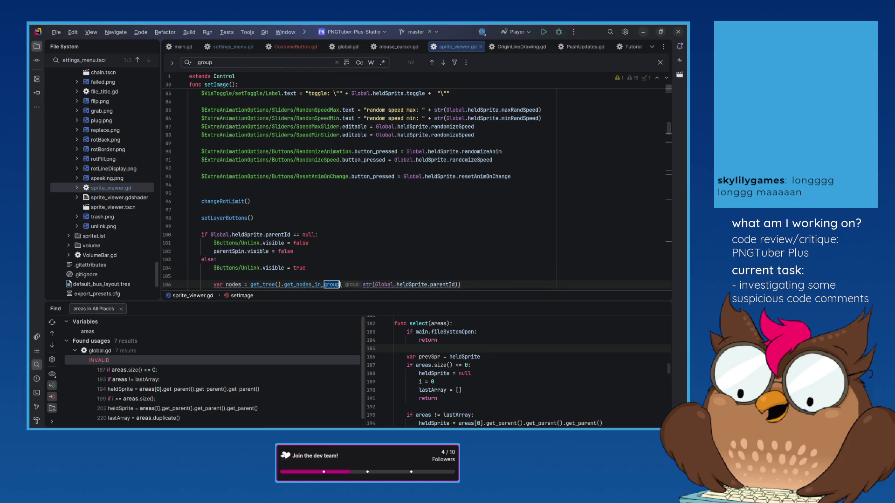
pyautogui.hotkey('alt', 'Tab')
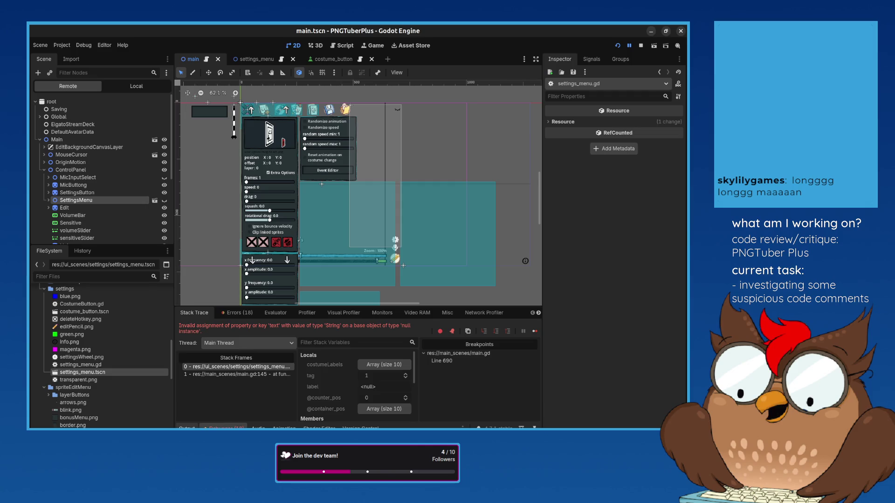
pyautogui.hotkey('alt', 'Tab')
pyautogui.click(233, 47)
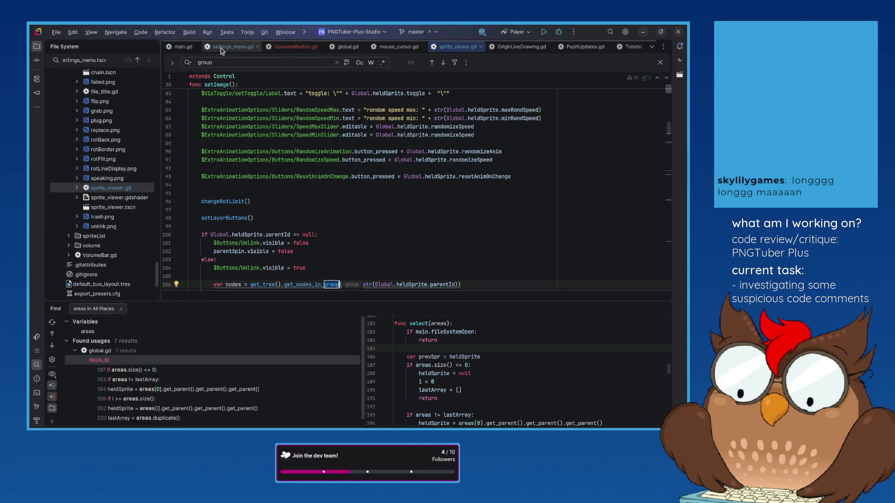
# - Scroll settings_menu.gd up to the costumeLabels declaration on line 36
pyautogui.click(283, 222)
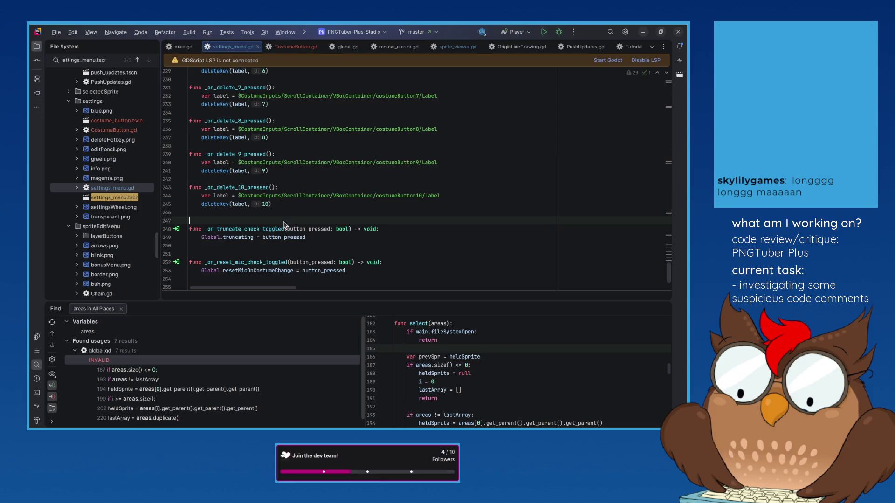
pyautogui.scroll(10, 282, 219)
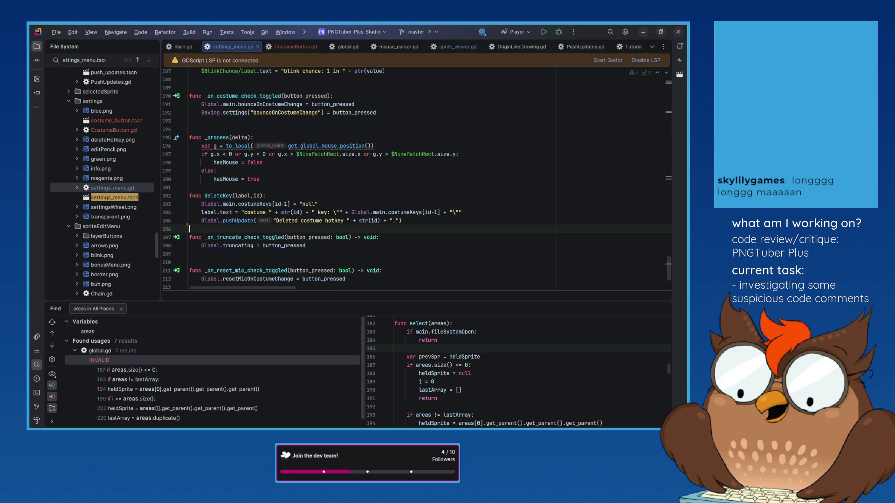
pyautogui.scroll(3, 274, 229)
pyautogui.scroll(1, 274, 229)
pyautogui.scroll(-1, 189, 277)
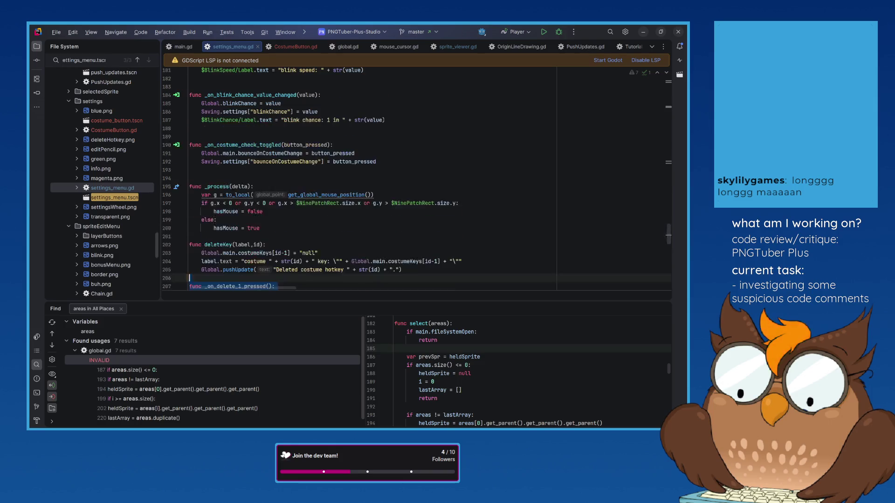
pyautogui.scroll(20, 368, 180)
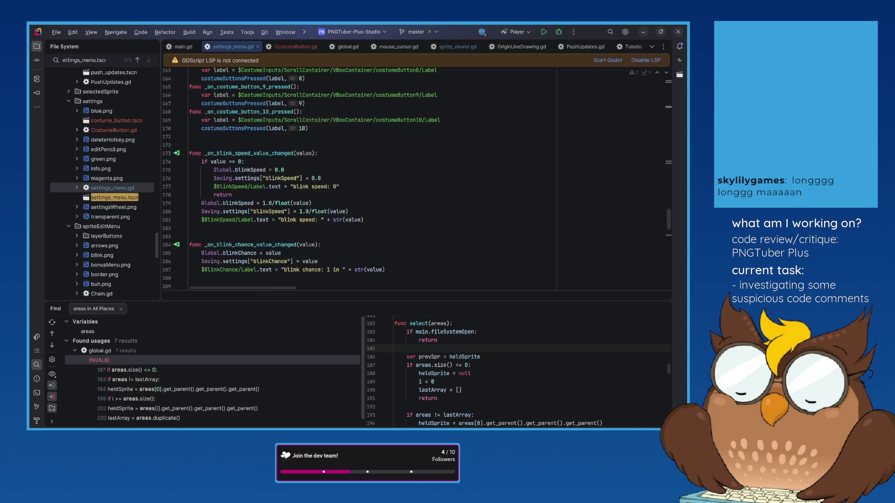
pyautogui.scroll(20, 368, 180)
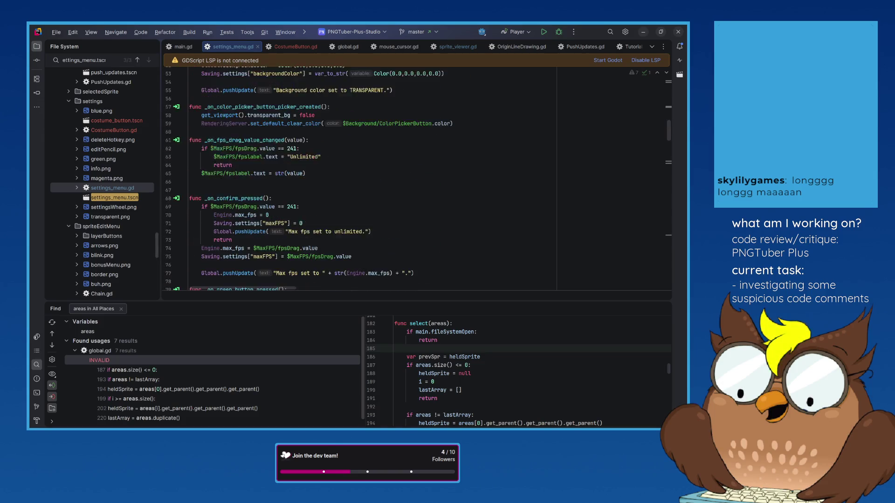
pyautogui.press('Up')
pyautogui.press('Up')
pyautogui.press('Up')
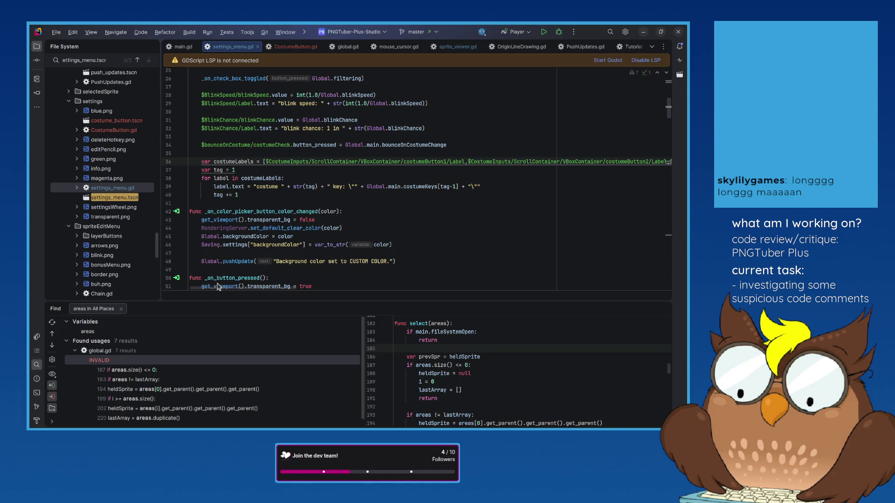
pyautogui.moveTo(248, 292); pyautogui.dragTo(655, 291)
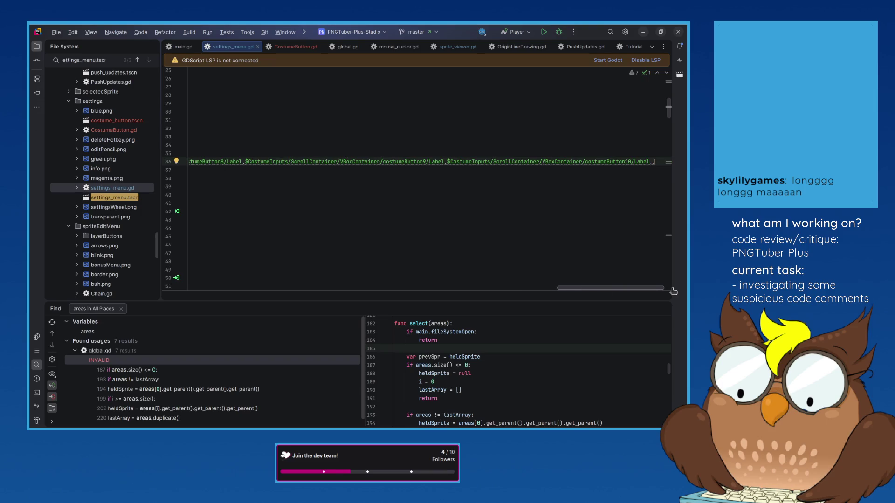
pyautogui.press('Home')
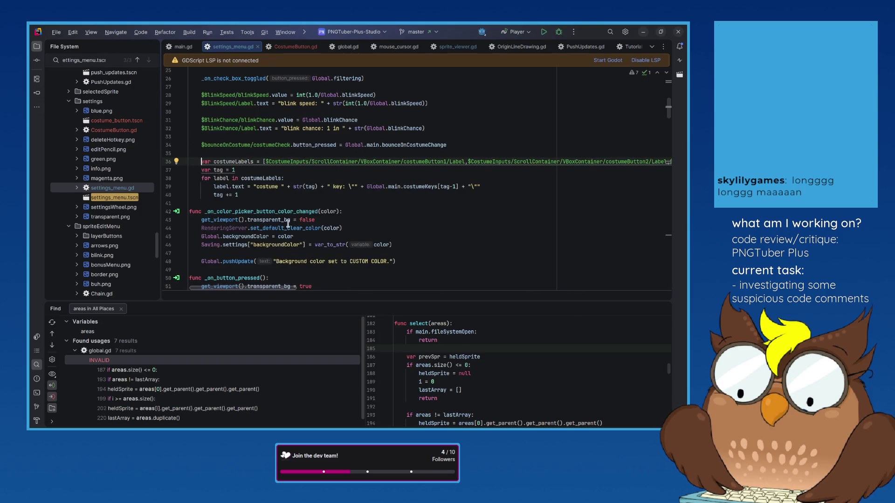
# - Examine the costumeButton1 Label node path and loop body, then return to the file's top
pyautogui.moveTo(264, 161); pyautogui.dragTo(465, 162)
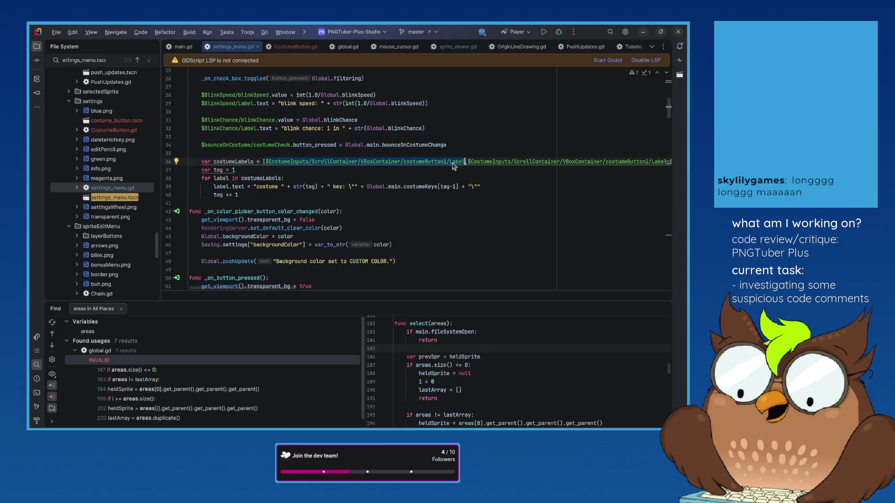
pyautogui.click(446, 163)
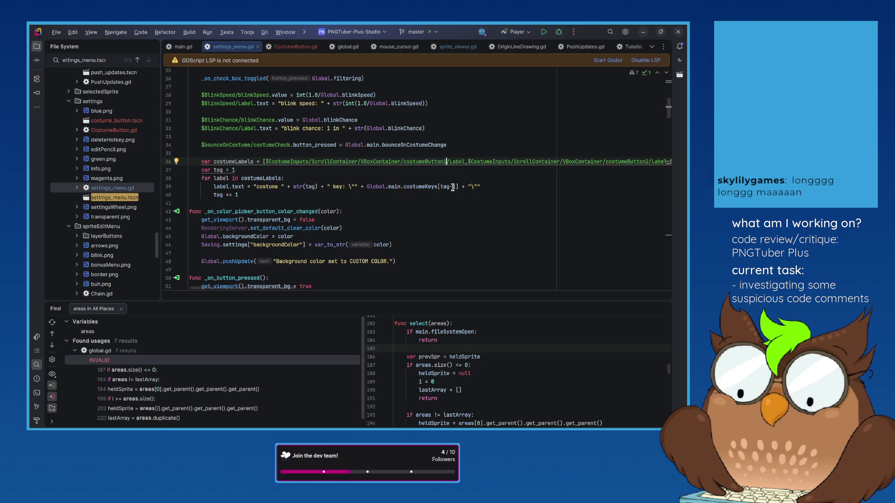
pyautogui.click(346, 187)
pyautogui.scroll(-7, 295, 172)
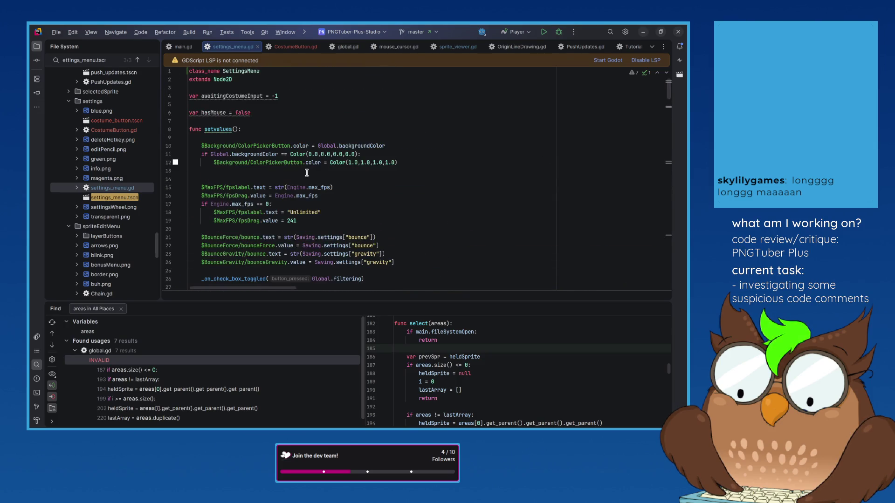
pyautogui.click(269, 188)
pyautogui.click(272, 196)
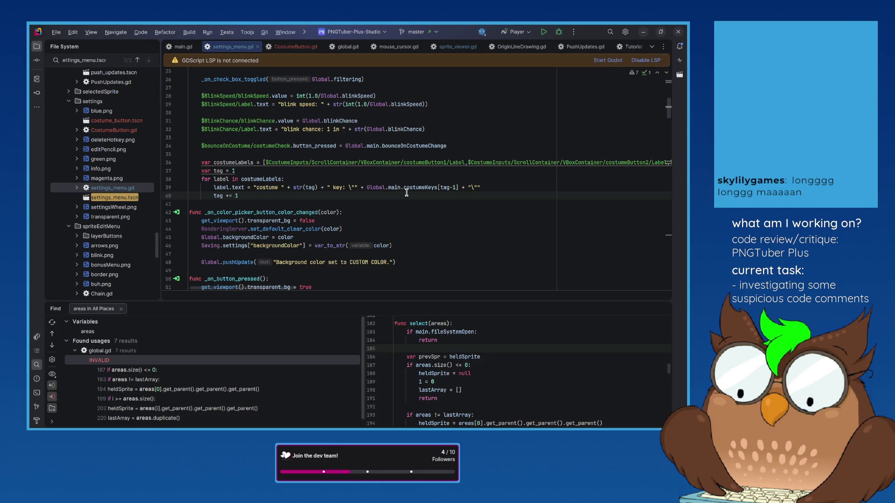
pyautogui.click(384, 209)
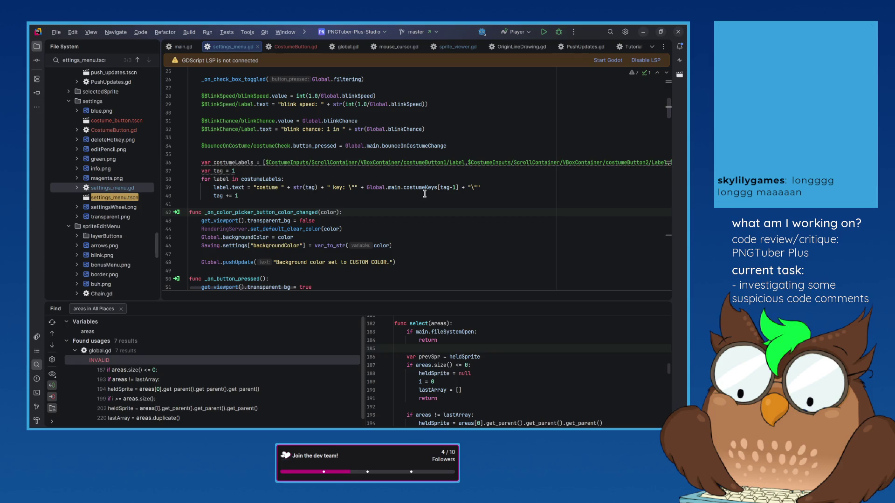
pyautogui.scroll(10, 370, 154)
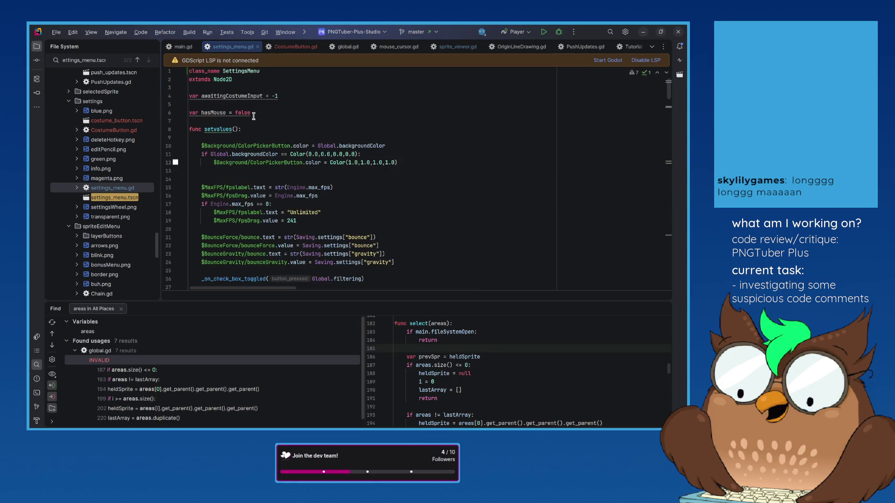
pyautogui.click(303, 105)
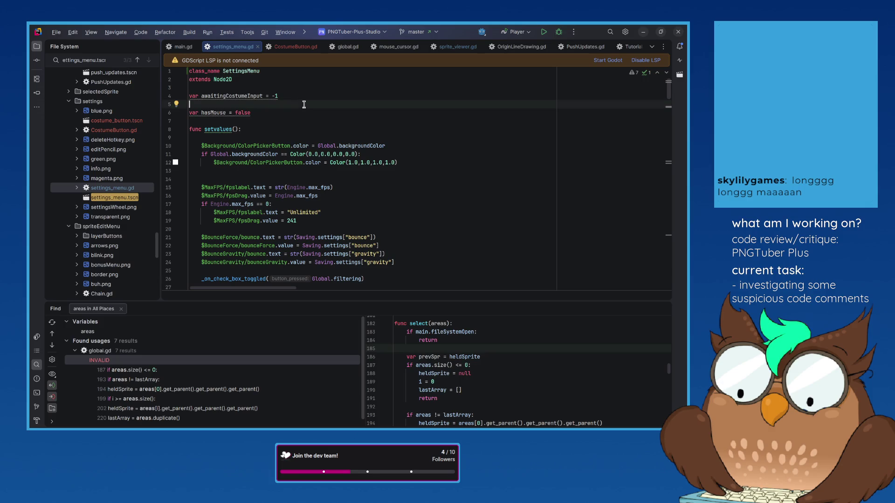
pyautogui.press('Down')
pyautogui.press('Down')
pyautogui.press('Return')
pyautogui.press('Return')
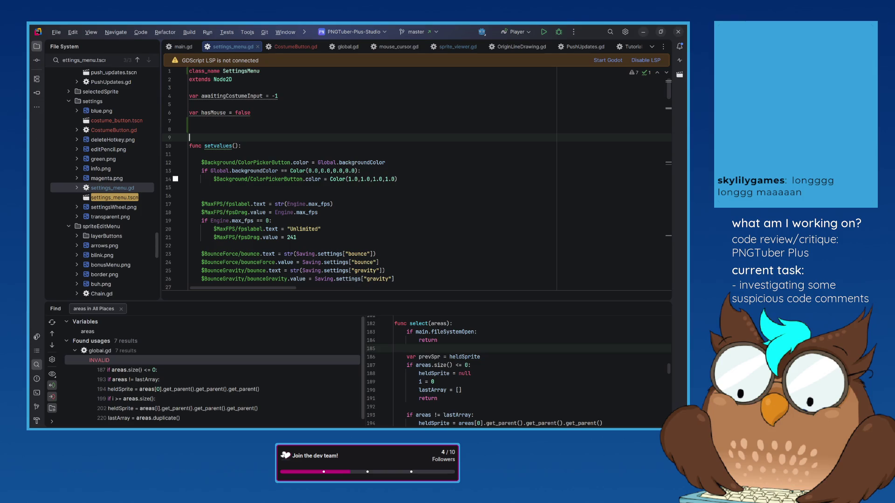
pyautogui.write('@export var co')
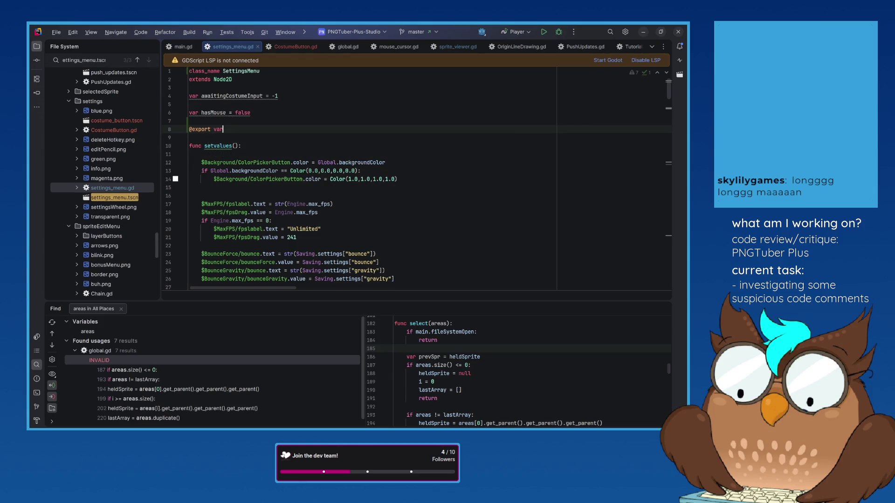
pyautogui.write('stumeBut')
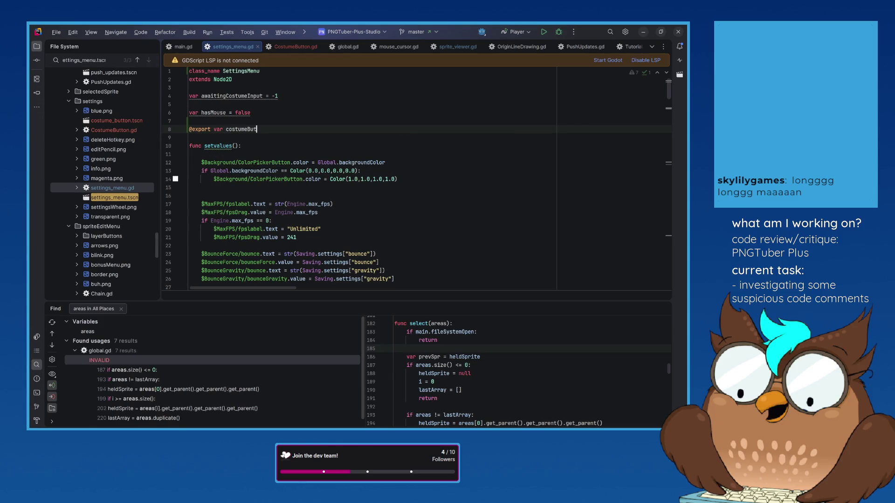
pyautogui.write('= Ar')
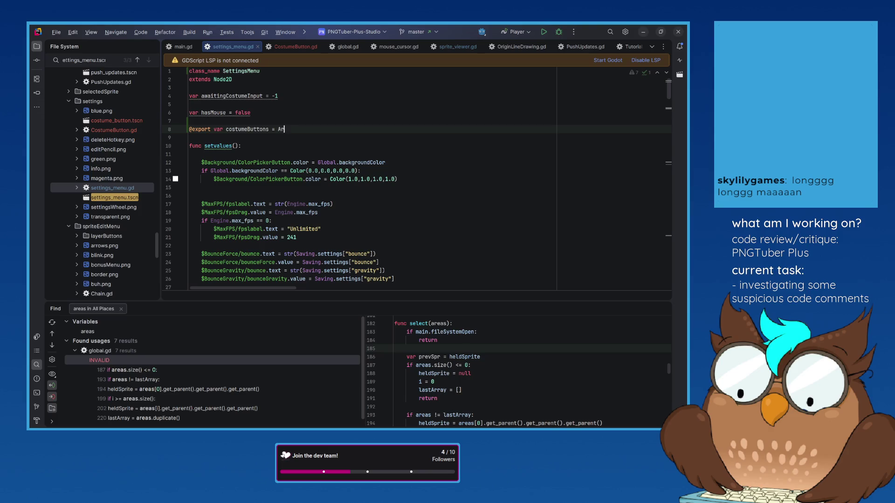
pyautogui.write('[]')
pyautogui.write('CostumeButt')
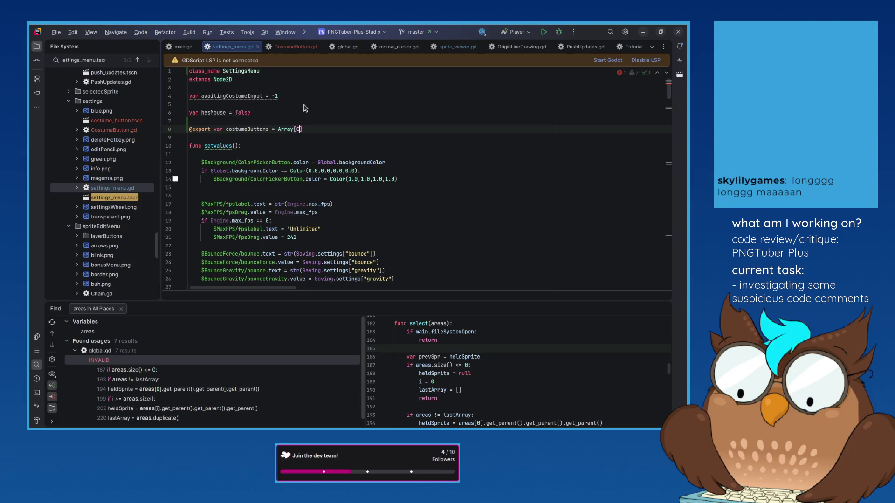
pyautogui.write('on')
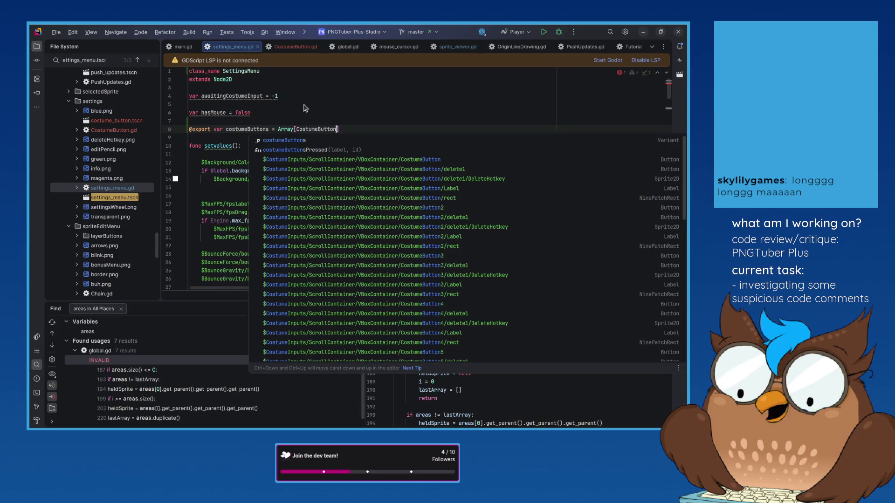
pyautogui.click(327, 83)
# - In settings_menu.gd, add and then remove a blank line above var tag = 1
pyautogui.scroll(-20, 340, 177)
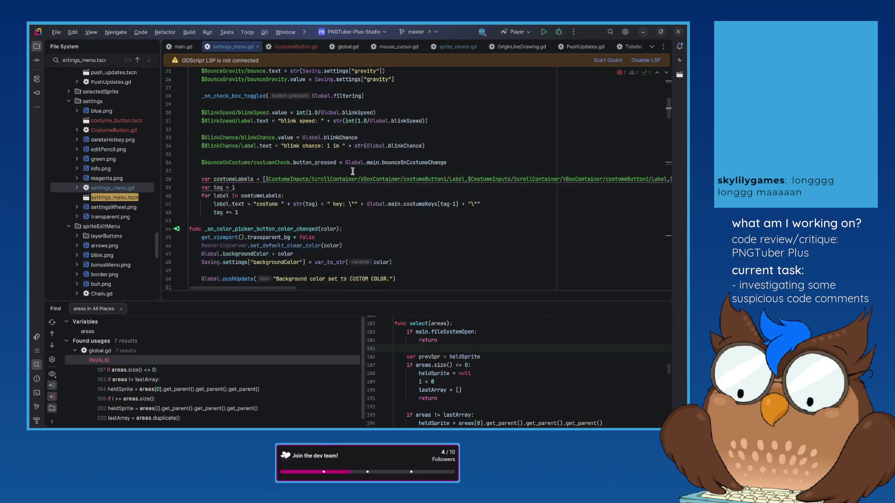
pyautogui.scroll(-15, 356, 171)
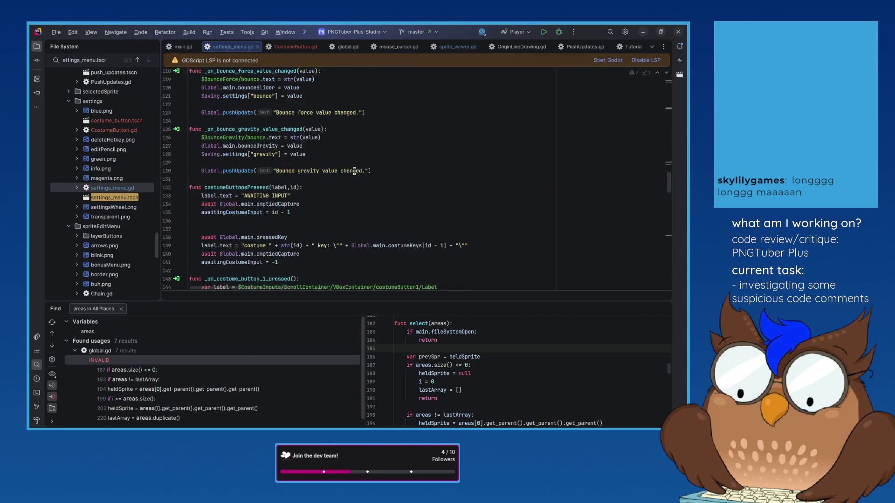
pyautogui.scroll(-9, 353, 165)
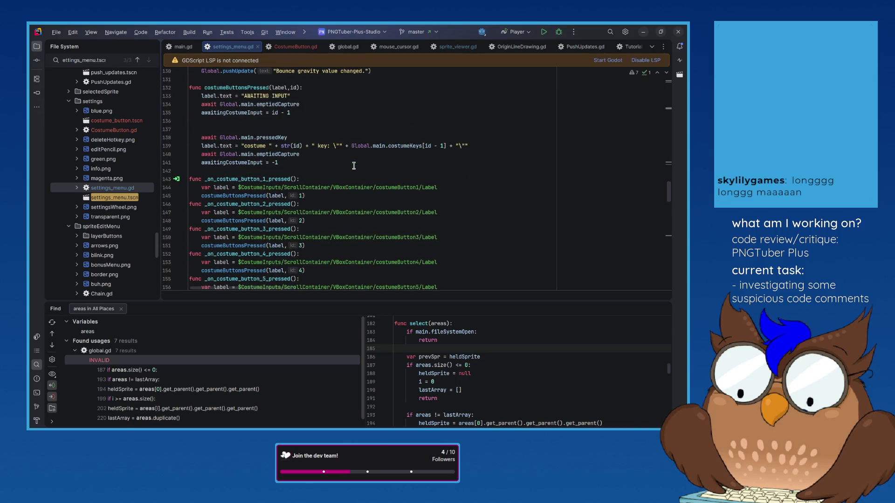
pyautogui.scroll(20, 354, 166)
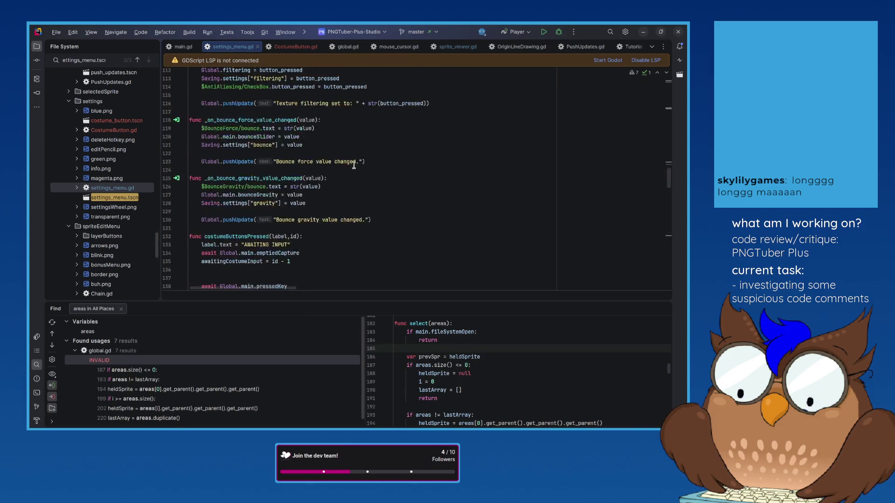
pyautogui.scroll(18, 353, 166)
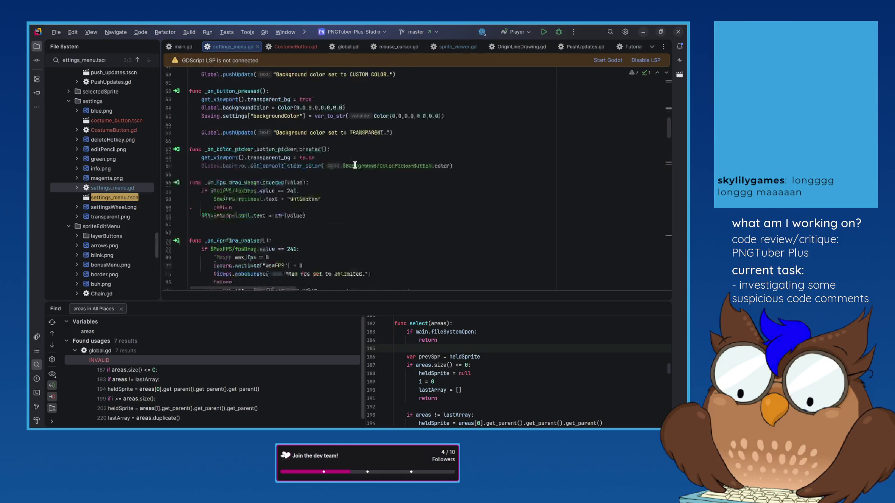
pyautogui.click(202, 237)
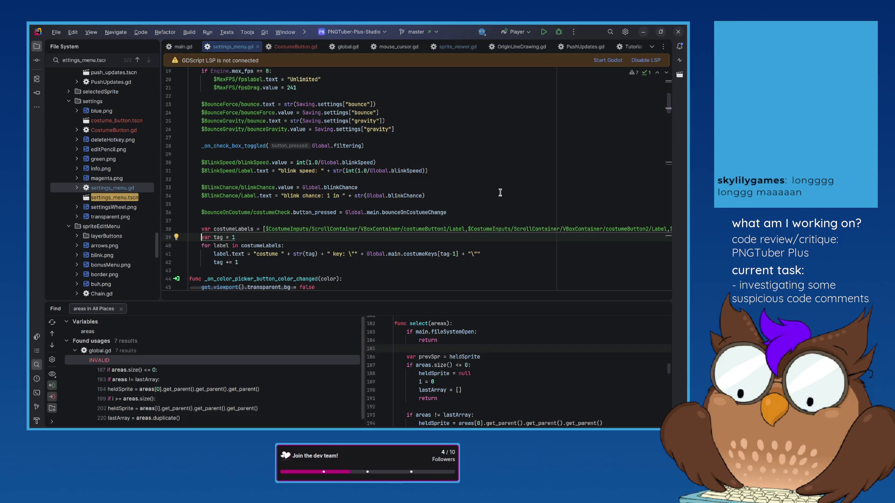
pyautogui.press('Return')
pyautogui.press('Up')
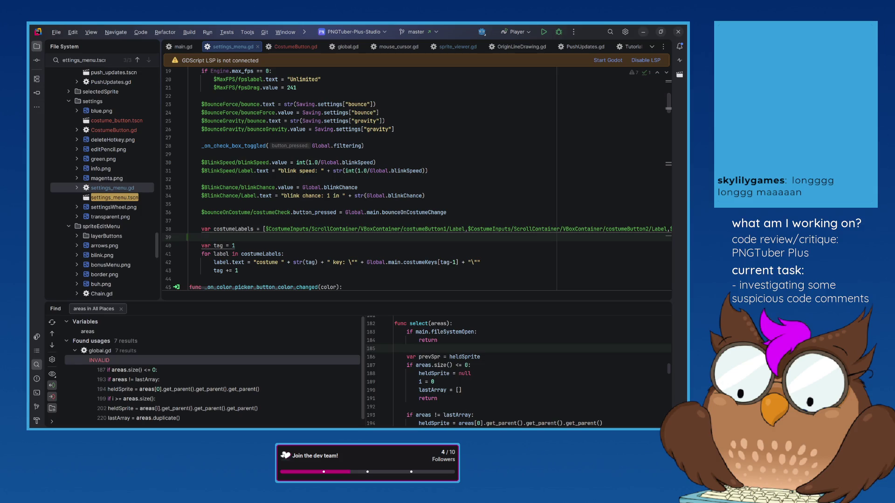
pyautogui.press('BackSpace')
# - Review the costumeLabels loop, start a line after tag += 1, then discard the half-typed 'var costumeL'
pyautogui.hscroll(-10, 425, 229)
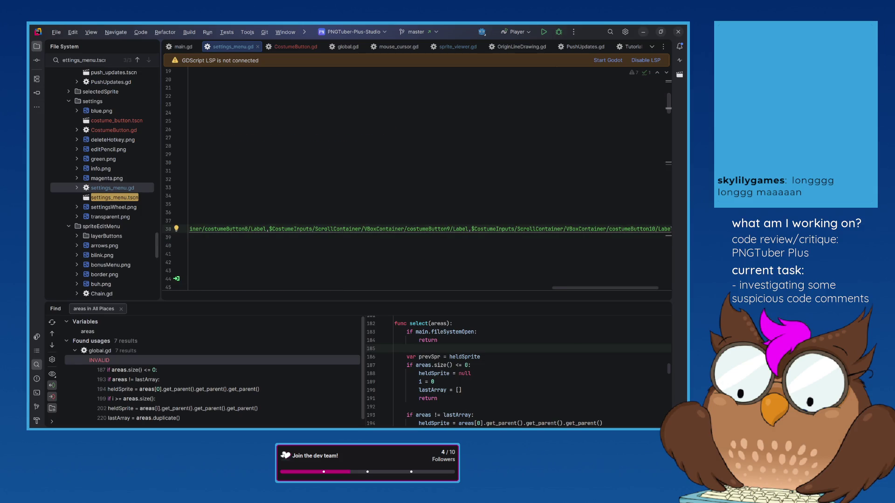
pyautogui.hscroll(-10, 425, 228)
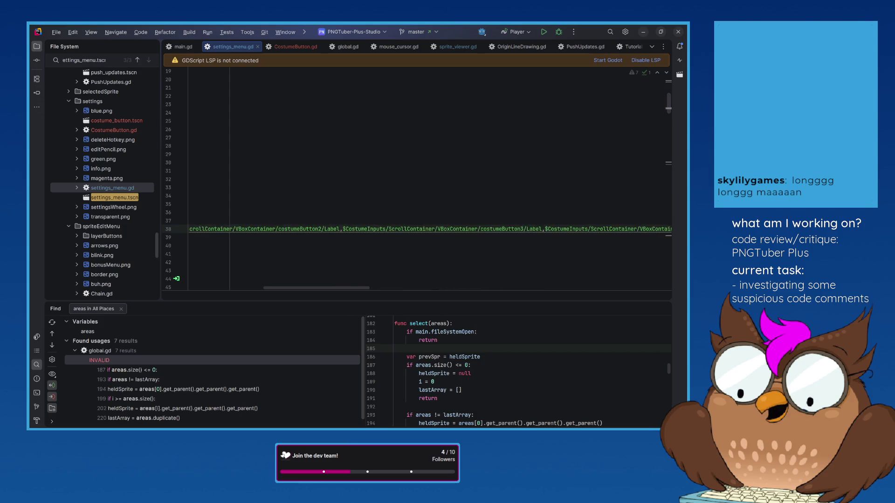
pyautogui.click(283, 245)
pyautogui.click(298, 254)
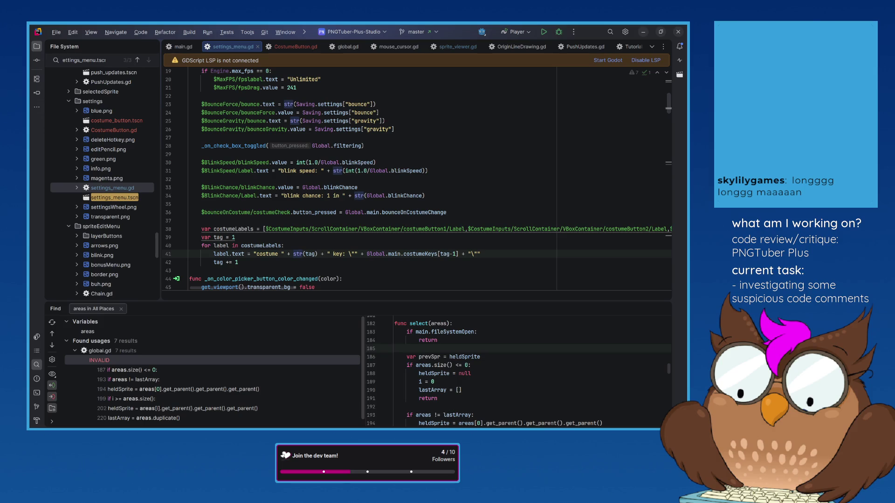
pyautogui.click(239, 263)
pyautogui.press('Return')
pyautogui.write('var costumeL')
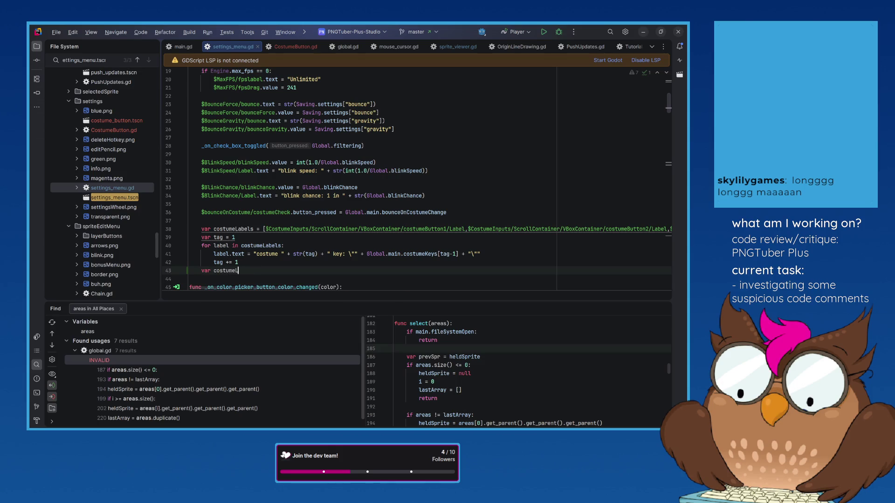
pyautogui.press('BackSpace')
pyautogui.press('BackSpace')
pyautogui.press('BackSpace')
pyautogui.click(214, 254)
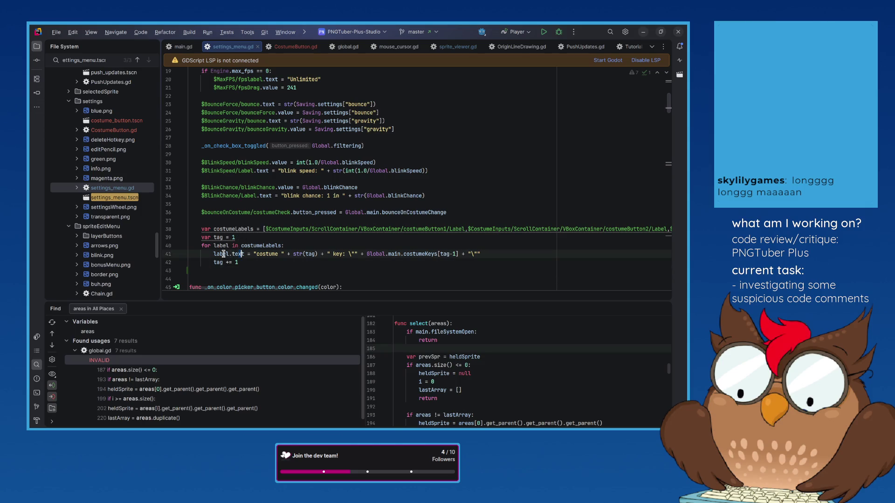
pyautogui.keyDown('shift'); pyautogui.click(497, 253); pyautogui.keyUp('shift')
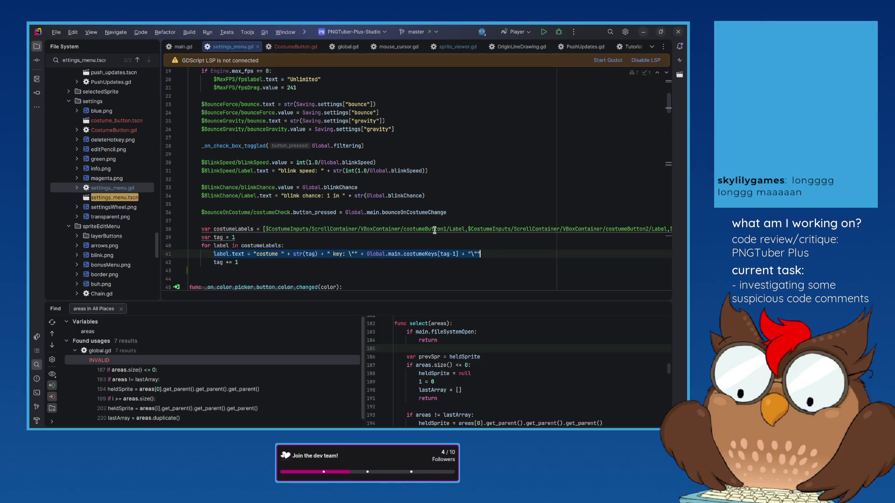
# - Add blank lines below CostumeButton.gd's settingsMenu export and return to settings_menu.gd
pyautogui.click(294, 47)
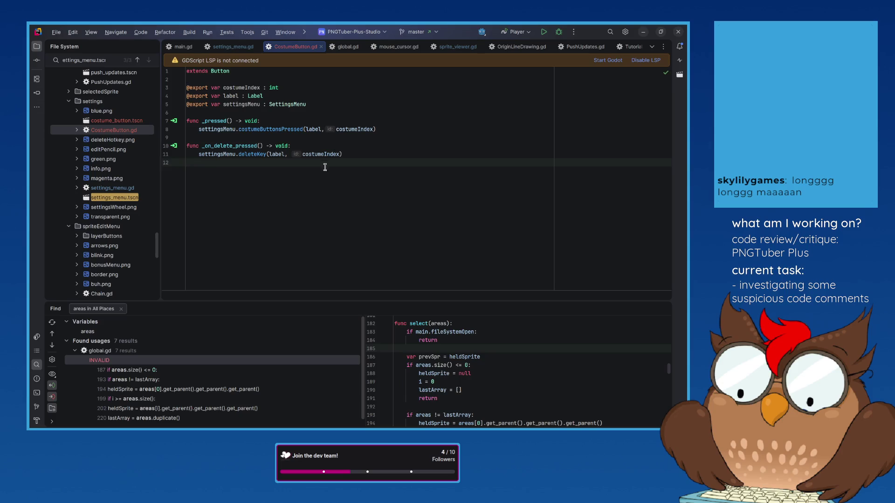
pyautogui.click(350, 114)
pyautogui.press('Return')
pyautogui.press('Return')
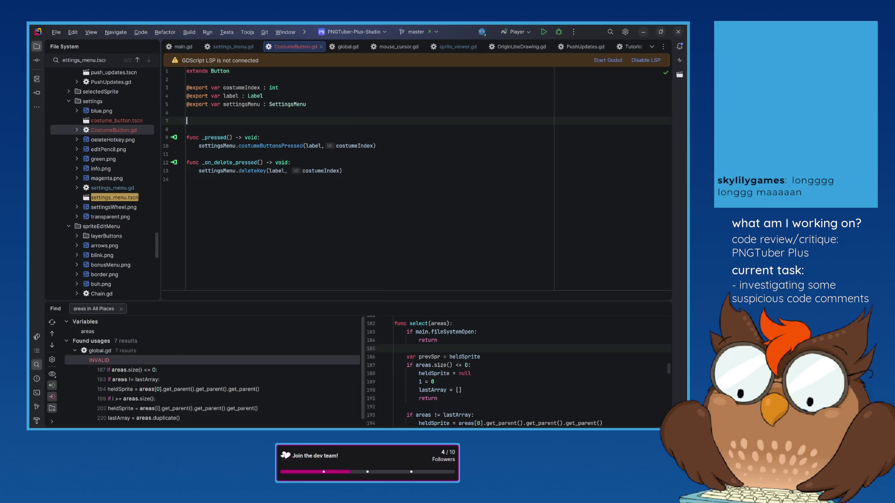
pyautogui.click(232, 47)
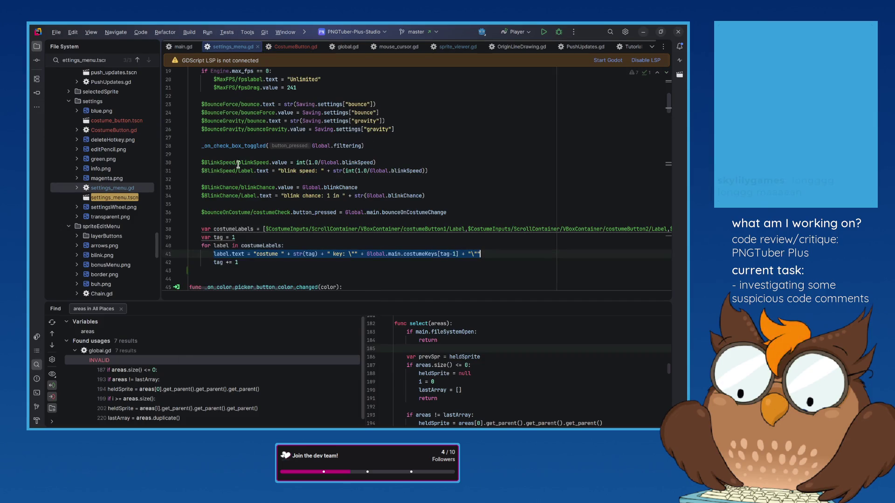
# - Search the solution for setvalues usages and open main.gd at its call
pyautogui.scroll(6, 238, 164)
pyautogui.click(232, 146)
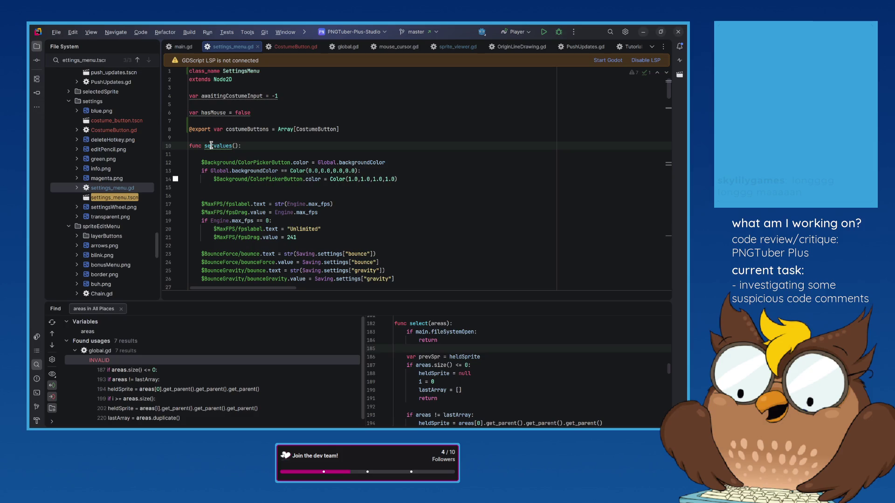
pyautogui.hotkey('alt', 'F7')
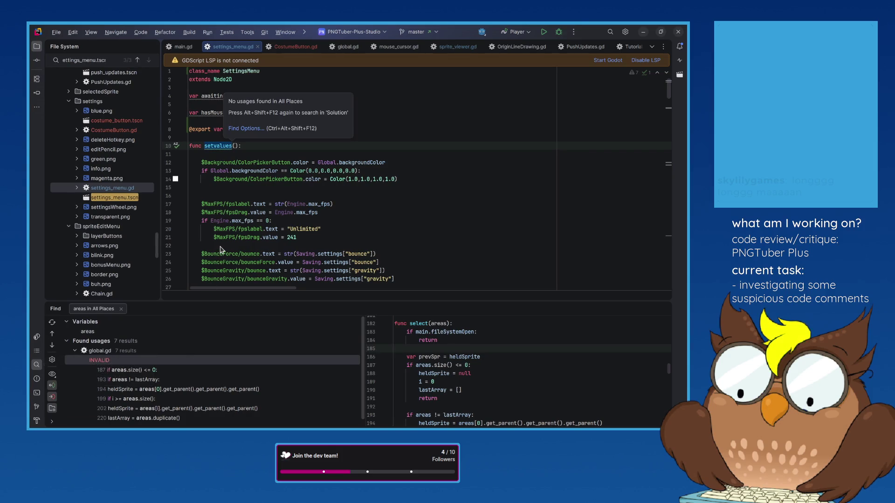
pyautogui.hotkey('ctrl', 'shift', 'f')
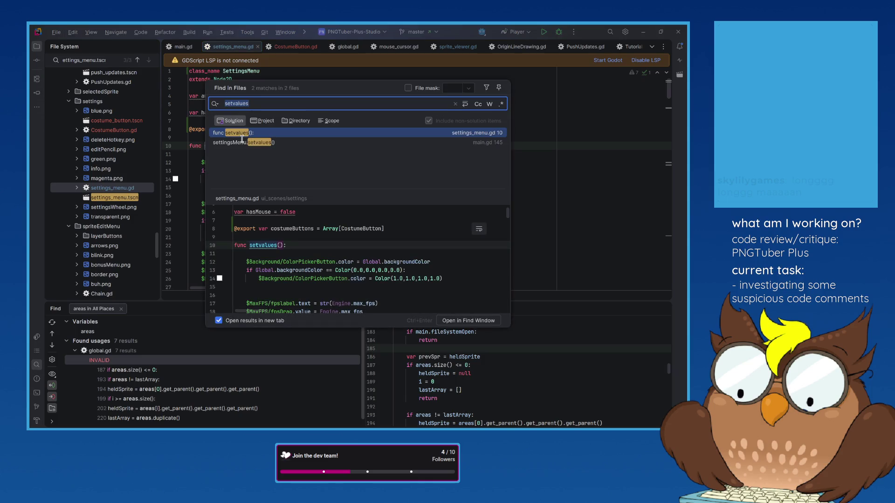
pyautogui.click(233, 145)
pyautogui.doubleClick(233, 146)
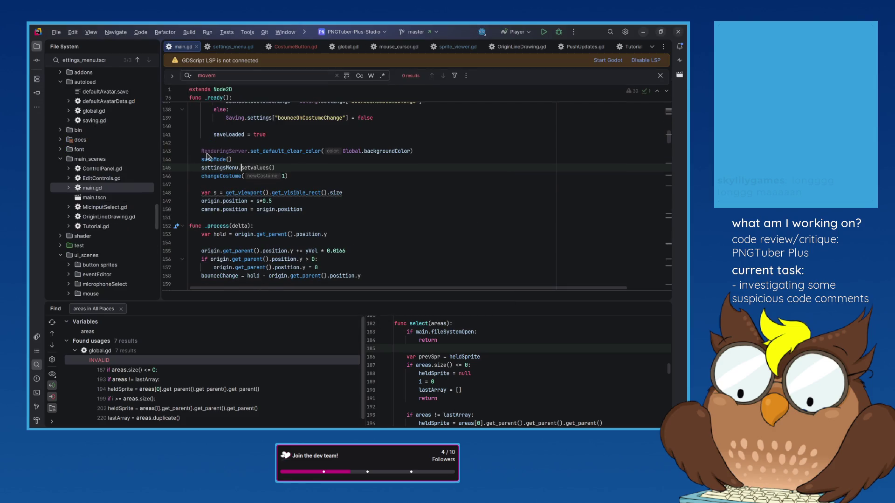
# - Change main.gd's settingsMenu export type from Node2D to SettingsMenu
pyautogui.keyDown('ctrl'); pyautogui.click(221, 168); pyautogui.keyUp('ctrl')
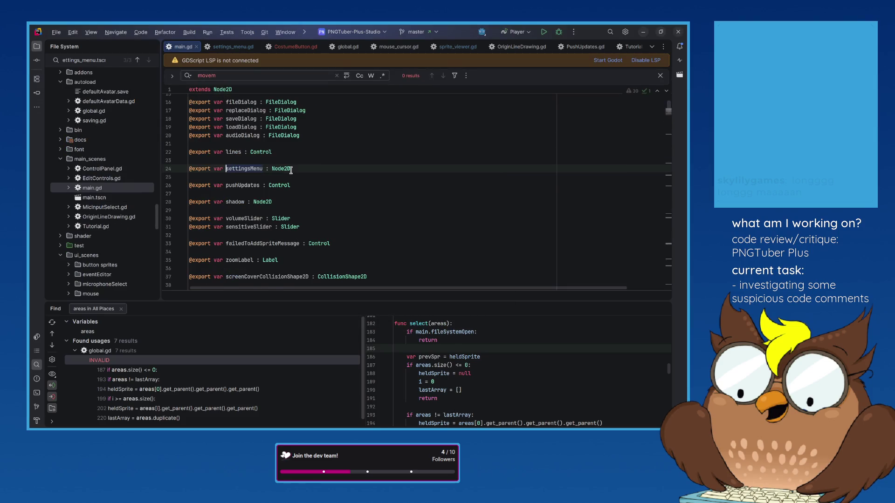
pyautogui.click(283, 168)
pyautogui.write('Se')
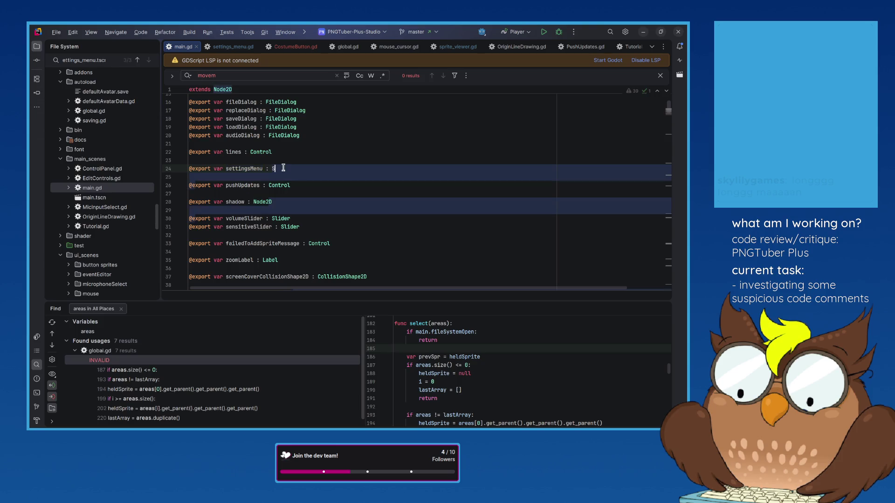
pyautogui.write('ttingsM')
pyautogui.press('Return')
# - Check the setvalues definition, then delete the settingsMenu.setvalues() line from main.gd
pyautogui.keyDown('ctrl'); pyautogui.click(243, 169); pyautogui.keyUp('ctrl')
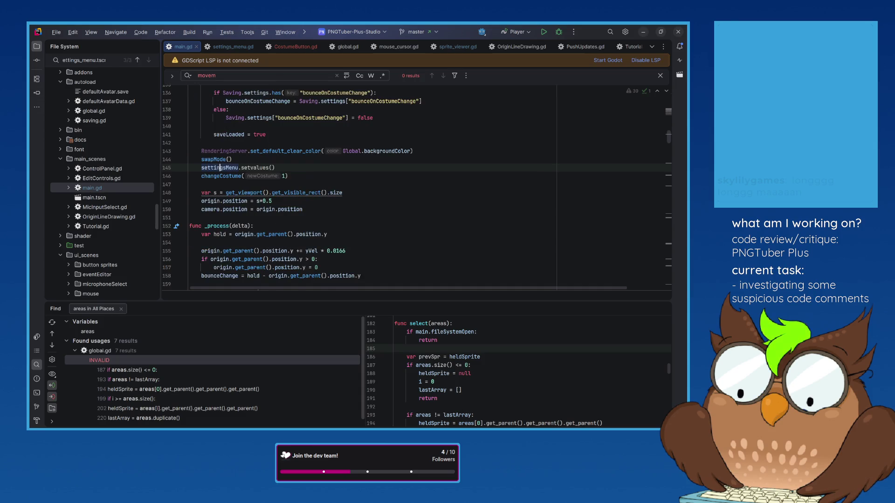
pyautogui.click(242, 167)
pyautogui.doubleClick(242, 167)
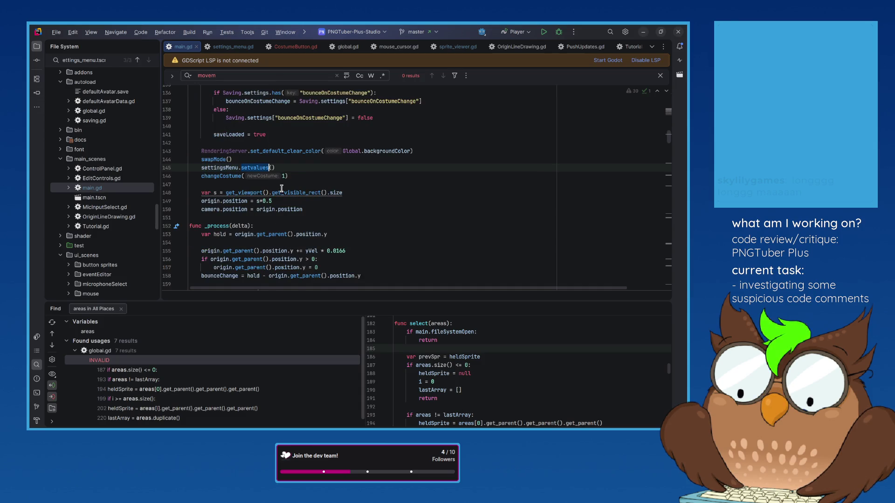
pyautogui.hotkey('ctrl', 'b')
pyautogui.hotkey('ctrl', 'alt', 'Left')
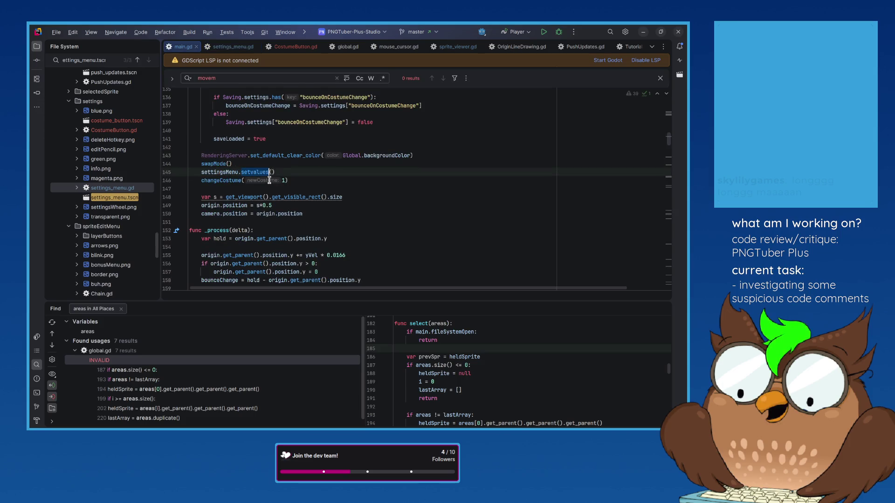
pyautogui.scroll(15, 269, 180)
pyautogui.scroll(3, 269, 178)
pyautogui.scroll(-10, 265, 178)
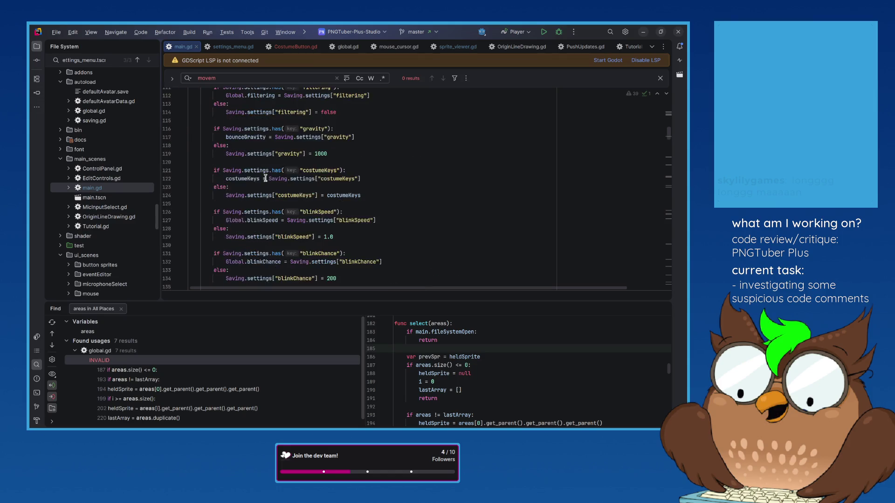
pyautogui.scroll(-10, 265, 178)
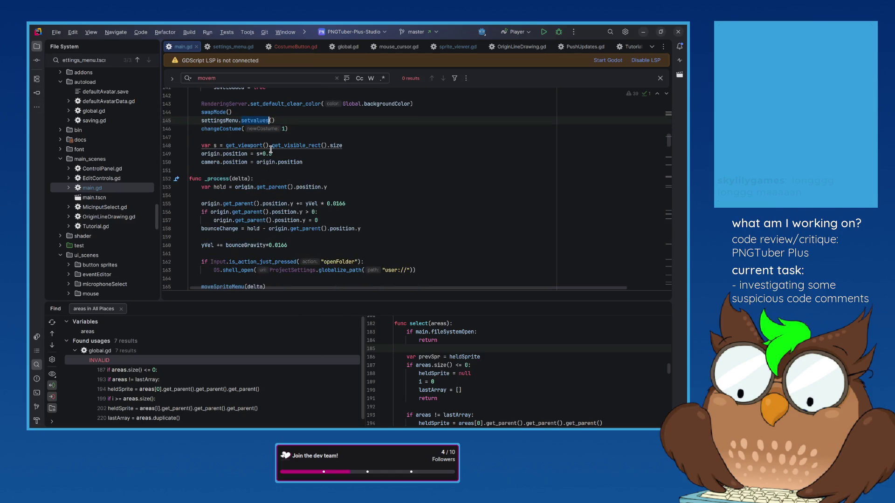
pyautogui.moveTo(290, 121); pyautogui.dragTo(291, 117)
pyautogui.press('BackSpace')
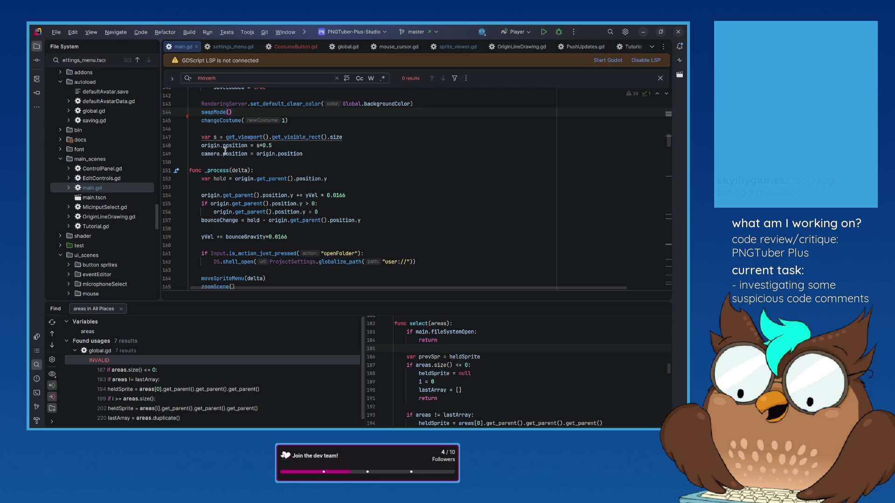
pyautogui.click(230, 47)
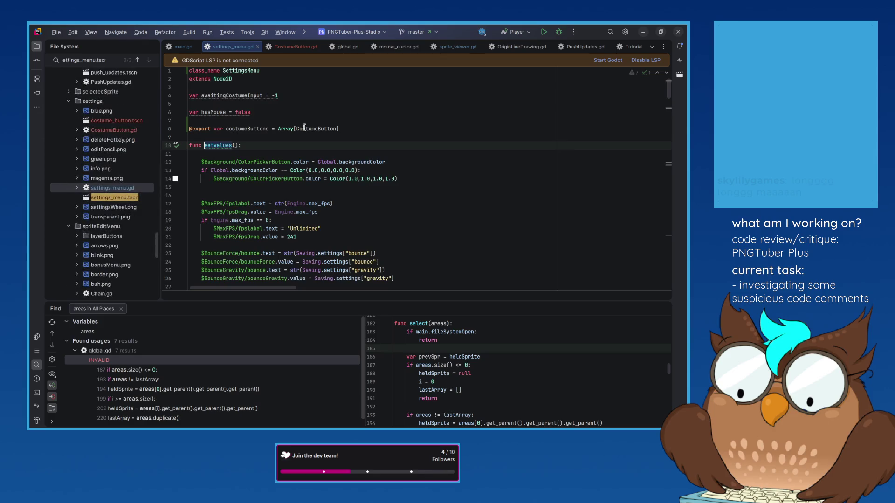
# - Rename func setvalues() to func _ready() -> void in settings_menu.gd
pyautogui.click(260, 148)
pyautogui.write('_ready')
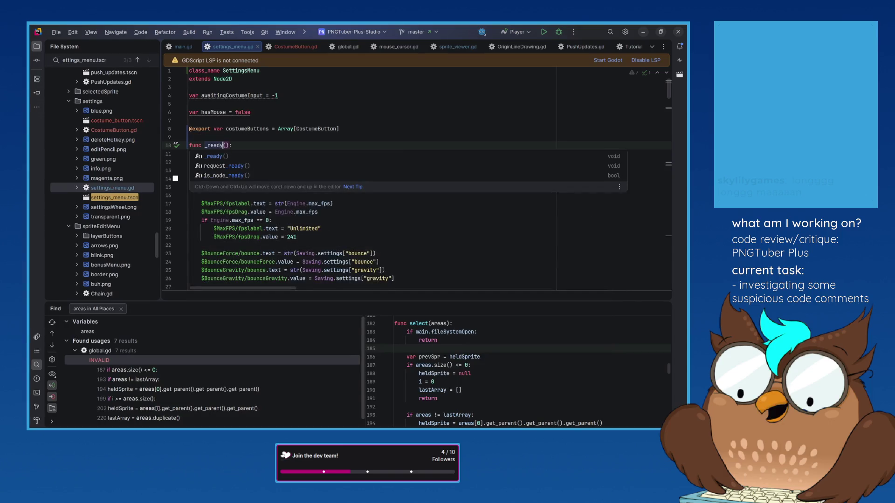
pyautogui.click(248, 139)
pyautogui.press('Down')
pyautogui.press('End')
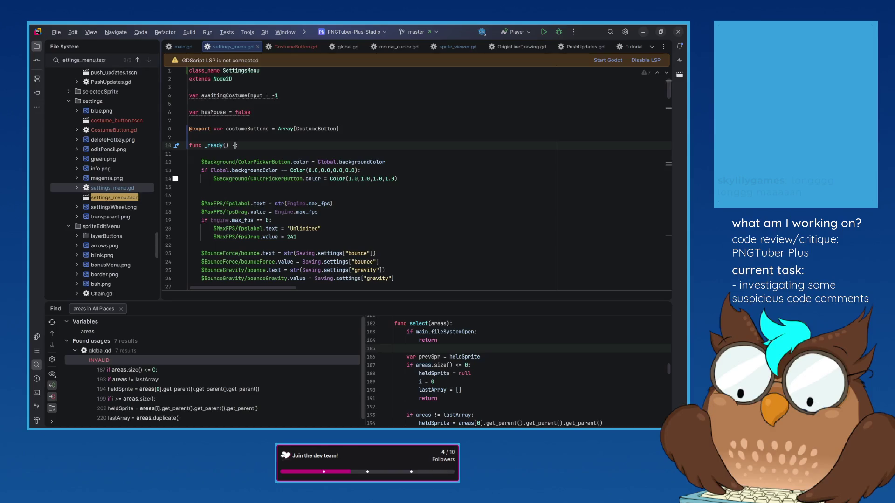
pyautogui.write('-> void')
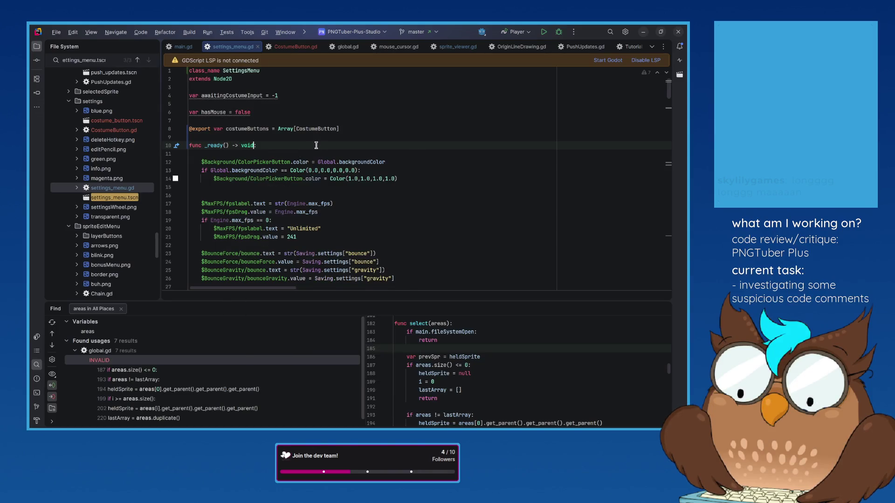
# - Review the costume label loop and confirm a project search for setvalues finds nothing
pyautogui.scroll(-9, 335, 186)
pyautogui.click(336, 162)
pyautogui.click(226, 199)
pyautogui.press('Up')
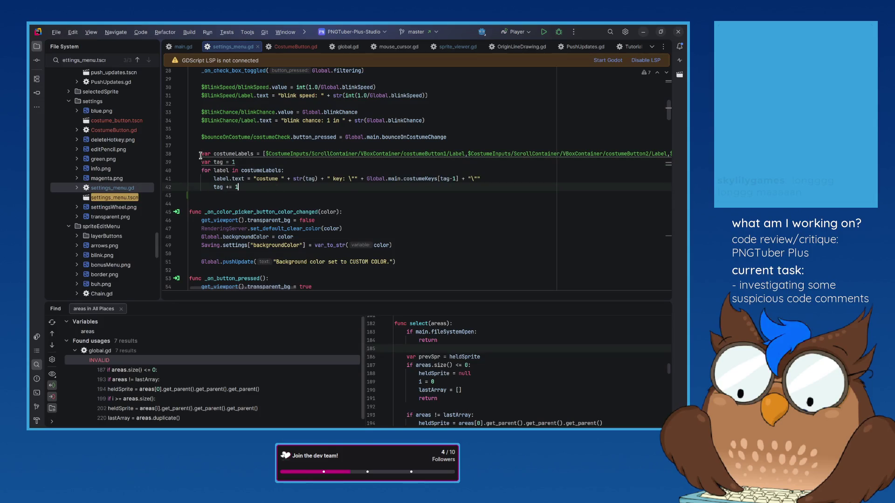
pyautogui.keyDown('shift'); pyautogui.click(201, 155); pyautogui.keyUp('shift')
pyautogui.click(279, 179)
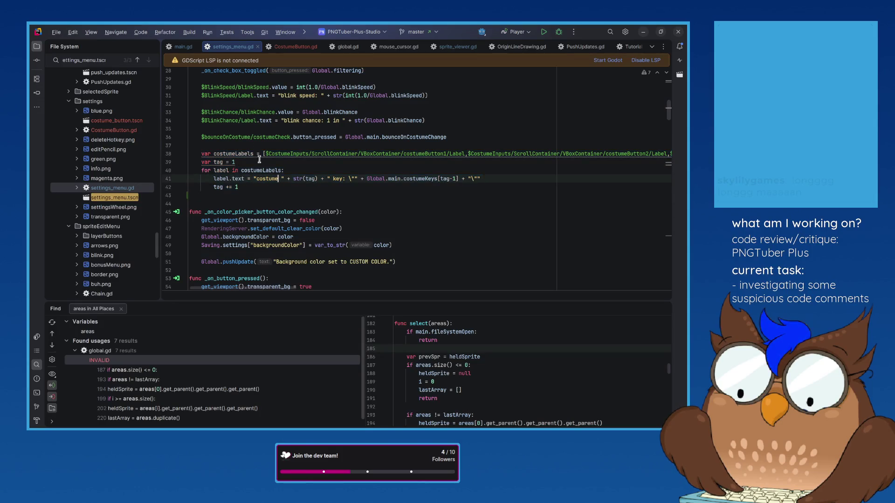
pyautogui.hotkey('ctrl', 'shift', 'f')
pyautogui.write('setvalues')
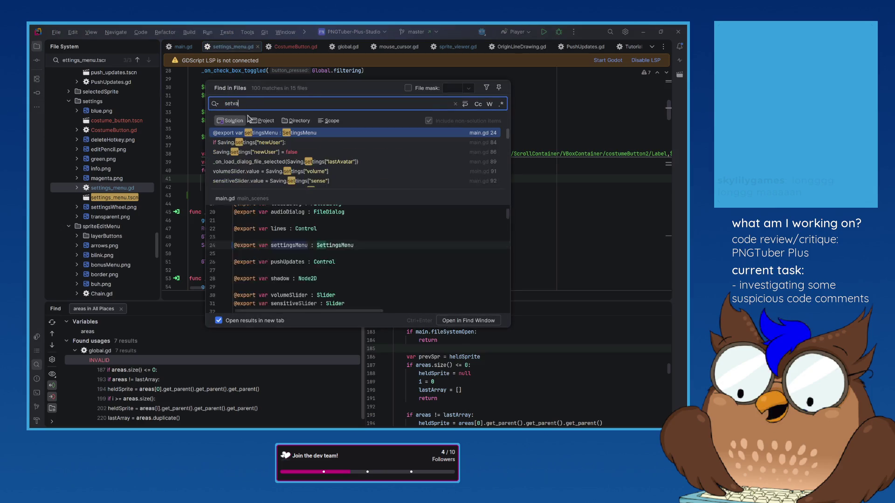
pyautogui.press('Escape')
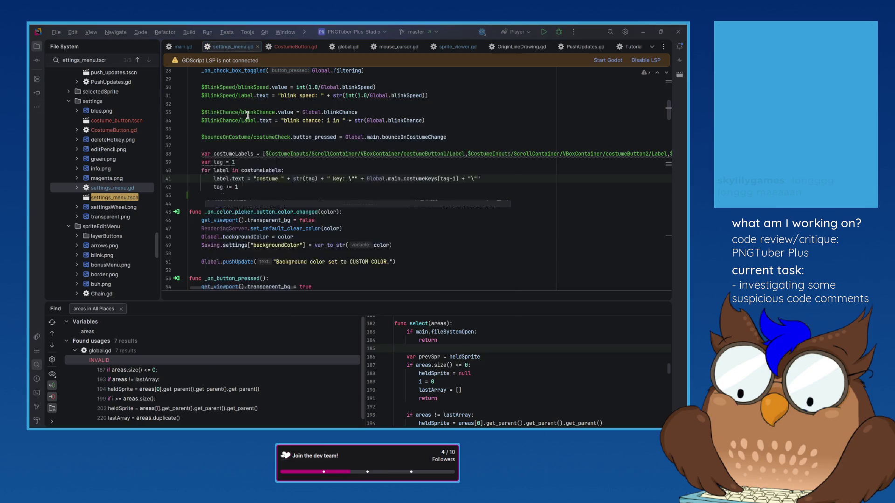
# - Add a func _ready() -> void: declaration on line 7 of CostumeButton.gd
pyautogui.click(255, 162)
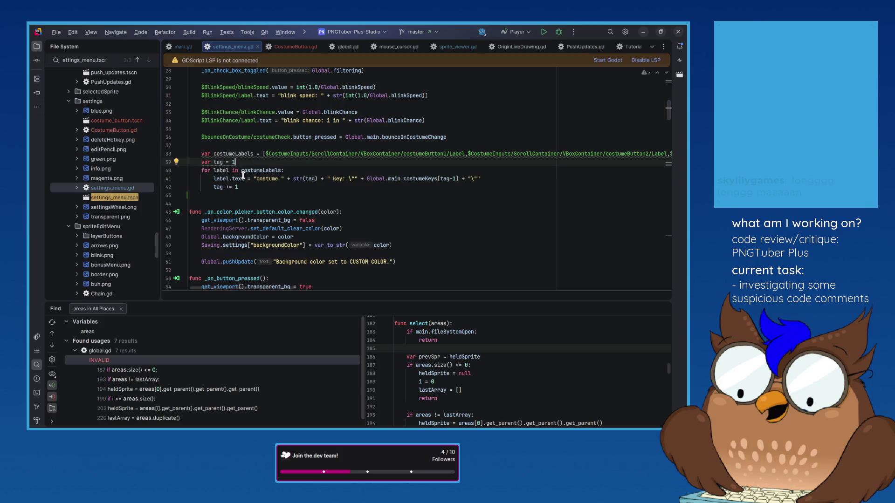
pyautogui.click(262, 193)
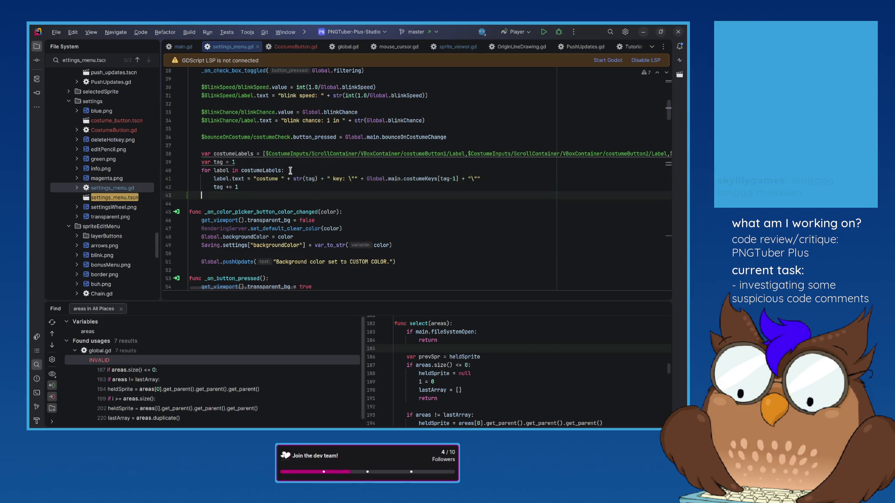
pyautogui.click(234, 178)
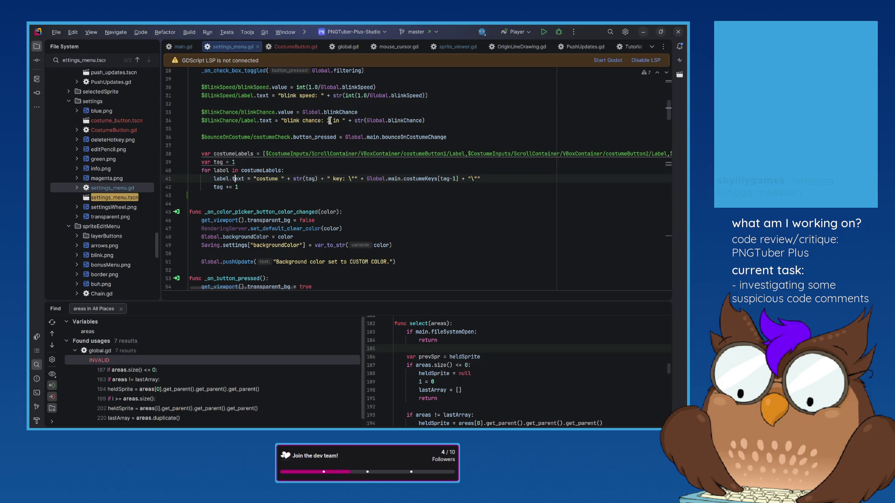
pyautogui.click(294, 46)
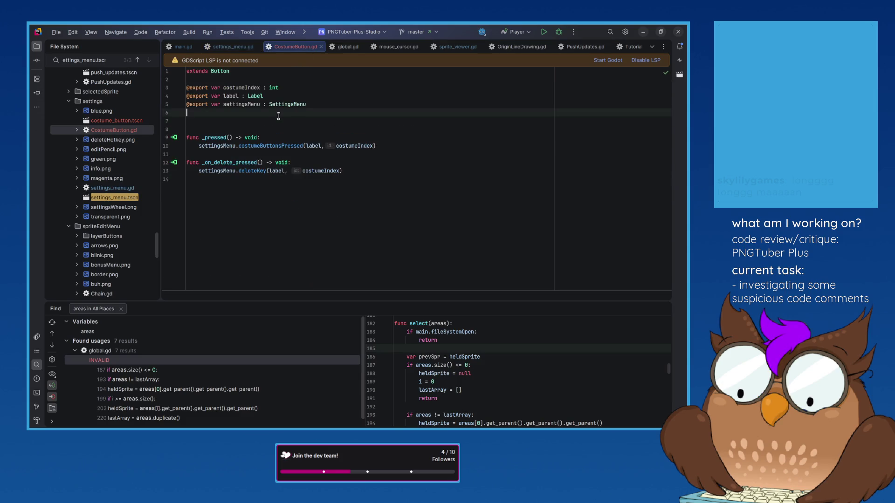
pyautogui.click(279, 118)
pyautogui.write('func ')
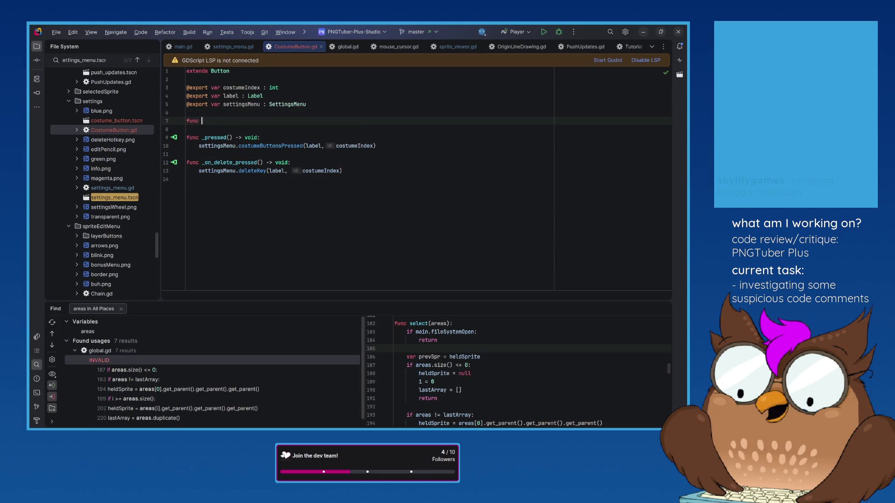
pyautogui.write('_rea')
pyautogui.press('Return')
pyautogui.write('-> void:')
pyautogui.press('Return')
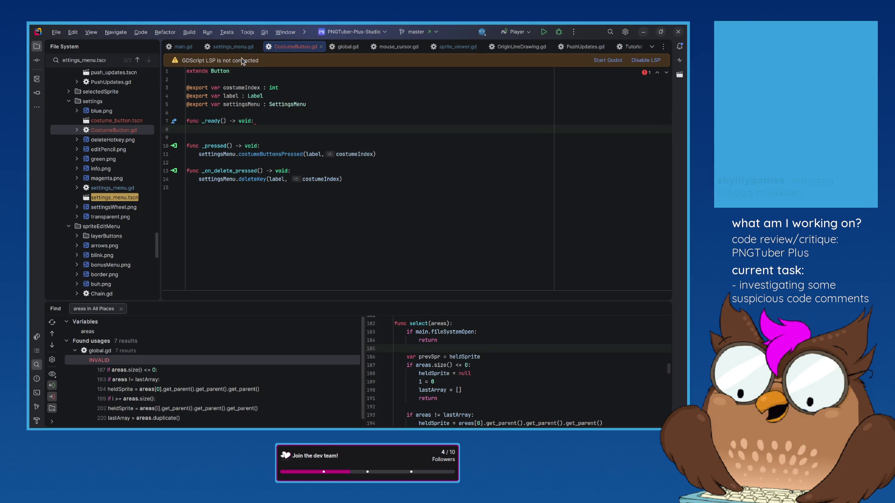
# - Copy the label.text and tag += 1 lines from settings_menu.gd into _ready and fix indentation
pyautogui.click(233, 46)
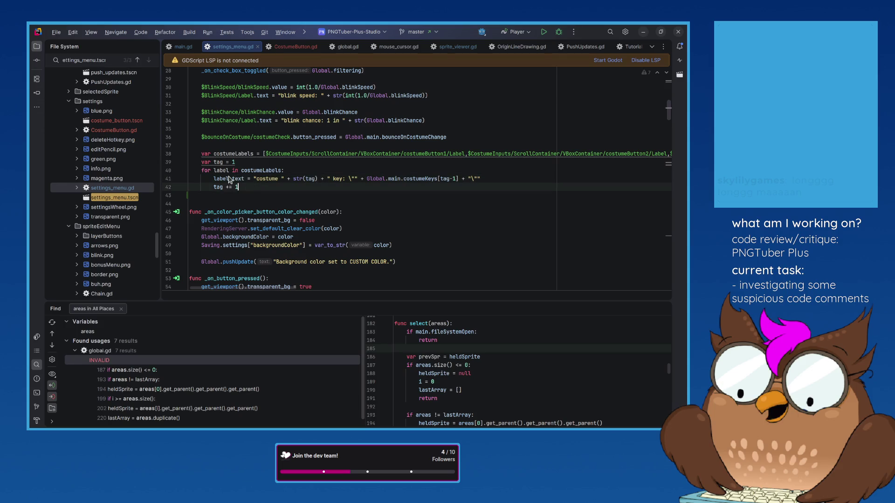
pyautogui.keyDown('shift'); pyautogui.click(204, 163); pyautogui.keyUp('shift')
pyautogui.click(263, 186)
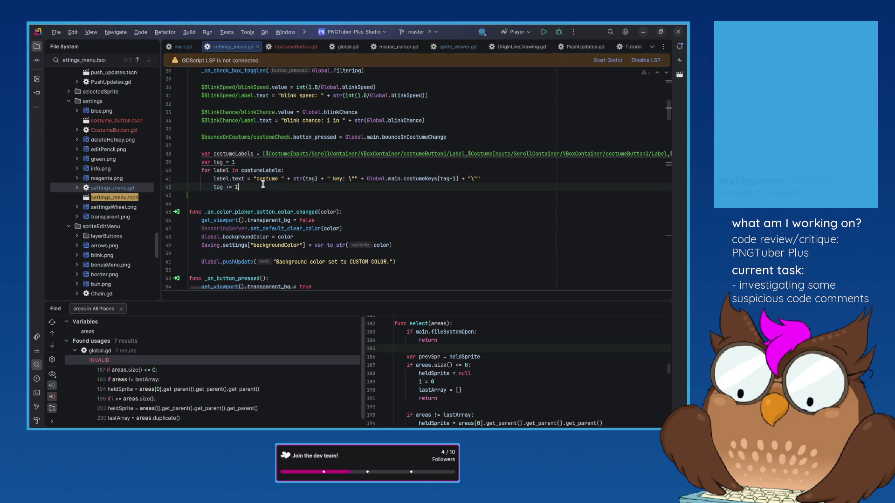
pyautogui.keyDown('shift'); pyautogui.click(214, 179); pyautogui.keyUp('shift')
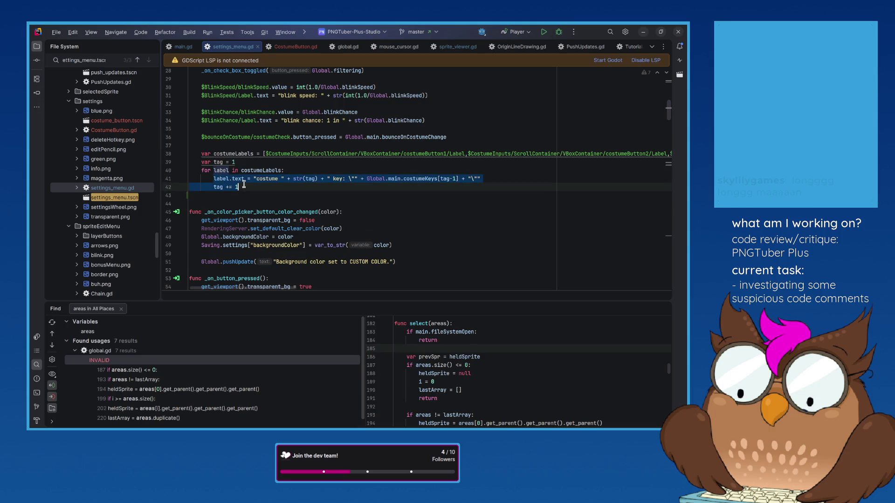
pyautogui.click(275, 46)
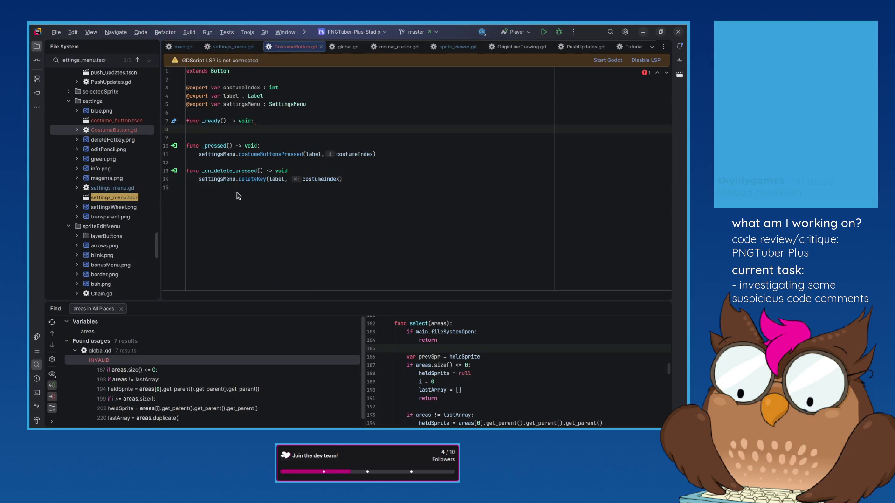
pyautogui.write('label.text = "costume " + str(tag) + " key: \\"" + Global.main.costumeKeys[tag-1] + "\\"" \t\t\ttag += 1')
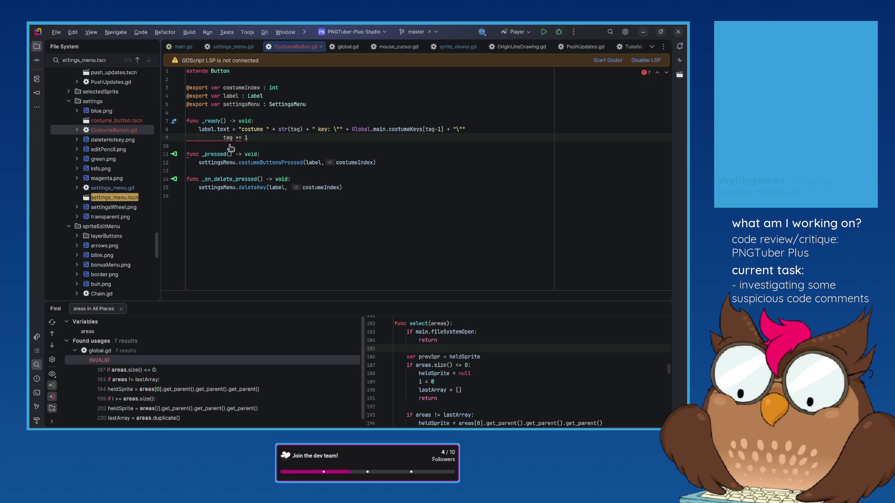
pyautogui.click(224, 138)
pyautogui.press('BackSpace')
pyautogui.press('BackSpace')
pyautogui.press('Up')
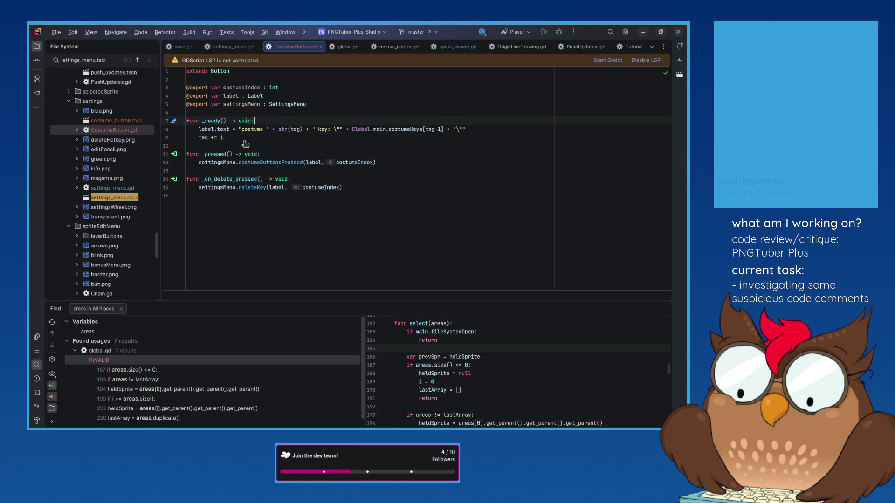
# - Replace tag with costumeIndex inside str() and remove the tag += 1 increment
pyautogui.click(295, 130)
pyautogui.doubleClick(295, 129)
pyautogui.write('costumeIndex')
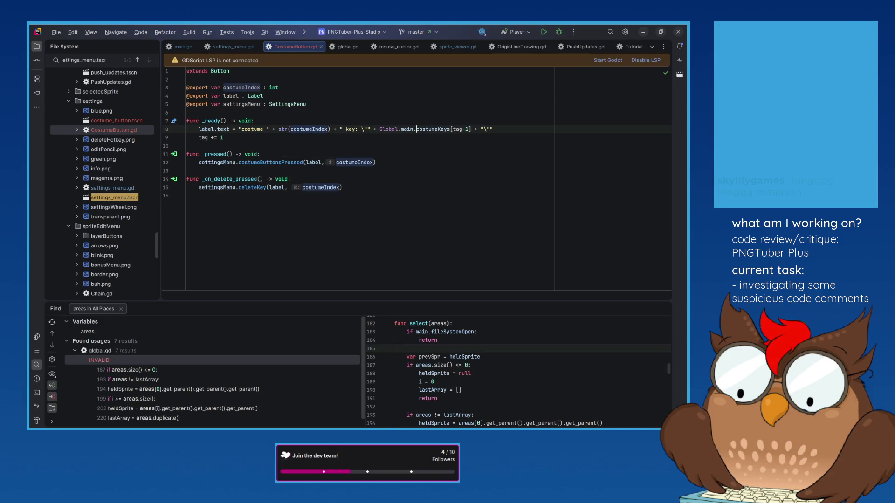
pyautogui.click(415, 129)
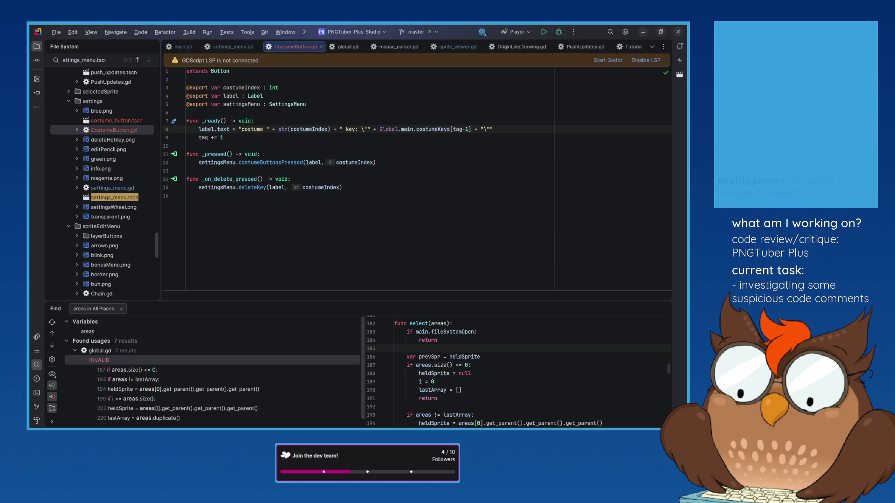
pyautogui.press('Down')
pyautogui.press('BackSpace')
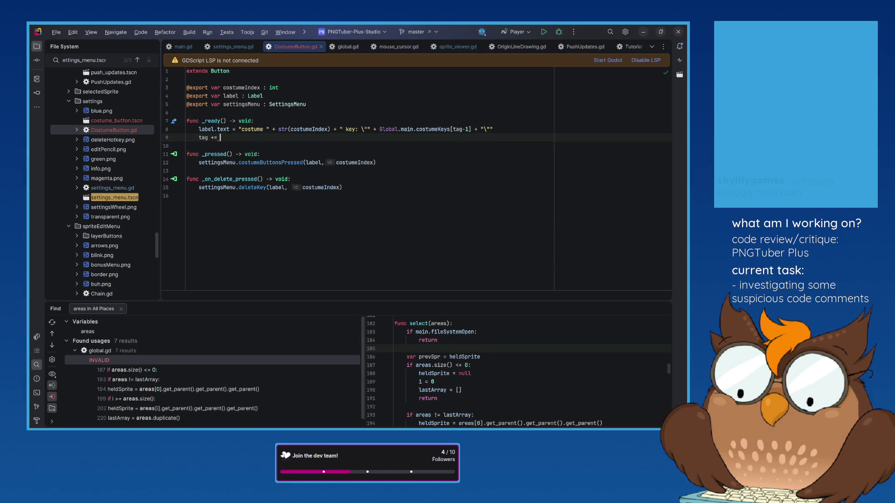
pyautogui.press('BackSpace')
pyautogui.press('BackSpace')
pyautogui.press('BackSpace')
pyautogui.press('BackSpace')
pyautogui.press('BackSpace')
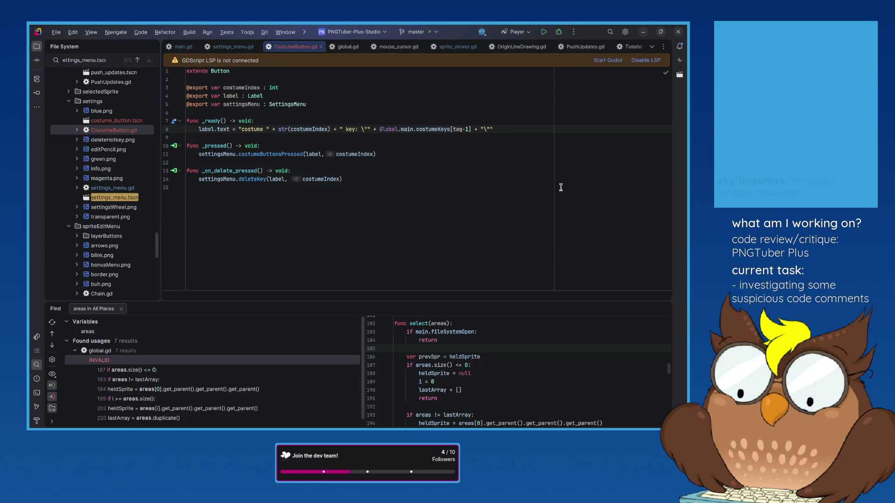
# - Comment out lines 38–42, the costumeLabels block and its loop, in settings_menu.gd with Ctrl+/
pyautogui.click(232, 47)
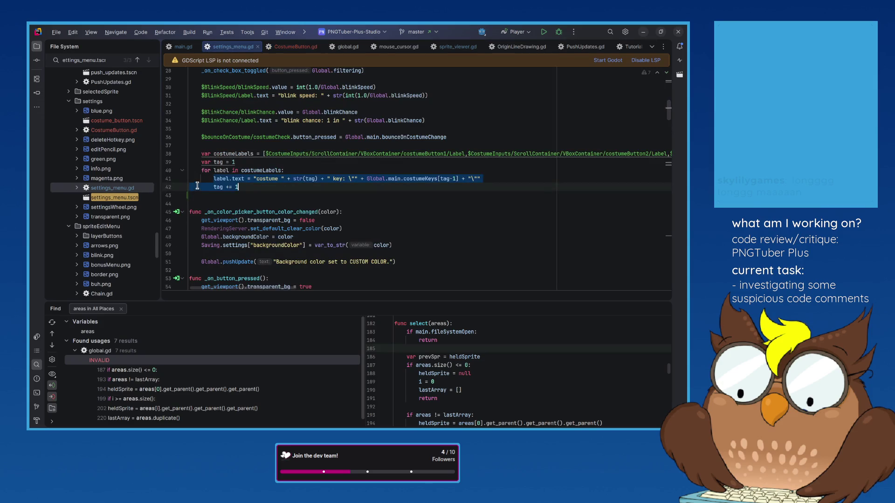
pyautogui.click(249, 190)
pyautogui.moveTo(201, 154); pyautogui.dragTo(229, 188)
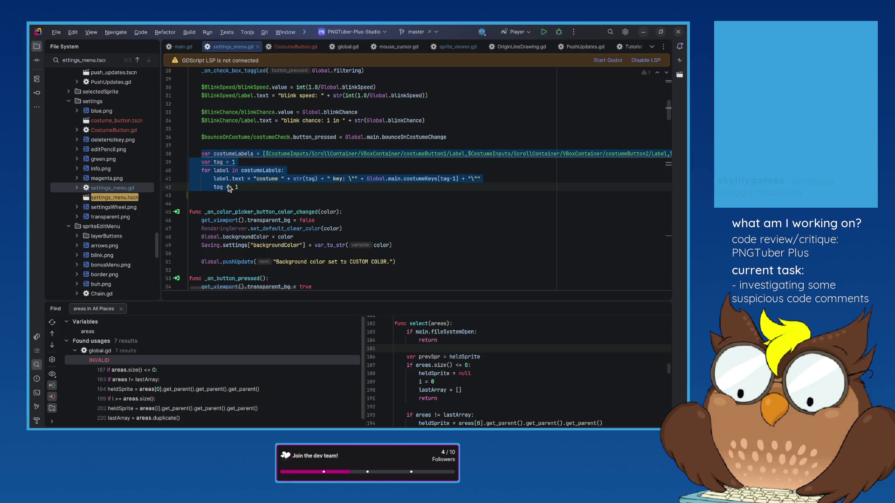
pyautogui.press('F2')
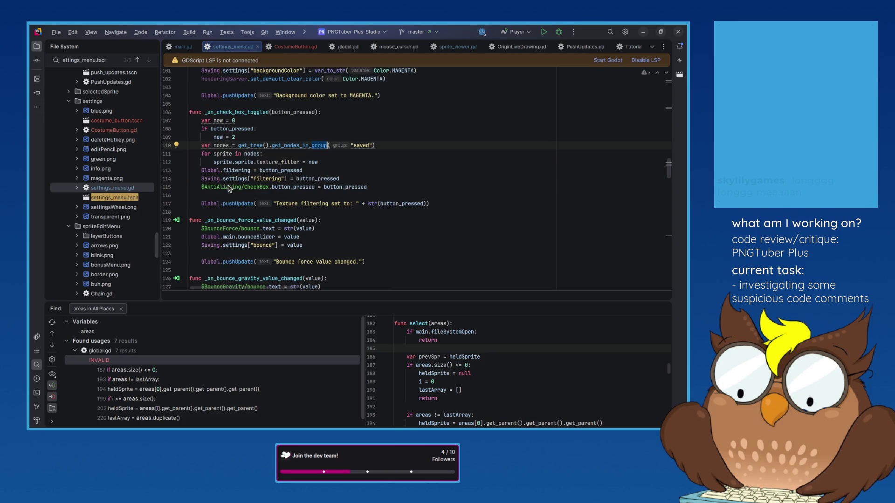
pyautogui.hotkey('ctrl', 'alt', 'Left')
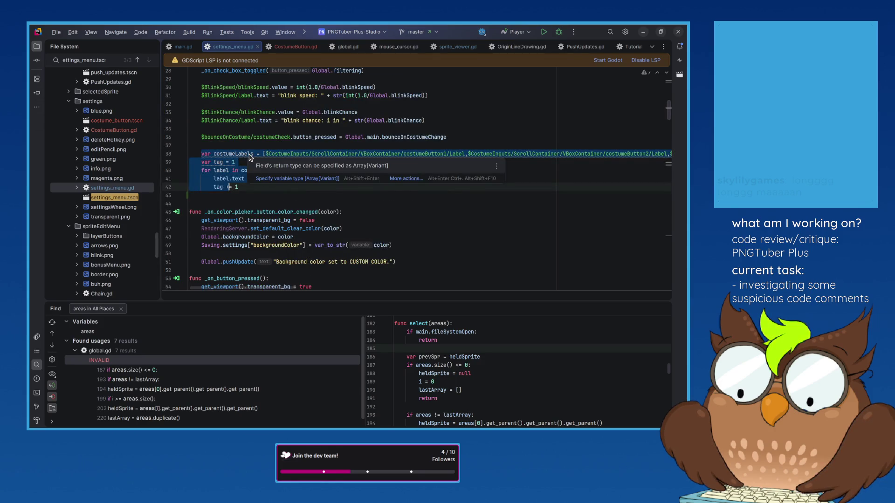
pyautogui.press('F2')
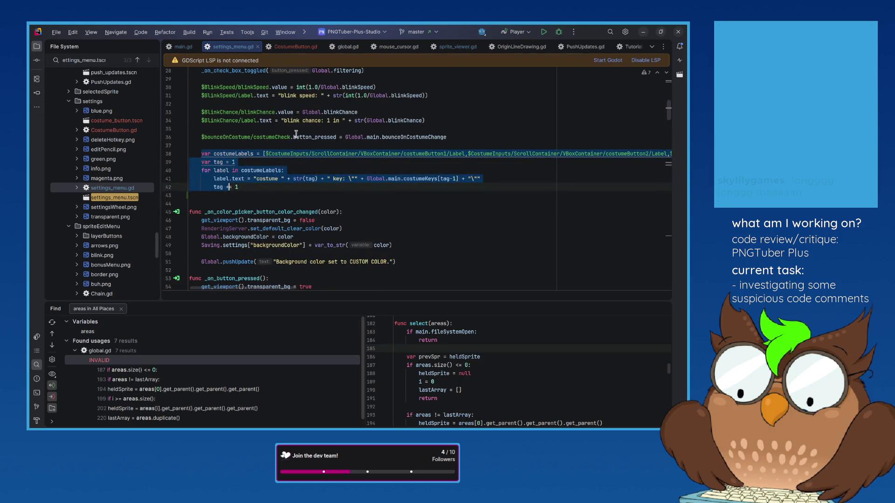
pyautogui.hotkey('ctrl', '/')
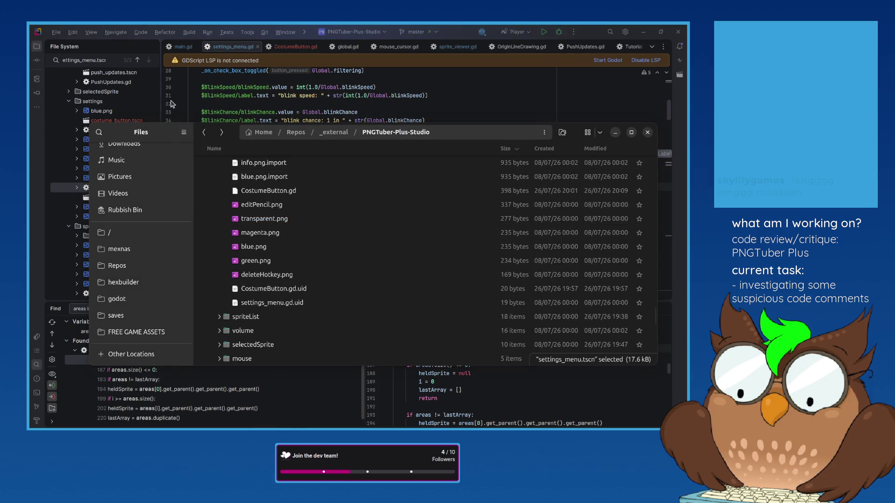
pyautogui.hotkey('ctrl', 'w')
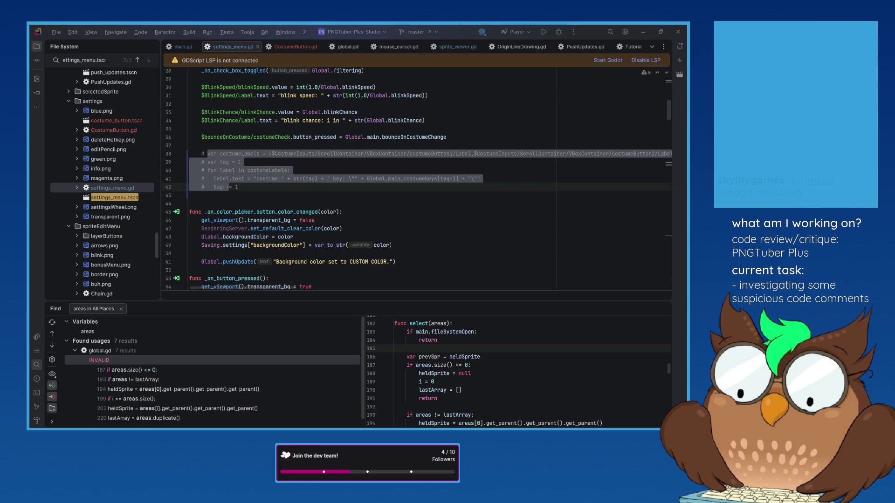
pyautogui.click(371, 162)
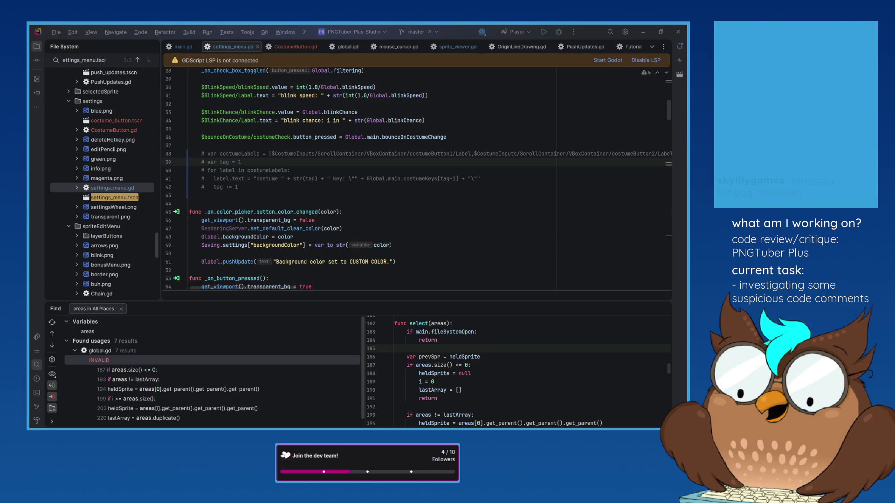
pyautogui.moveTo(407, 154)
pyautogui.mouseDown()
pyautogui.moveTo(202, 145)
pyautogui.moveTo(686, 155)
pyautogui.mouseUp()
pyautogui.click(607, 154)
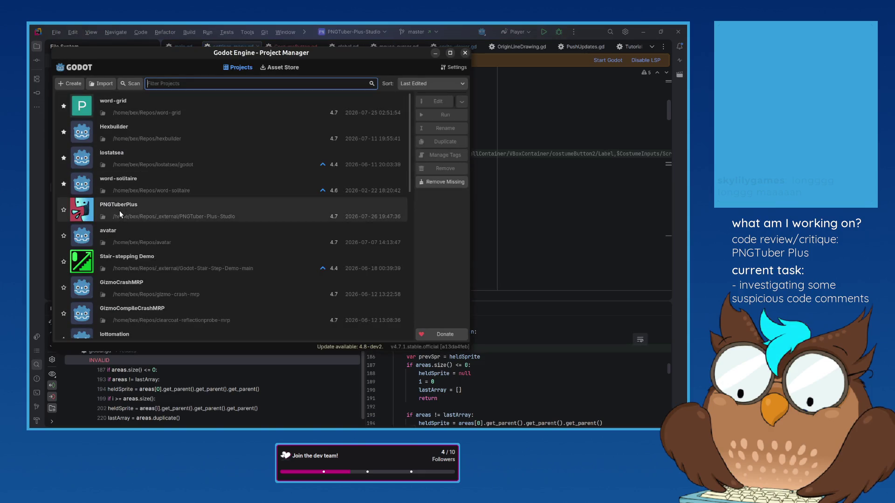
pyautogui.click(470, 181)
pyautogui.moveTo(191, 154); pyautogui.dragTo(644, 154)
pyautogui.click(421, 179)
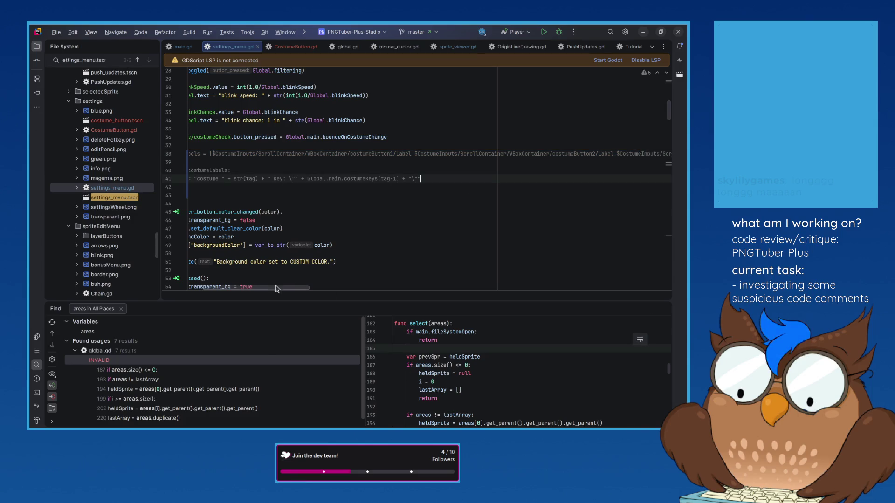
pyautogui.moveTo(276, 288); pyautogui.dragTo(216, 289)
pyautogui.click(264, 154)
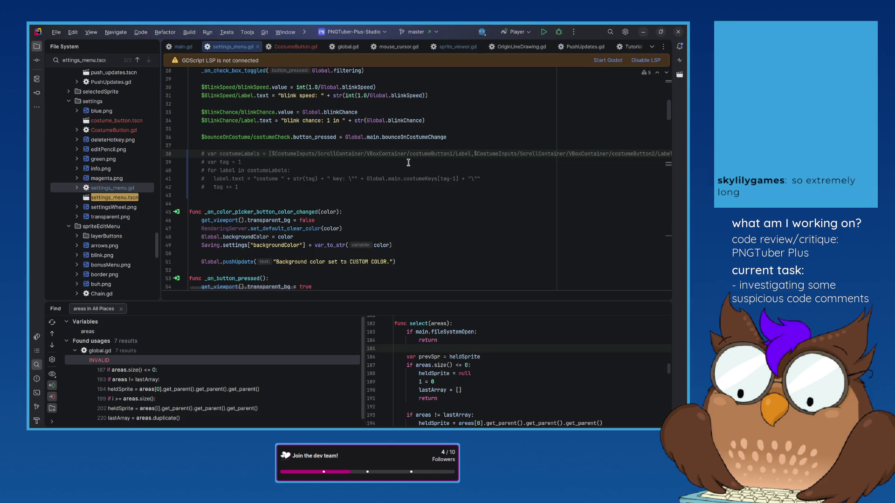
pyautogui.scroll(-6, 374, 184)
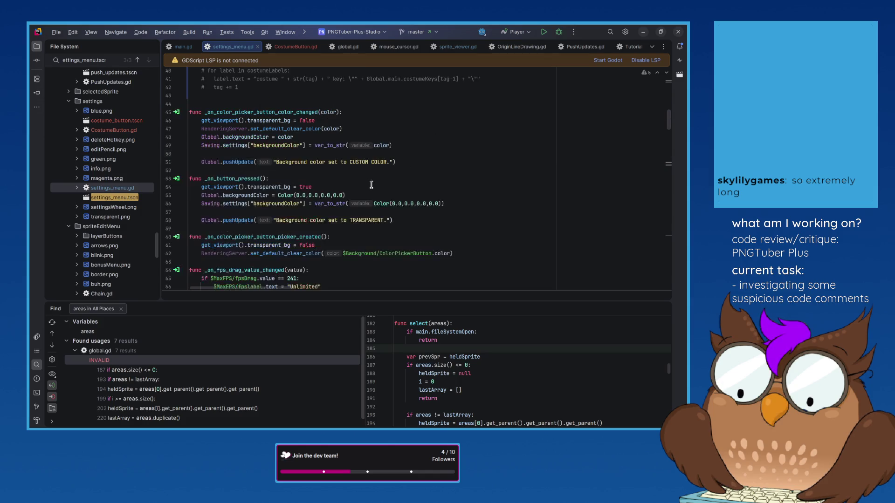
pyautogui.scroll(-10, 372, 166)
pyautogui.scroll(-8, 371, 168)
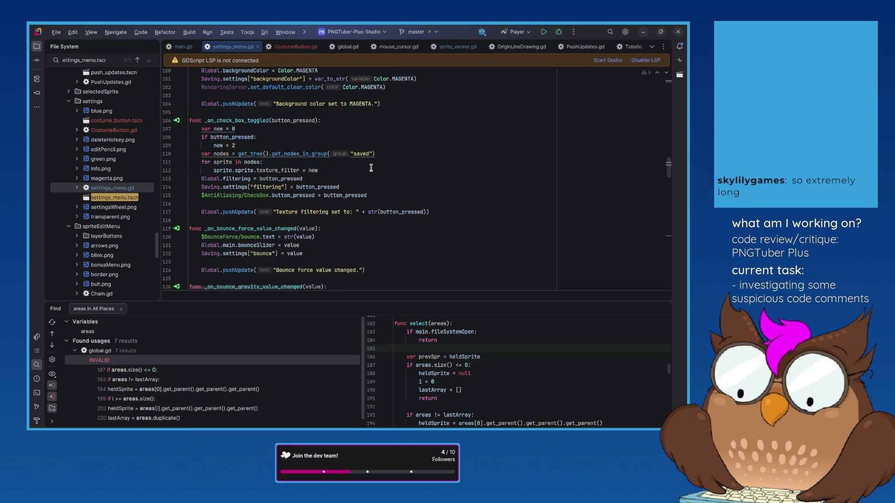
pyautogui.scroll(19, 371, 168)
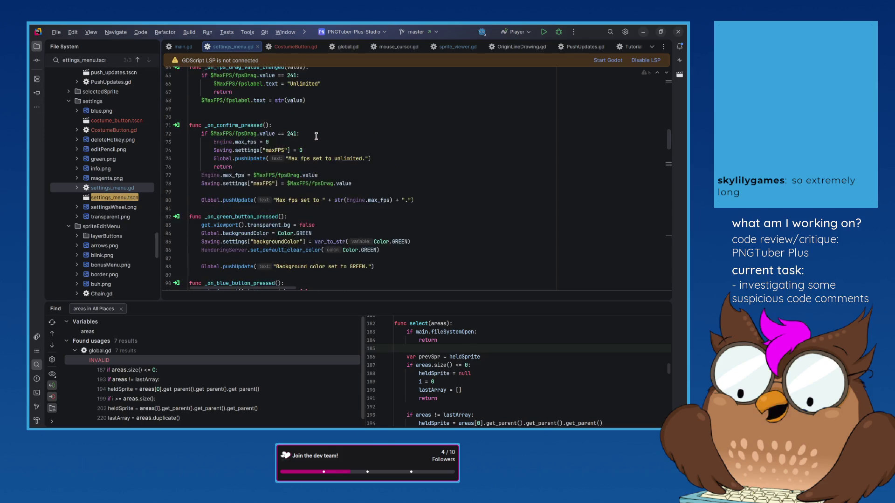
pyautogui.scroll(5, 316, 136)
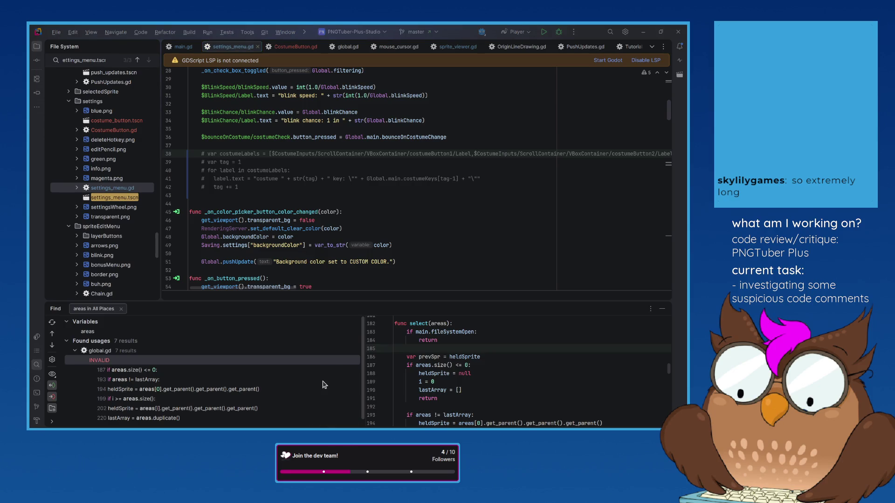
pyautogui.hotkey('alt', 'Tab')
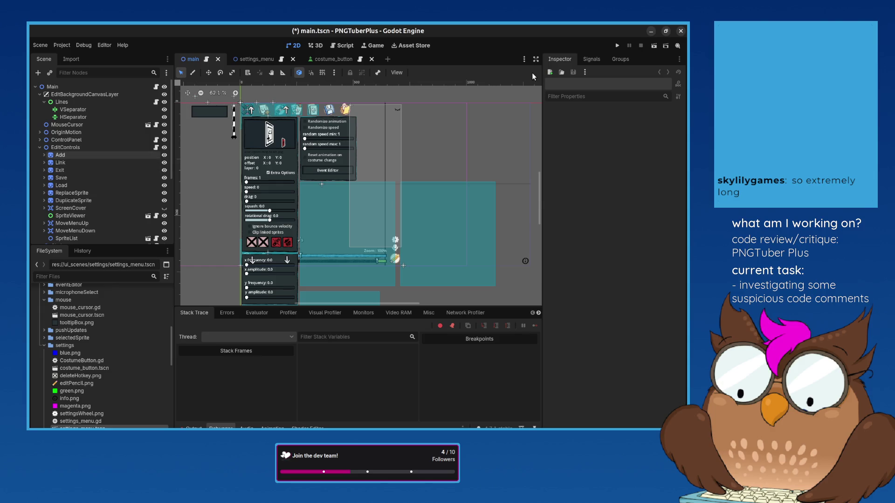
# - Save main.tscn and run the project, then return to Rider
pyautogui.click(616, 45)
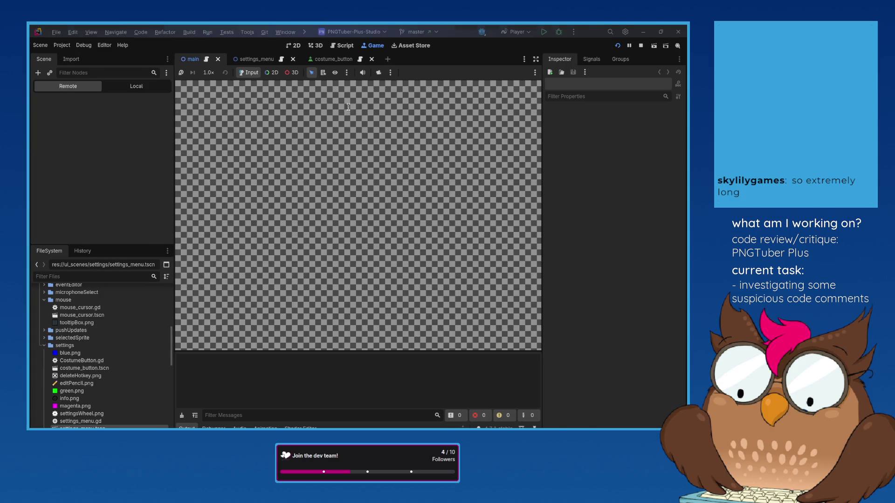
pyautogui.hotkey('alt', 'Tab')
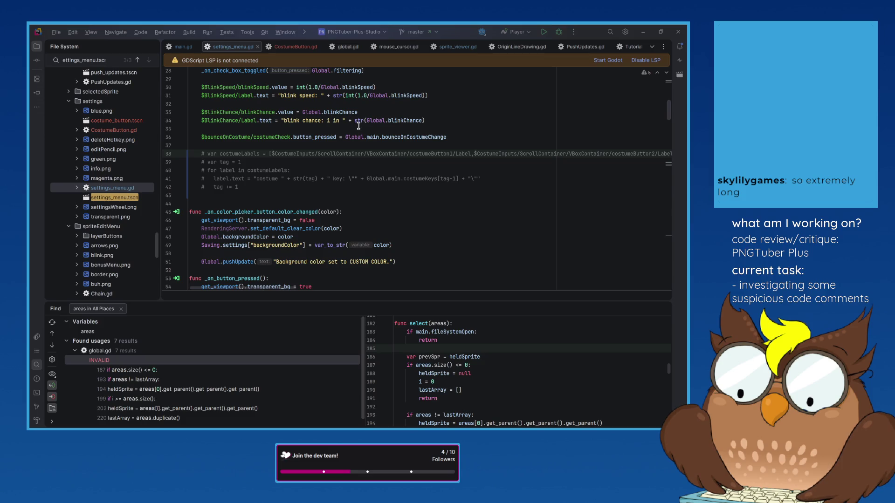
pyautogui.click(382, 210)
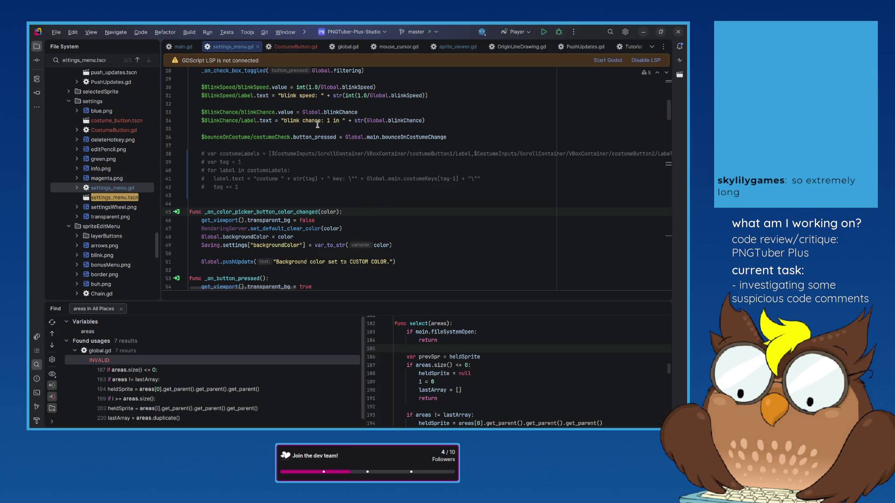
pyautogui.click(426, 204)
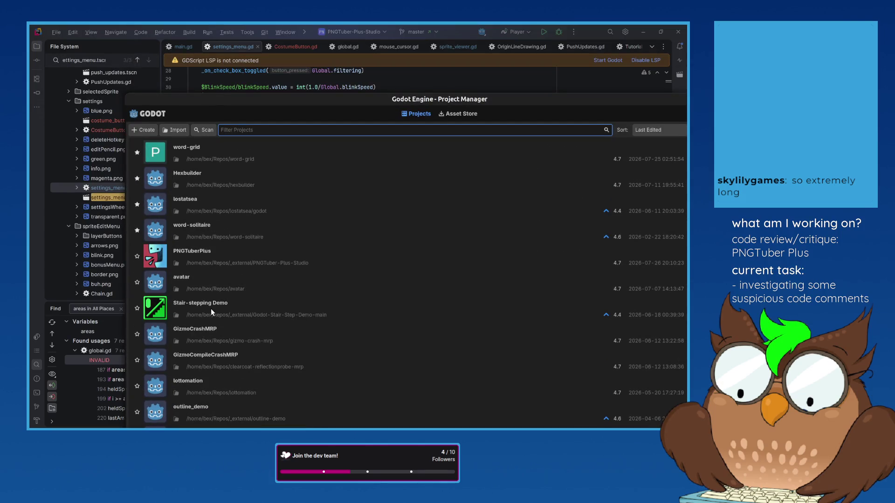
# - Open PNGTuberPlus from the Project Manager, then bring up main.gd in Rider
pyautogui.click(214, 256)
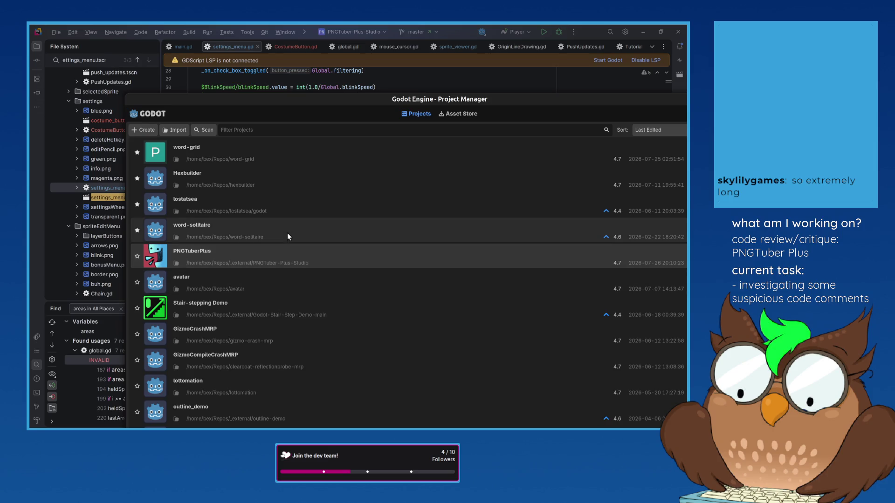
pyautogui.doubleClick(225, 255)
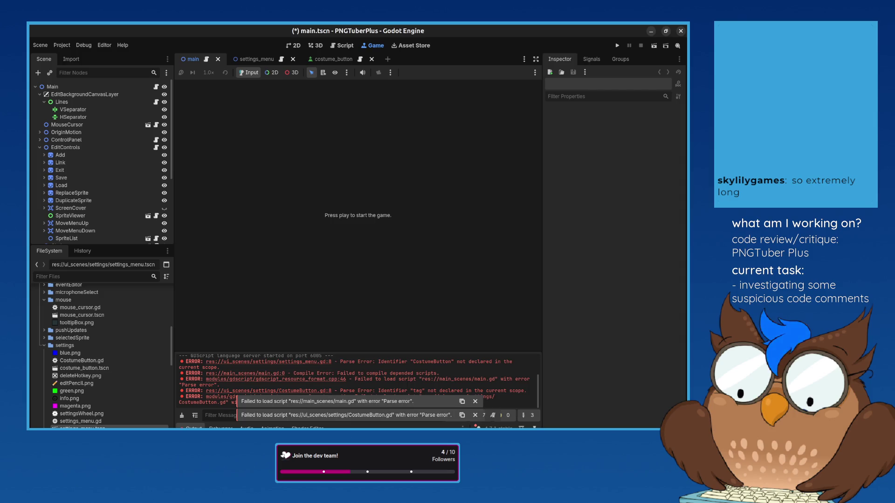
pyautogui.hotkey('alt', 'Tab')
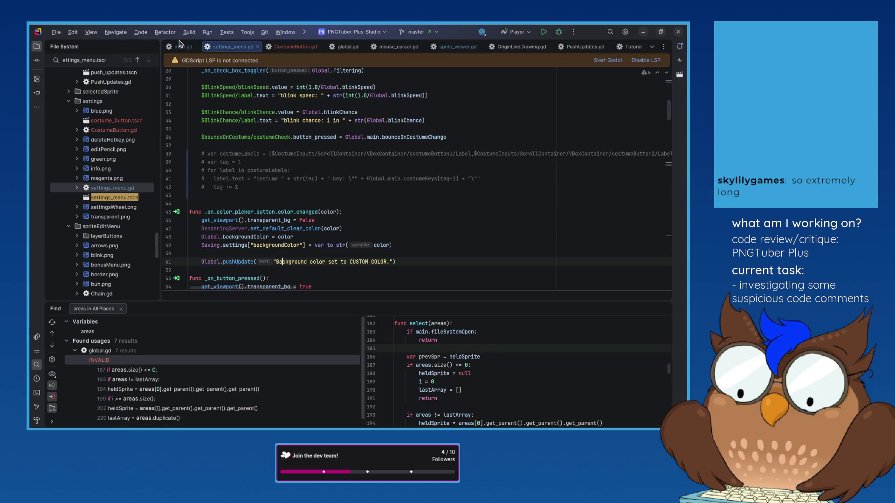
pyautogui.click(182, 47)
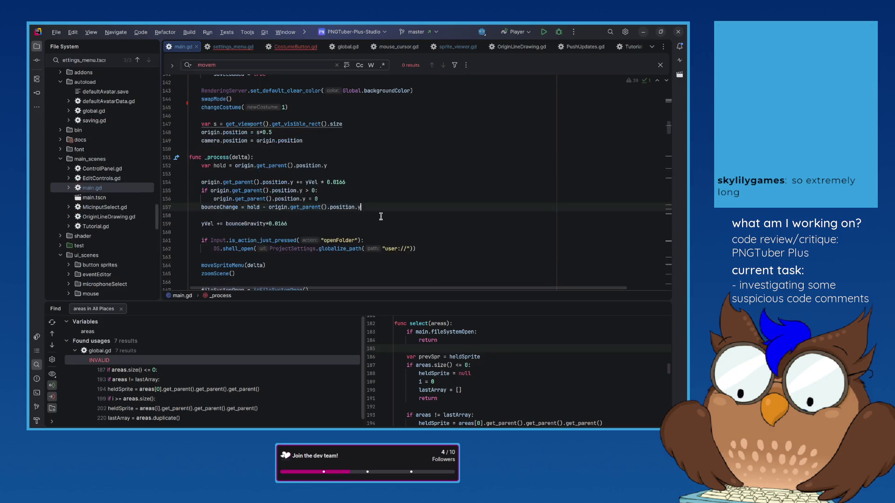
# - Find the undeclared CostumeButton error on line 8 in settings_menu.gd's Problems list
pyautogui.click(240, 47)
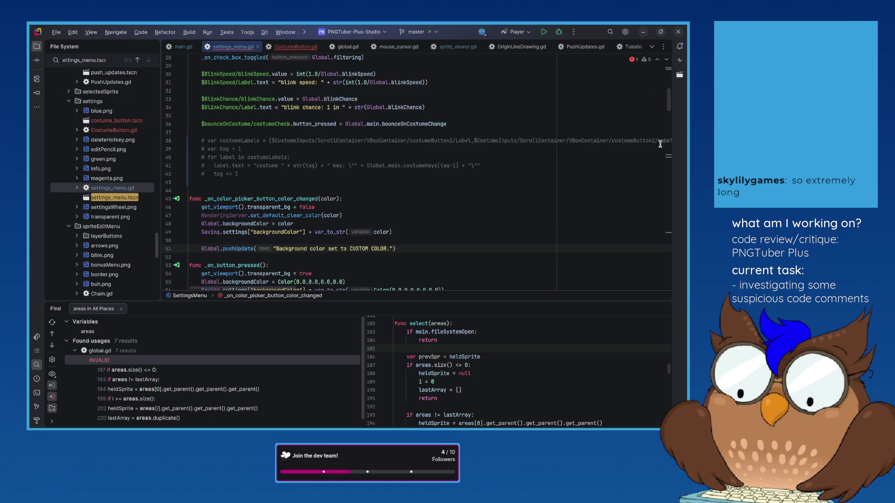
pyautogui.click(634, 59)
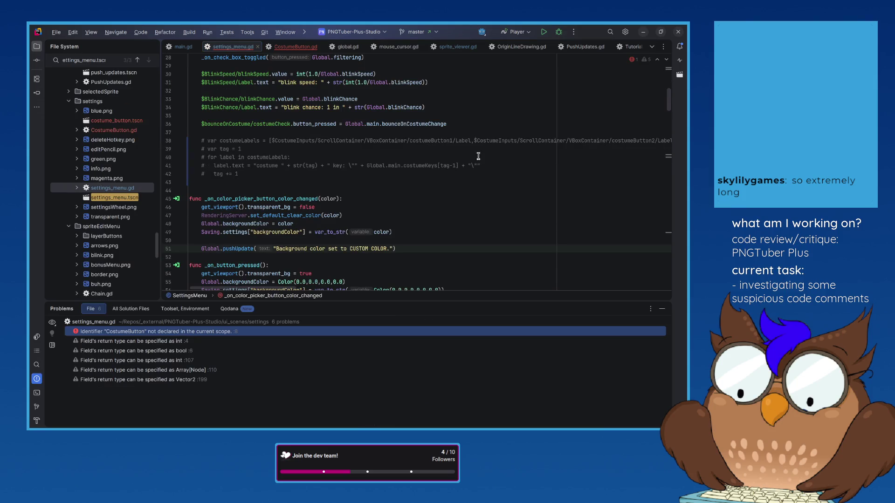
pyautogui.doubleClick(230, 330)
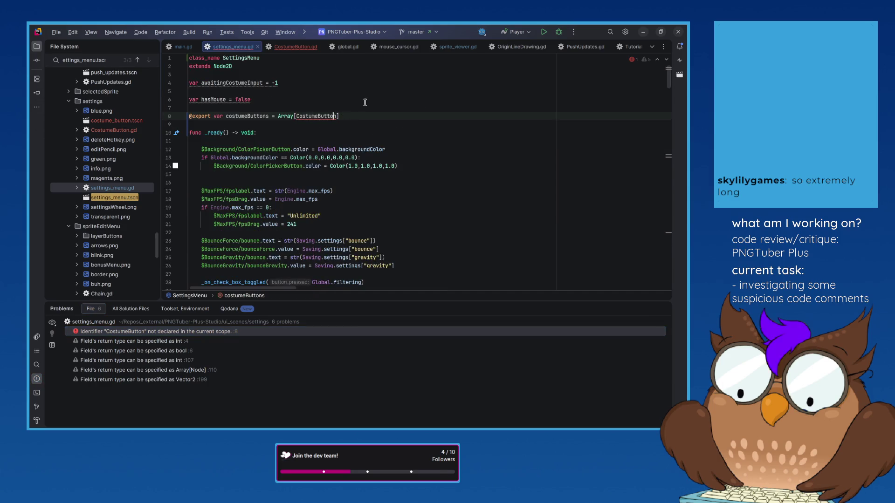
# - Add 'class_name CostumeButton' as the first line of CostumeButton.gd, above extends Button
pyautogui.click(300, 47)
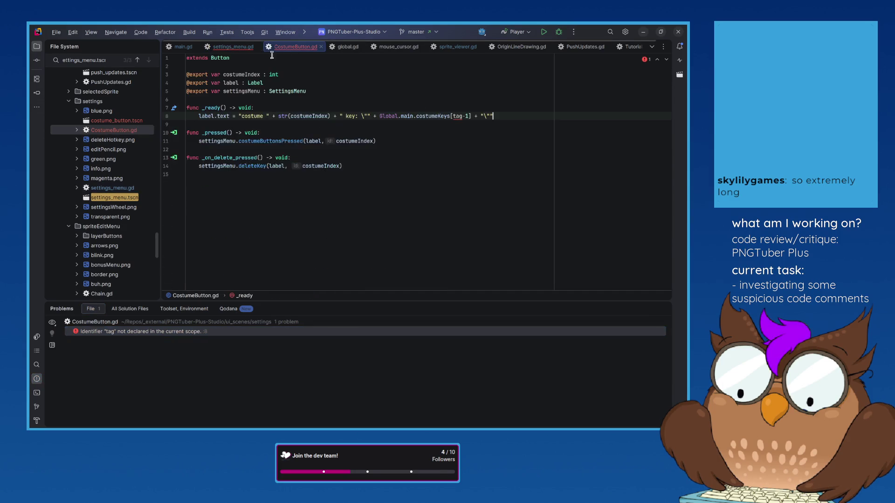
pyautogui.press('Return')
pyautogui.press('Up')
pyautogui.write('class_name')
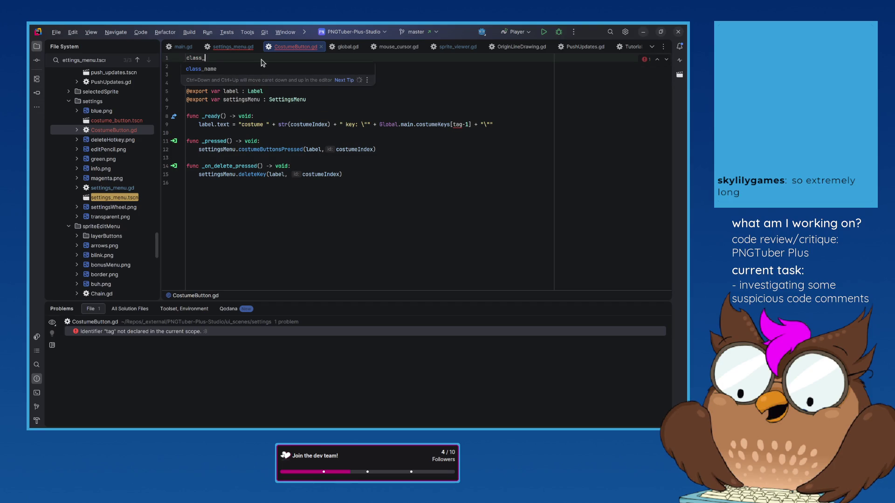
pyautogui.write(' CostumeBut')
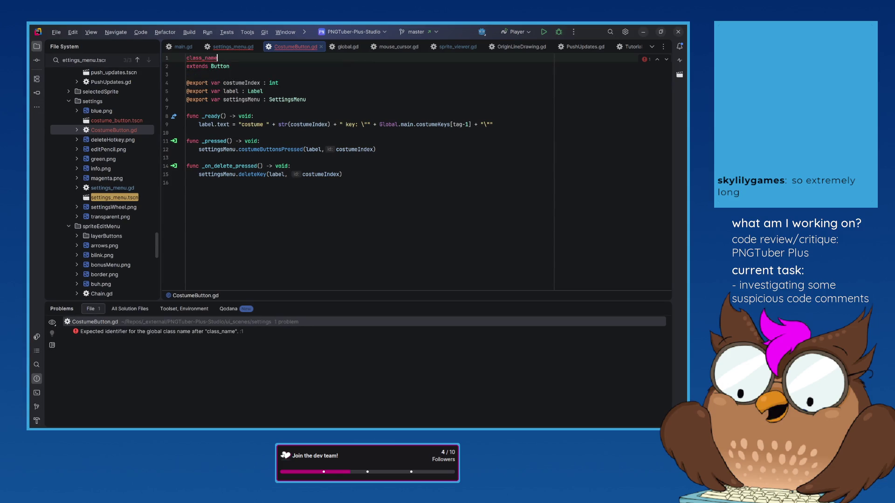
pyautogui.write('ton')
pyautogui.click(272, 100)
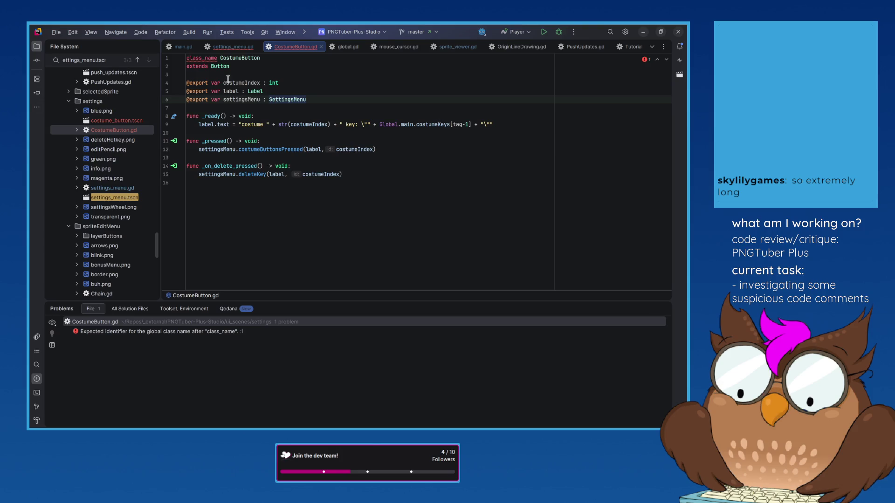
pyautogui.hotkey('ctrl', 'b')
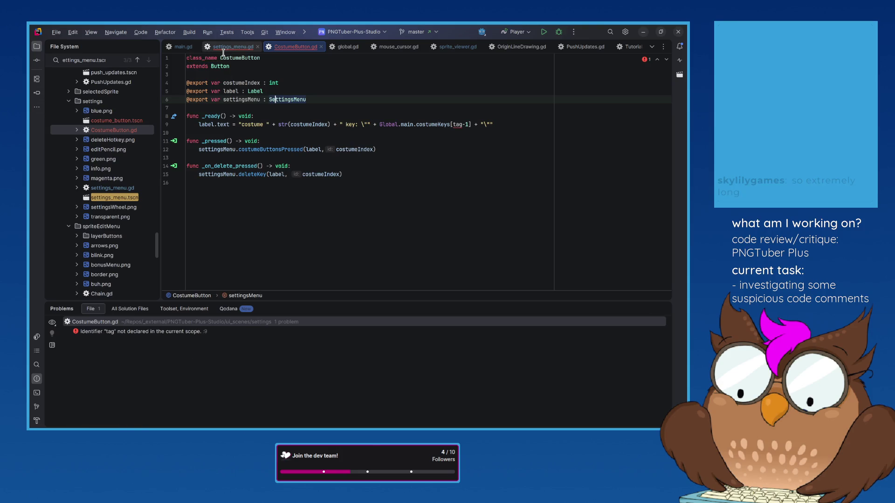
# - Try int as the costumeButtons array element type, check Godot's errors, then undo it
pyautogui.doubleClick(309, 116)
pyautogui.press('BackSpace')
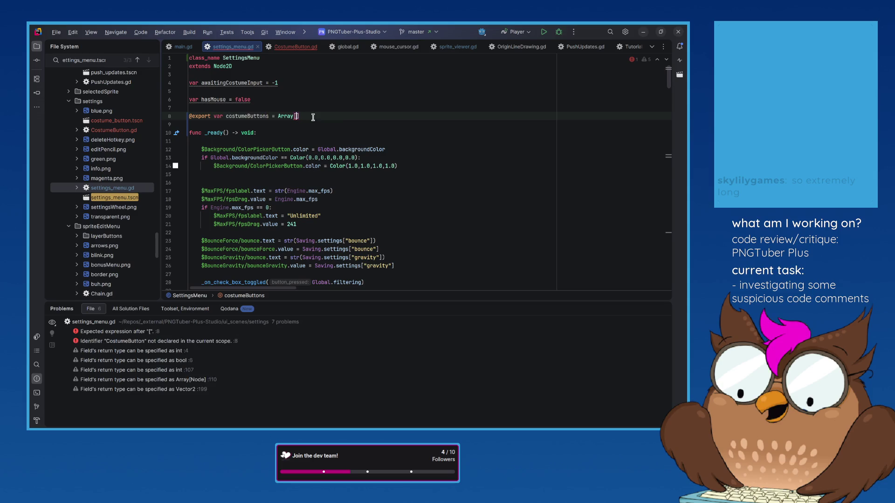
pyautogui.hotkey('alt', 'Tab')
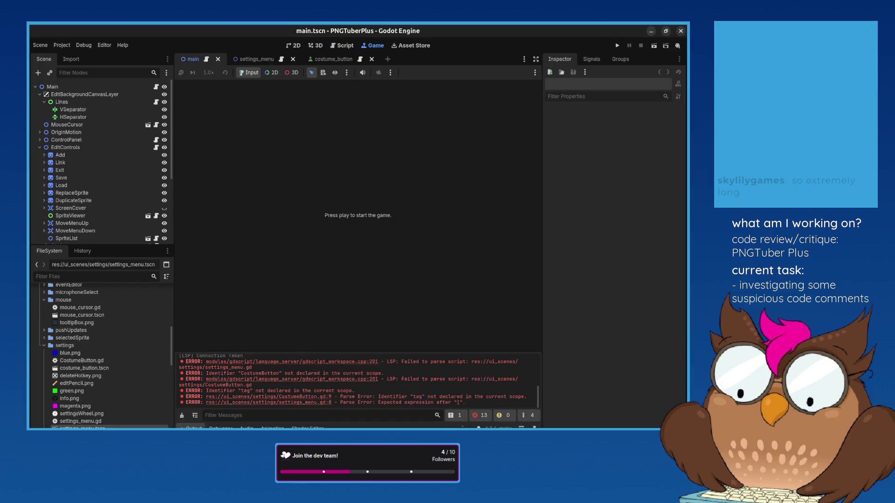
pyautogui.hotkey('alt', 'Tab')
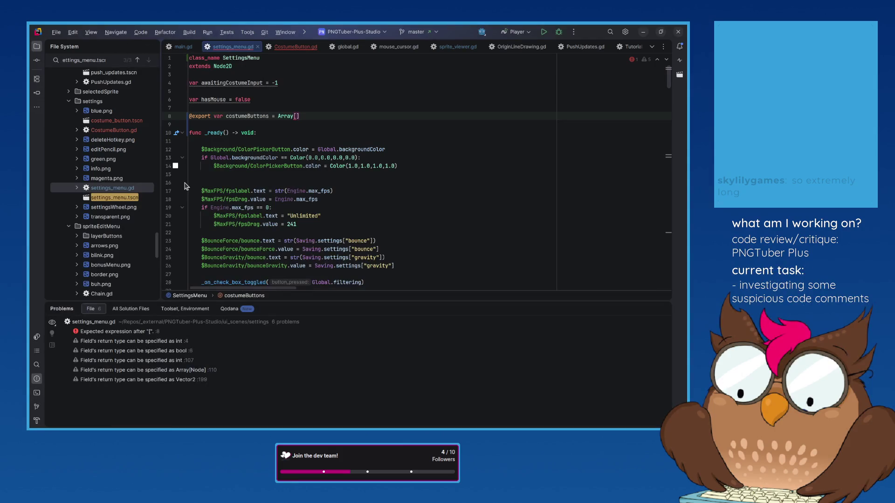
pyautogui.write('int')
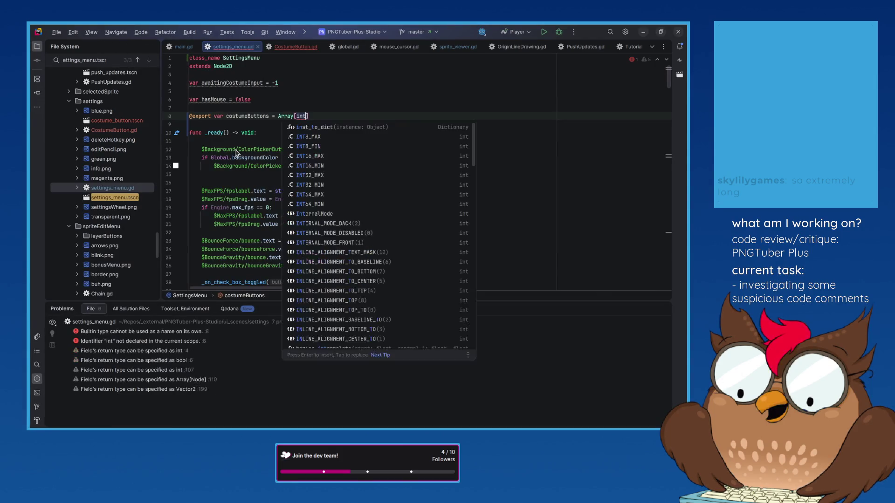
pyautogui.click(213, 217)
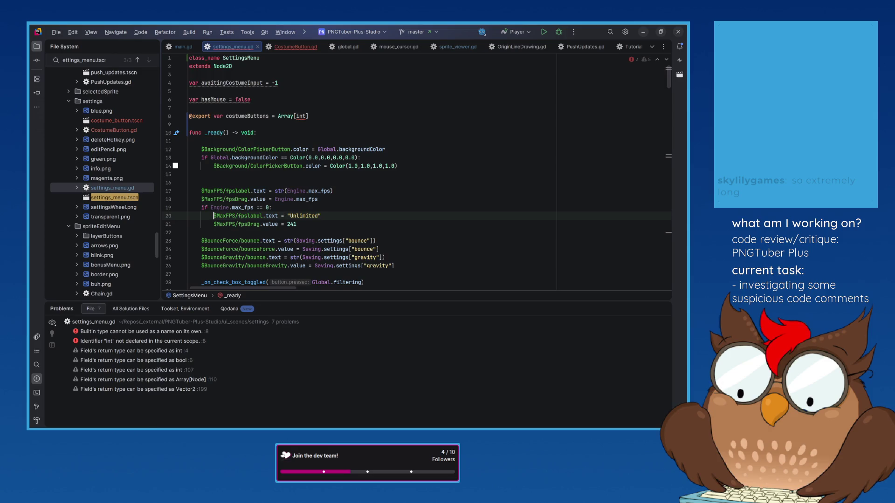
pyautogui.hotkey('alt', 'Tab')
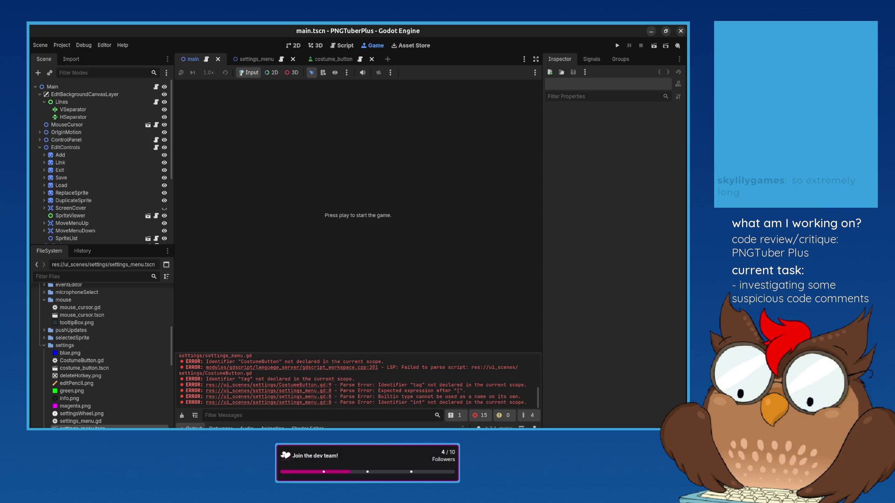
pyautogui.hotkey('alt', 'Tab')
pyautogui.hotkey('ctrl', 'z')
pyautogui.hotkey('ctrl', 'z')
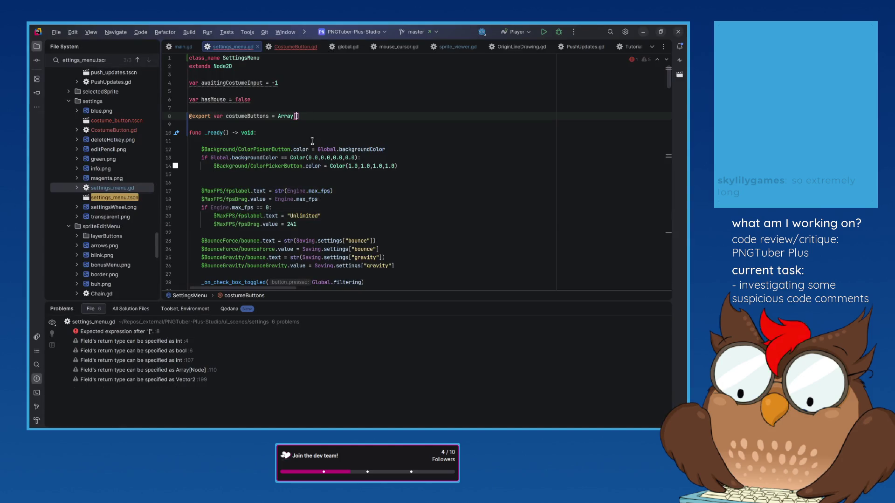
# - Change costumeButtons' '=' to a ':' type annotation and clear Godot's old error output
pyautogui.click(301, 109)
pyautogui.click(275, 116)
pyautogui.press('BackSpace')
pyautogui.write(':')
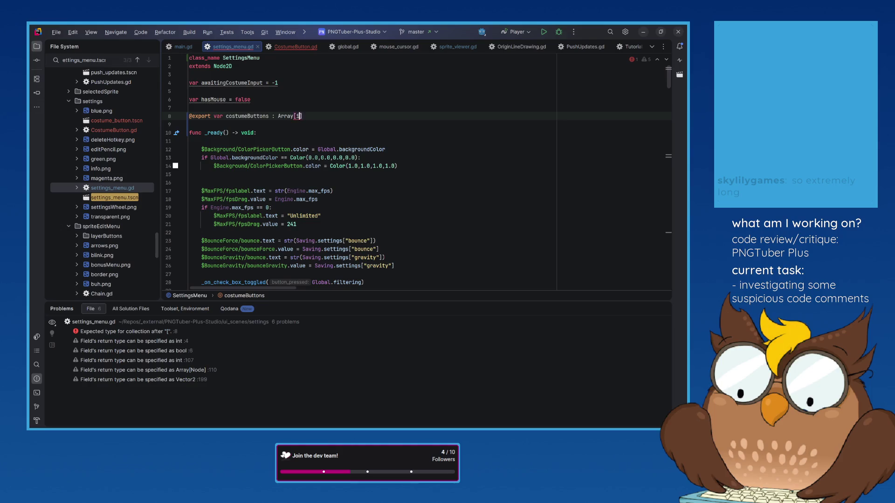
pyautogui.hotkey('ctrl', 'space')
pyautogui.hotkey('alt', 'Tab')
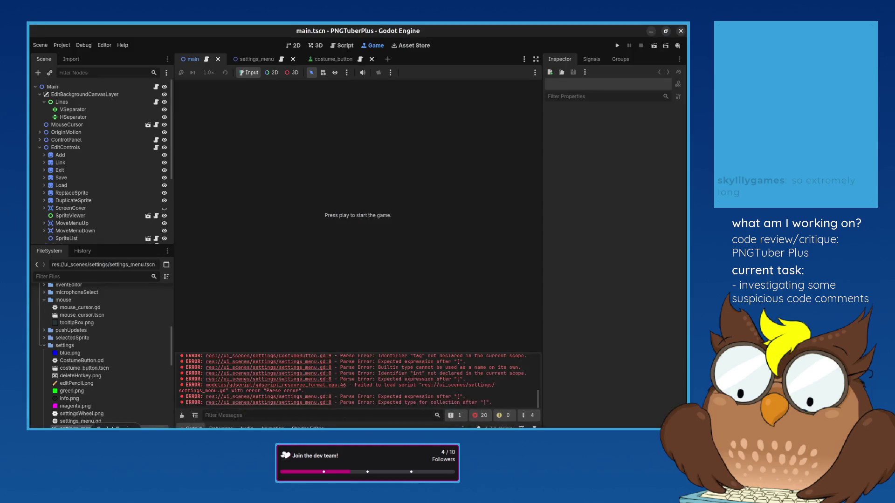
pyautogui.click(181, 415)
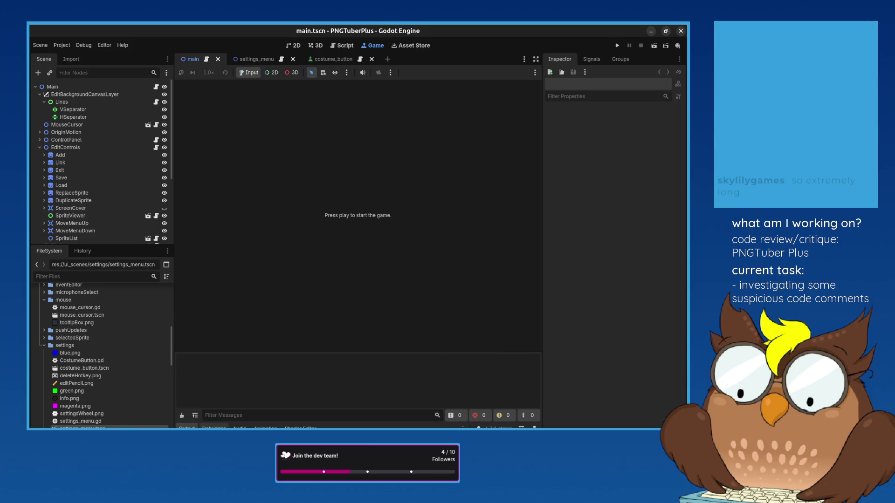
pyautogui.hotkey('alt', 'Tab')
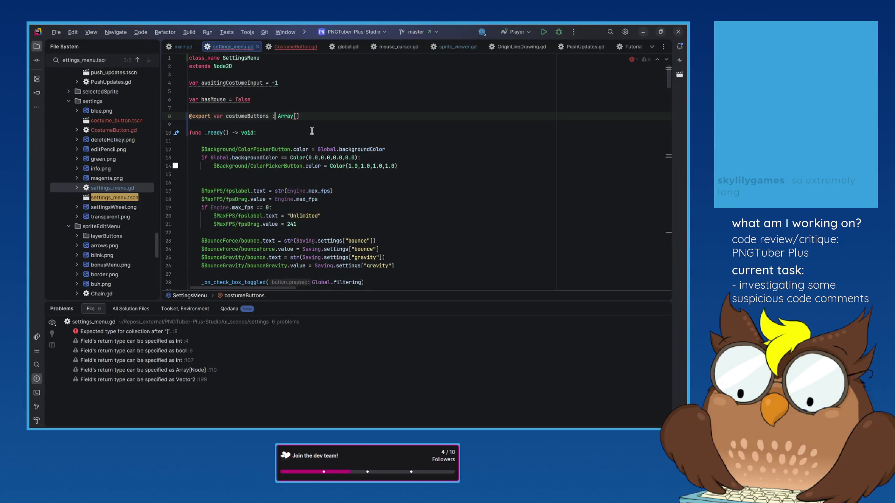
# - Type CostumeButton inside Array[], correcting the misspelling, then view CostumeButton.gd's costumeIndex declaration
pyautogui.press('Down')
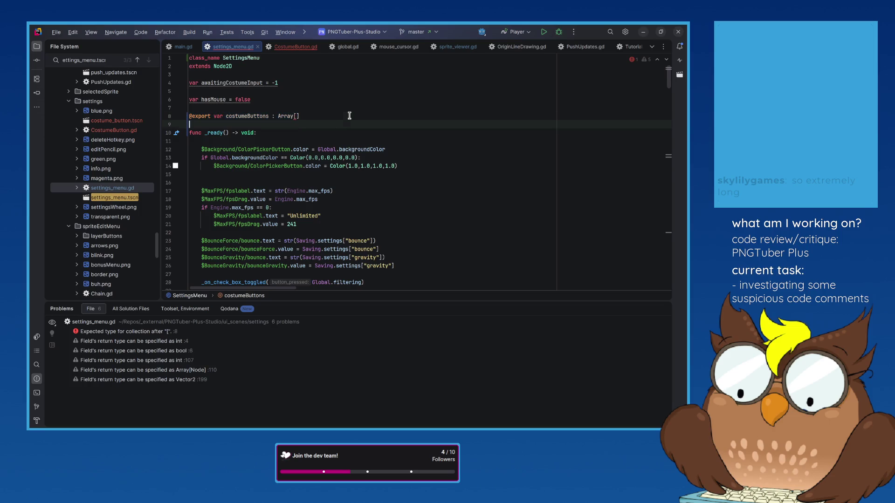
pyautogui.press('Up')
pyautogui.press('End')
pyautogui.press('Left')
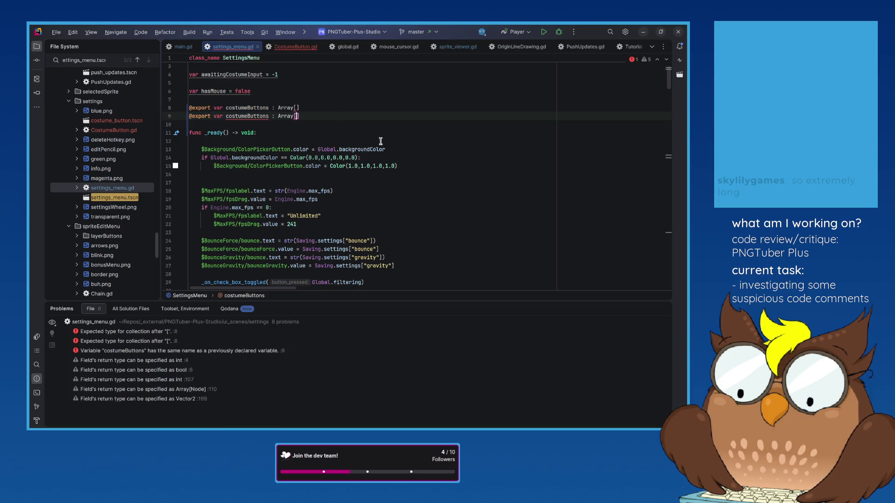
pyautogui.write('CostumButton')
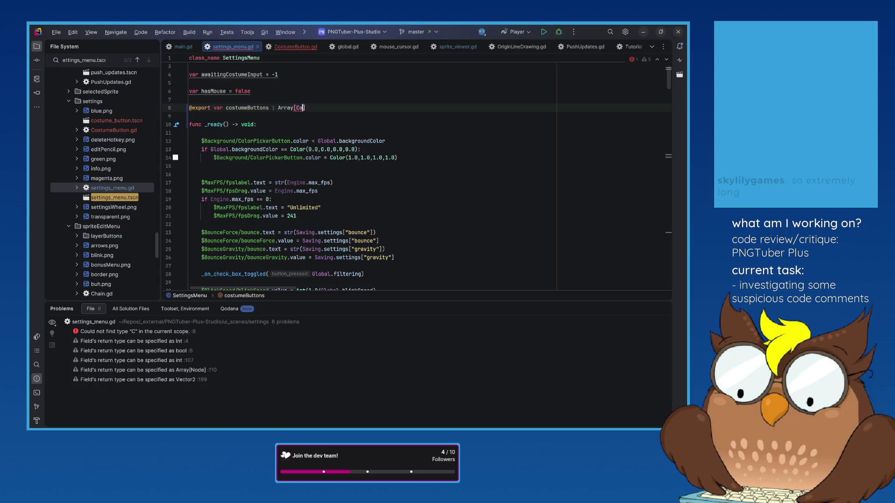
pyautogui.hotkey('ctrl', 'Left')
pyautogui.write('e')
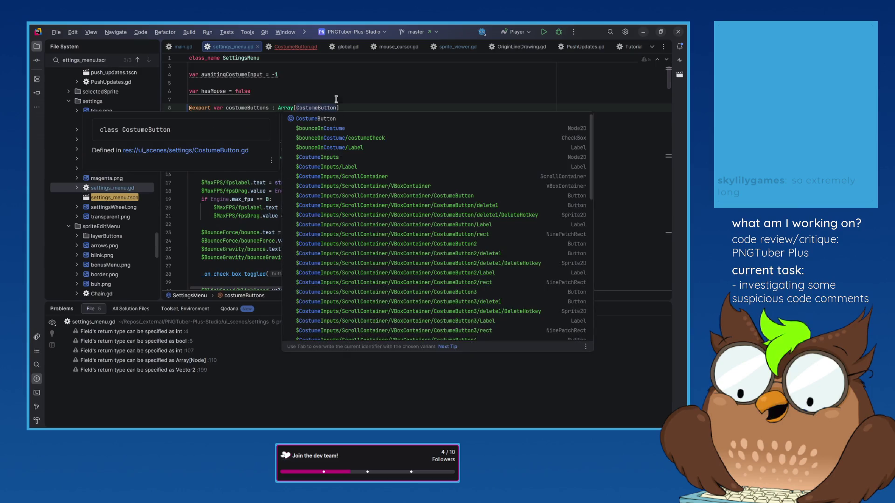
pyautogui.press('Escape')
pyautogui.click(294, 46)
pyautogui.click(408, 85)
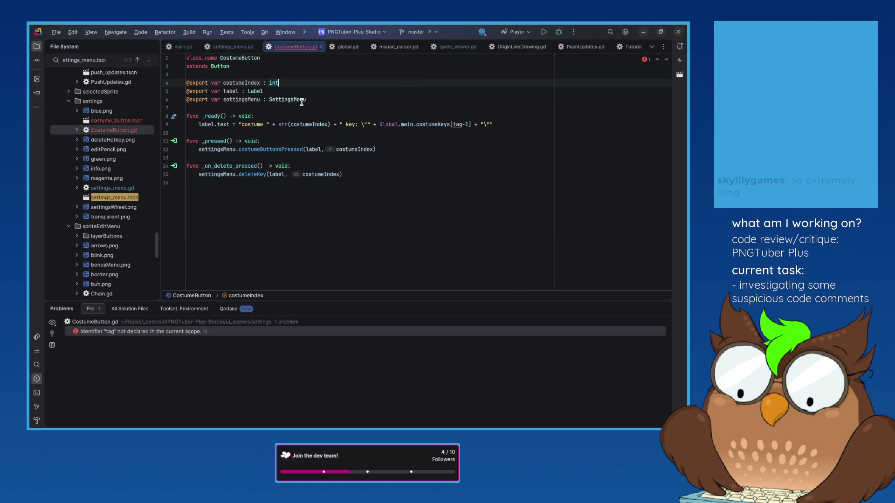
# - Change line 9 of CostumeButton.gd to look up costumeKeys[costumeIndex - 1] instead of tag
pyautogui.click(462, 123)
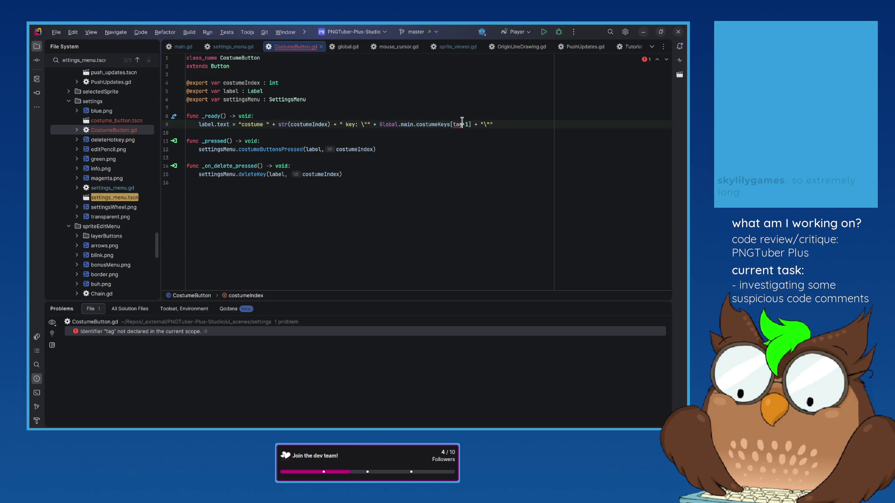
pyautogui.press('BackSpace')
pyautogui.press('BackSpace')
pyautogui.press('BackSpace')
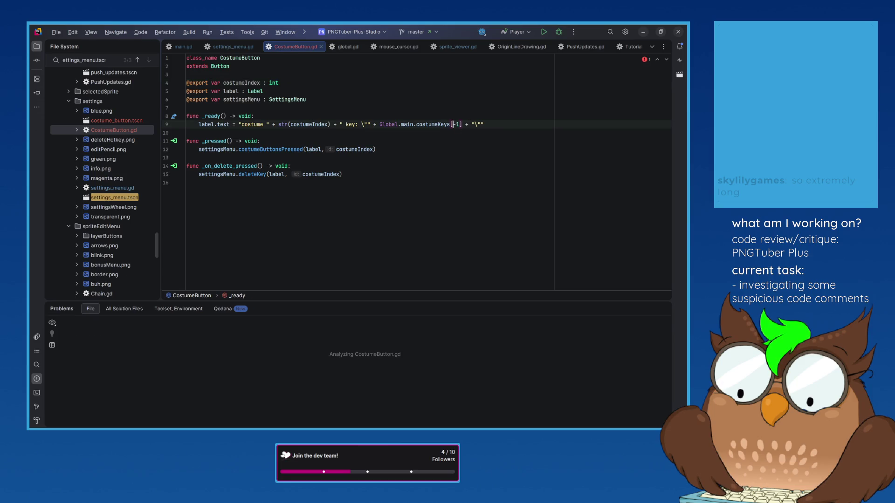
pyautogui.write('costumeIndex')
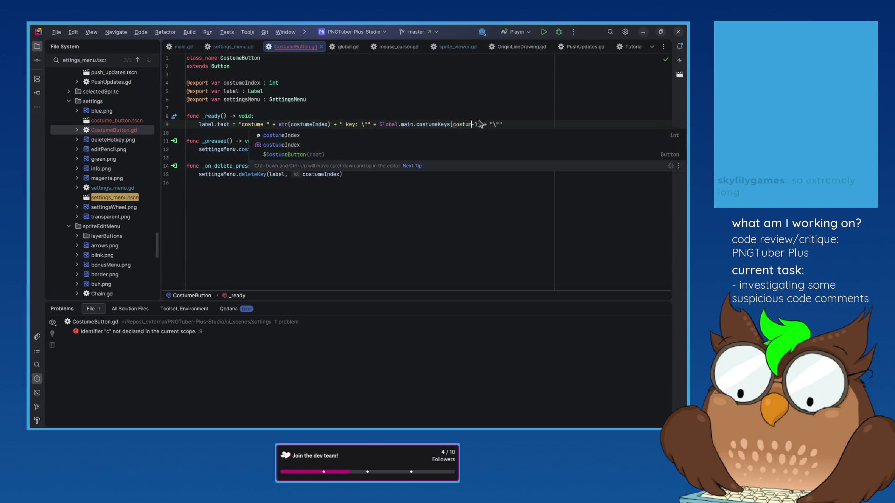
pyautogui.press('Right')
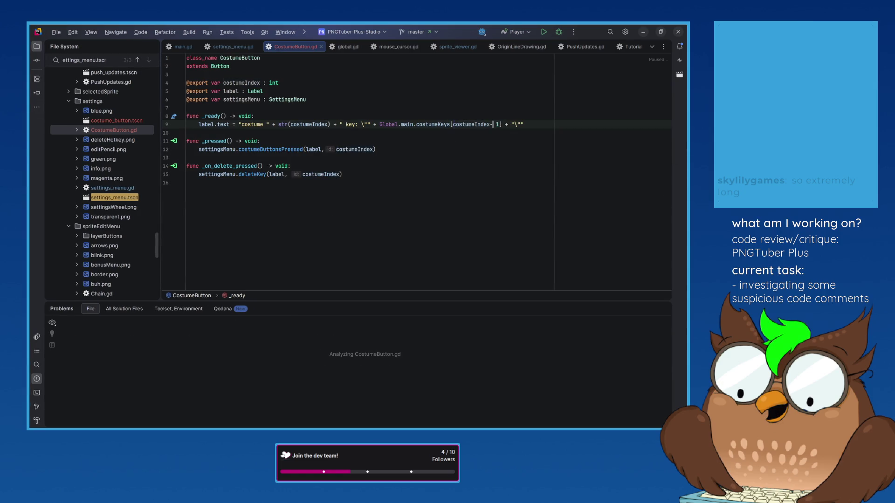
pyautogui.click(186, 132)
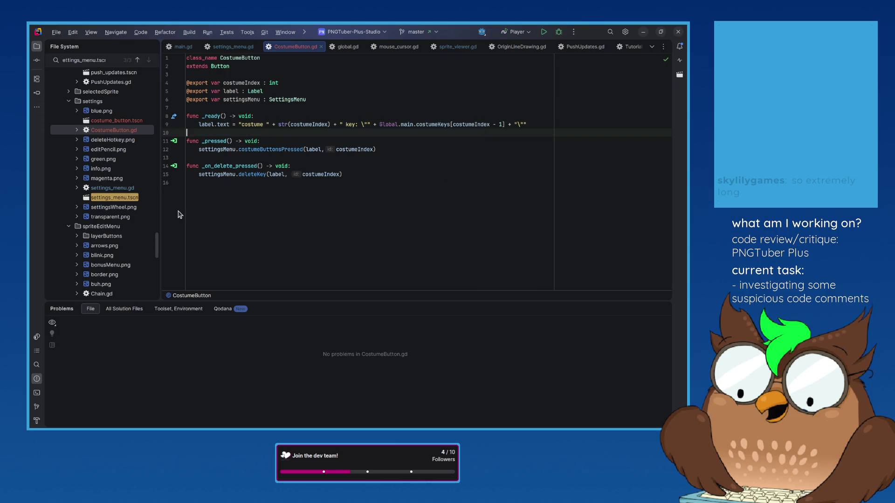
pyautogui.hotkey('alt', 'Tab')
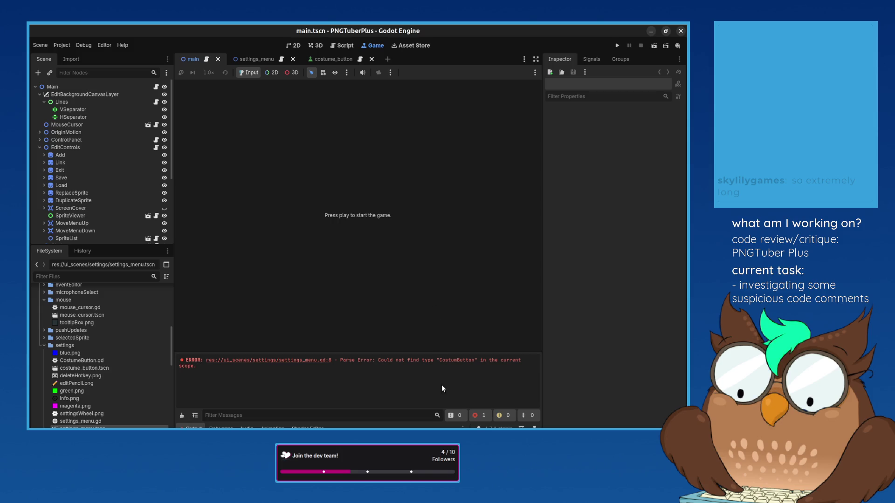
# - Clear the Output, run the game, and follow the Nil costumeKeys error to CostumeButton.gd line 9
pyautogui.click(181, 415)
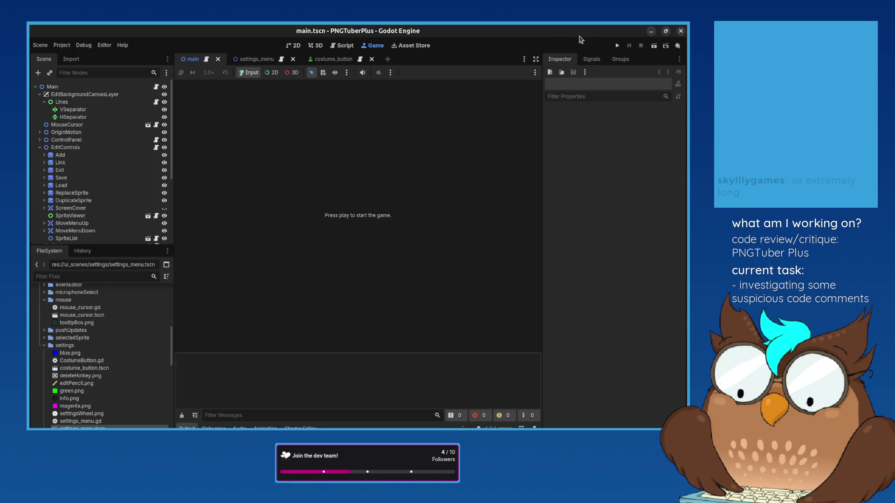
pyautogui.press('F5')
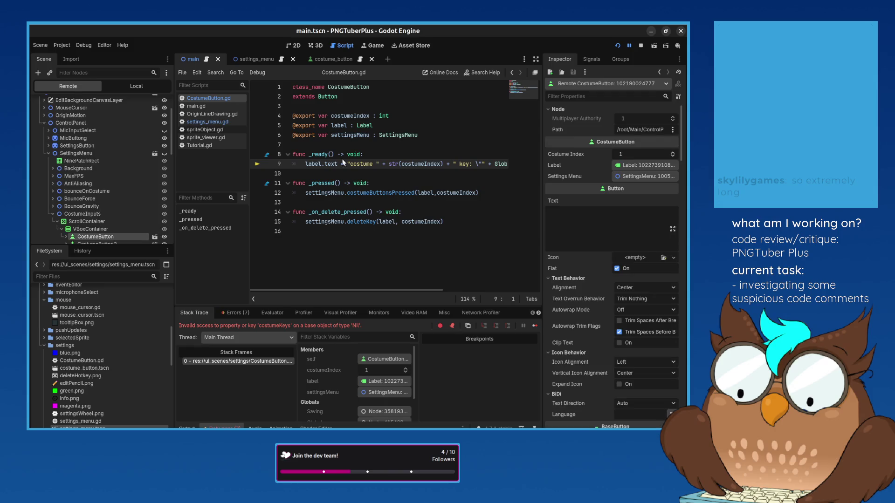
pyautogui.click(342, 157)
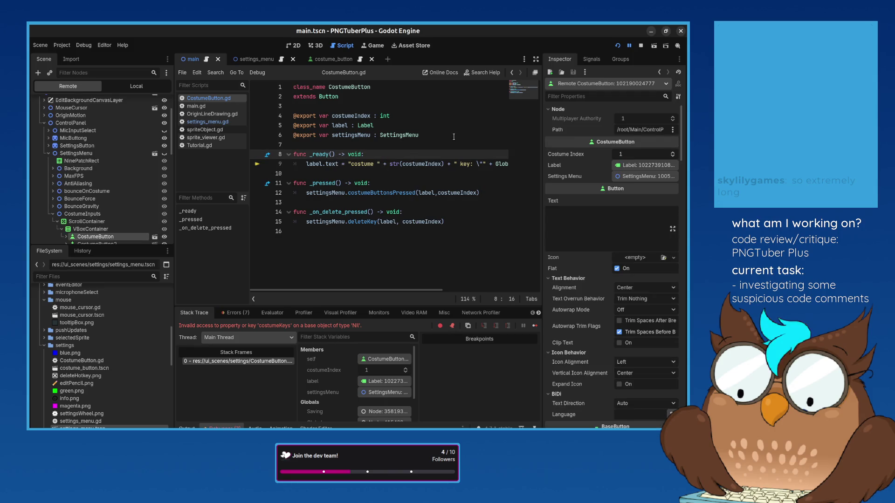
pyautogui.click(255, 362)
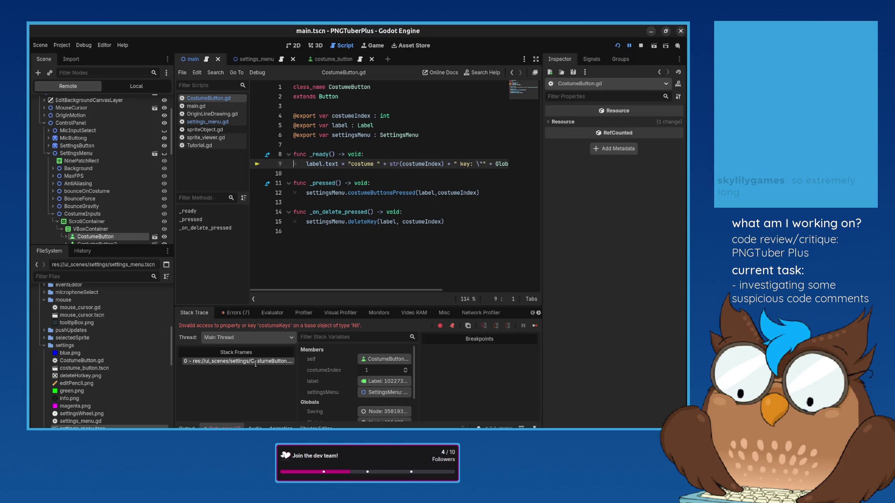
pyautogui.moveTo(419, 290)
pyautogui.mouseDown()
pyautogui.moveTo(535, 291)
pyautogui.moveTo(437, 290)
pyautogui.mouseUp()
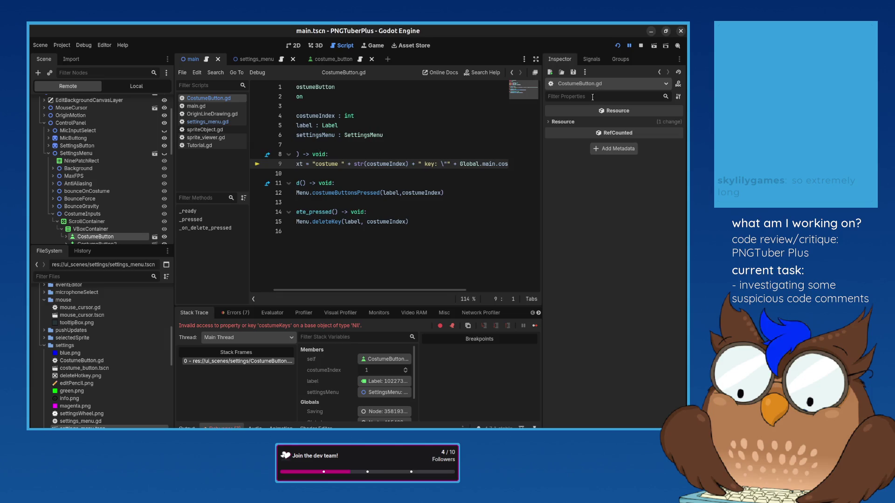
pyautogui.press('End')
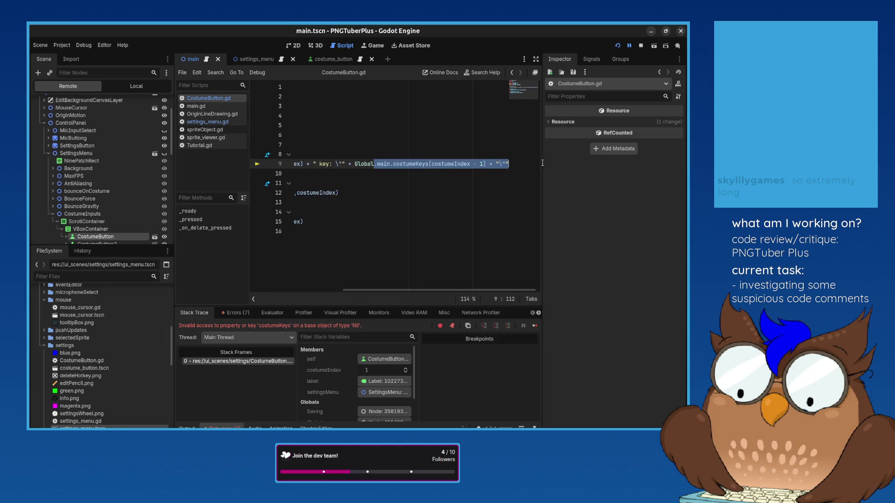
# - Stop the game and rename CostumeButton's _ready to setup() without the void return type, then save
pyautogui.click(619, 46)
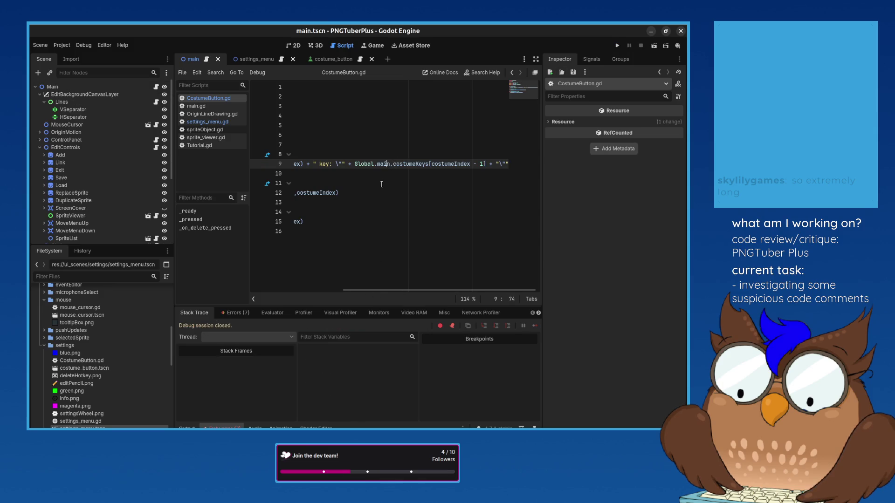
pyautogui.moveTo(379, 289); pyautogui.dragTo(242, 288)
pyautogui.click(364, 183)
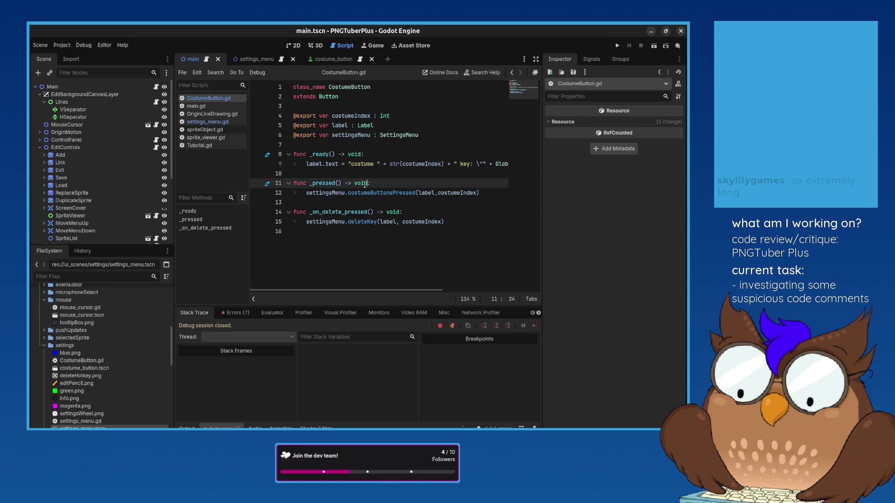
pyautogui.click(319, 154)
pyautogui.doubleClick(319, 154)
pyautogui.write('setup')
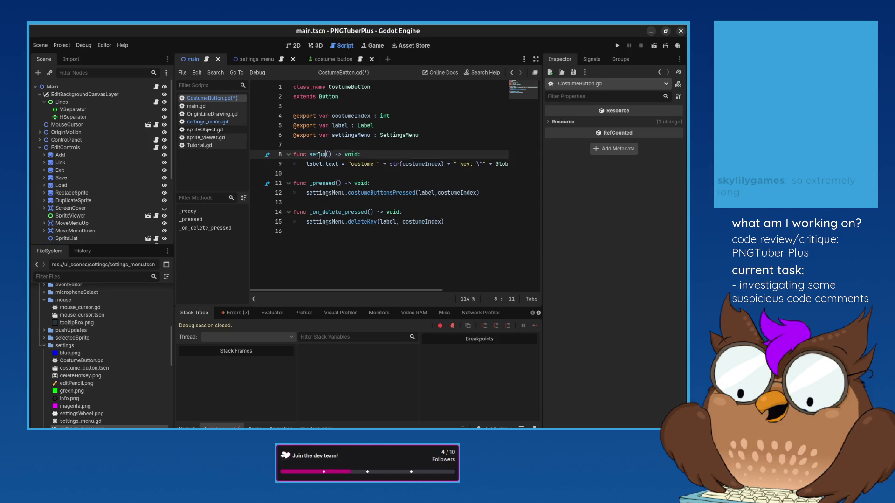
pyautogui.press('Right')
pyautogui.hotkey('shift', 'End')
pyautogui.write(':')
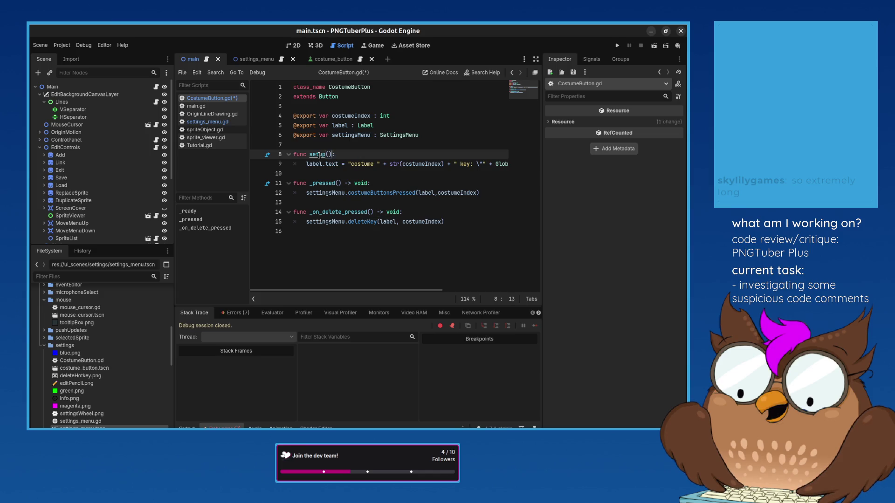
pyautogui.hotkey('ctrl', 's')
# - Look over main.gd and the settings_menu scene, then return to main's 2D scene view
pyautogui.click(333, 148)
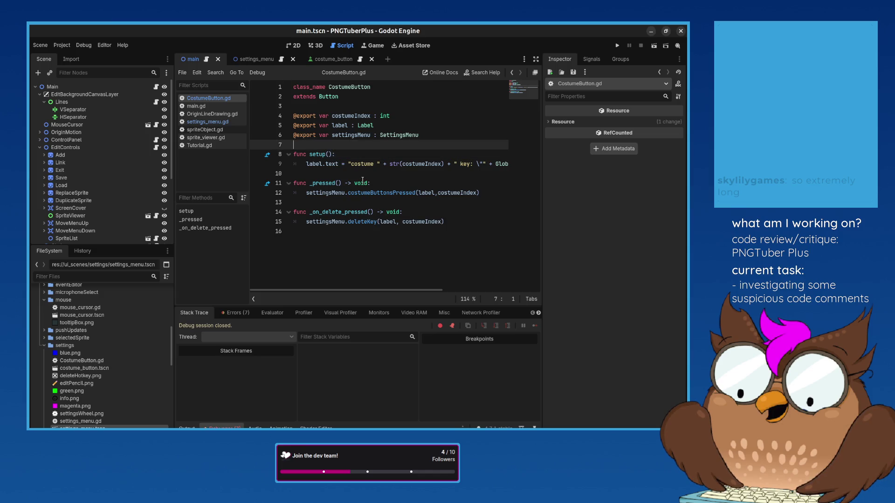
pyautogui.click(500, 164)
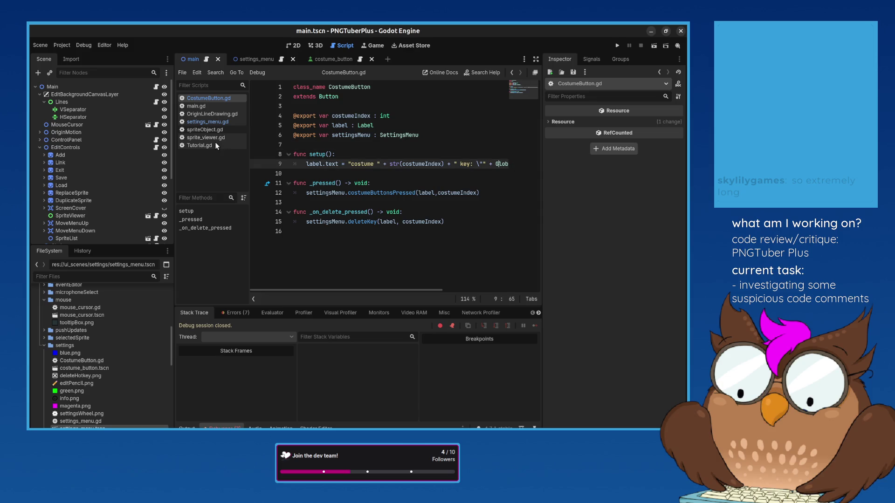
pyautogui.click(210, 106)
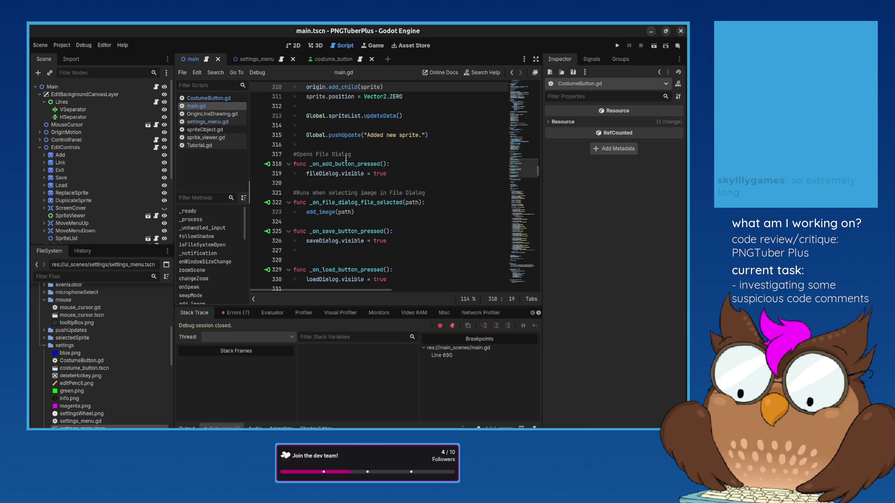
pyautogui.scroll(-4, 332, 155)
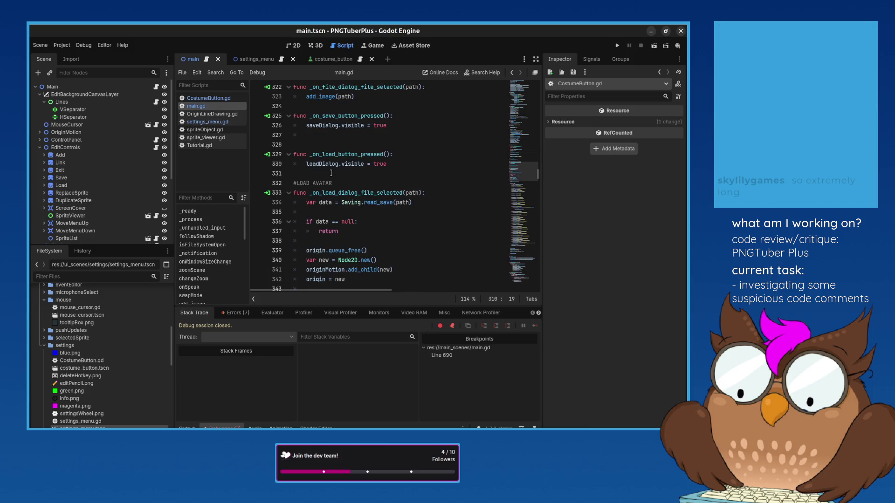
pyautogui.click(256, 59)
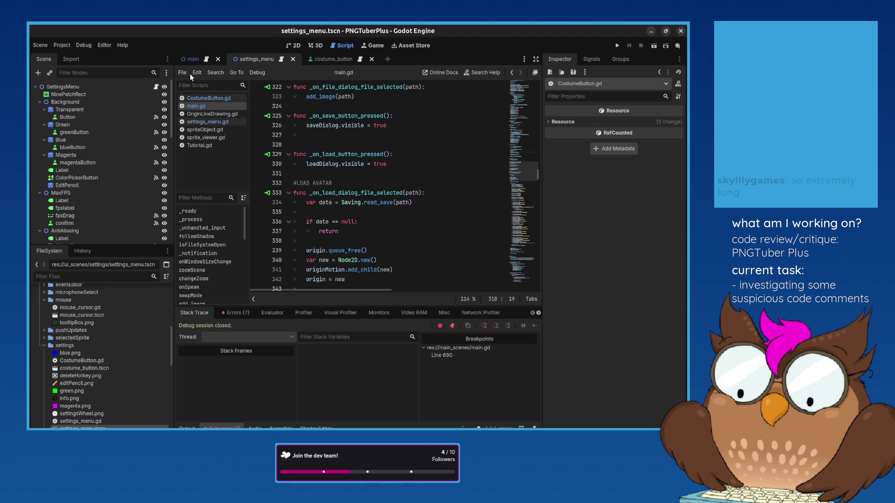
pyautogui.click(188, 60)
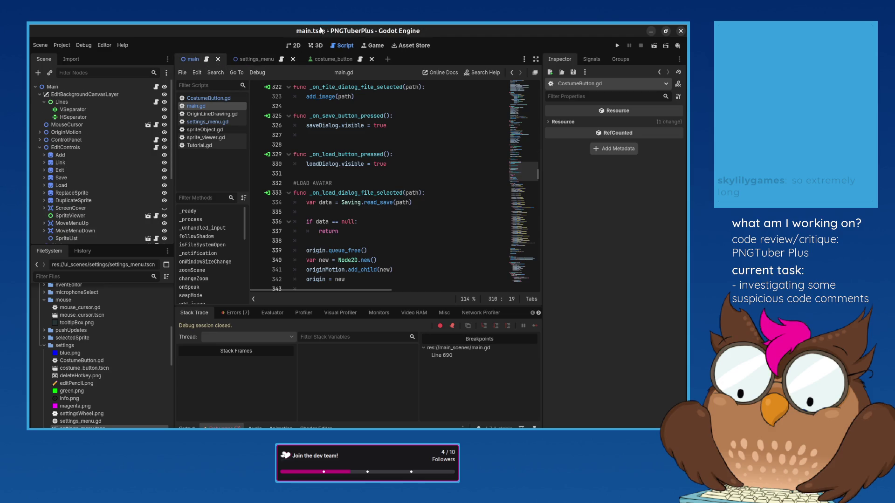
pyautogui.click(296, 46)
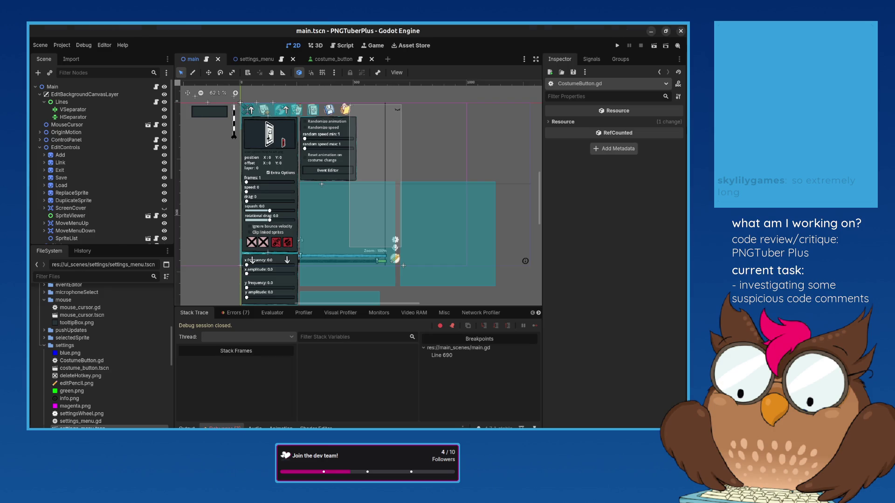
pyautogui.hotkey('alt', 'Tab')
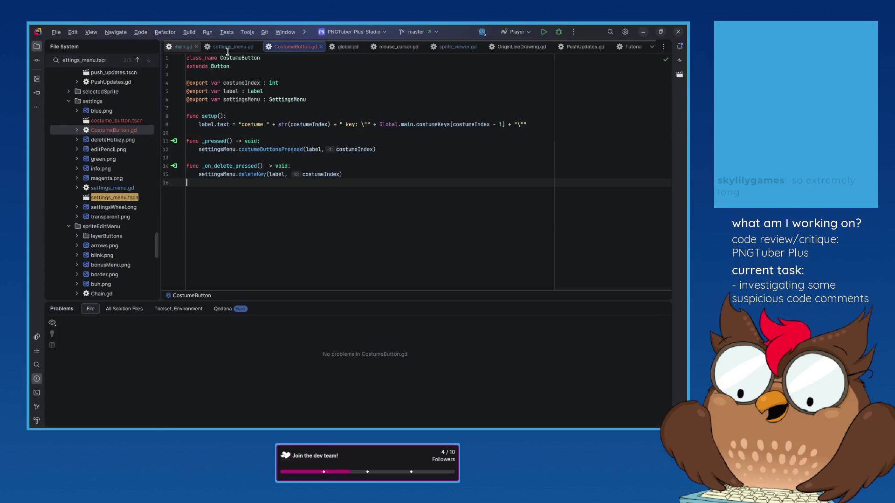
# - Rename settings_menu.gd's _ready function to setup(), dropping the void return type
pyautogui.click(228, 48)
pyautogui.doubleClick(217, 124)
pyautogui.write('setup')
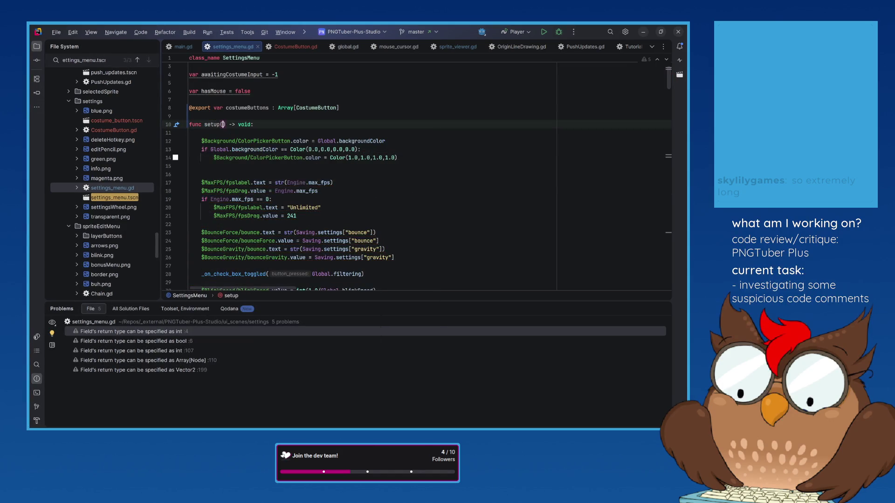
pyautogui.press('BackSpace')
pyautogui.press('BackSpace')
pyautogui.press('Delete')
pyautogui.press('Delete')
pyautogui.press('Delete')
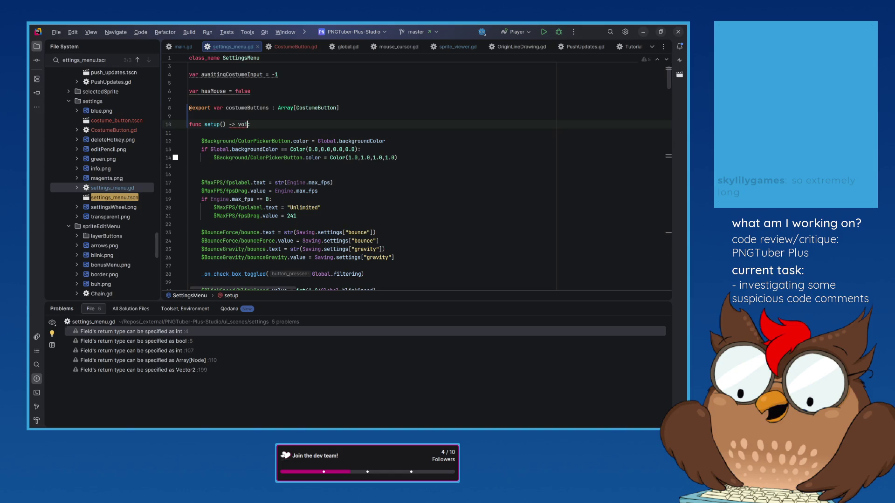
pyautogui.press('BackSpace')
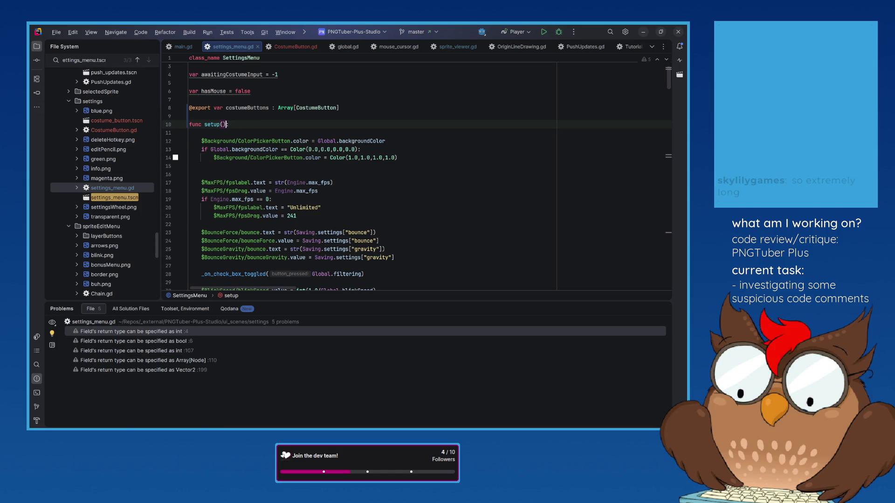
pyautogui.click(237, 136)
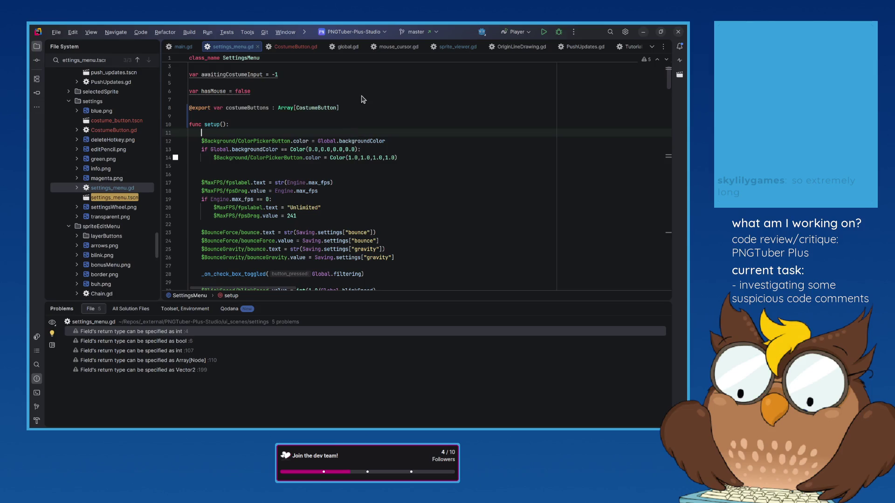
# - Review the Global.main.costumeKeys lookup on line 9 of CostumeButton.gd
pyautogui.click(294, 46)
pyautogui.click(439, 124)
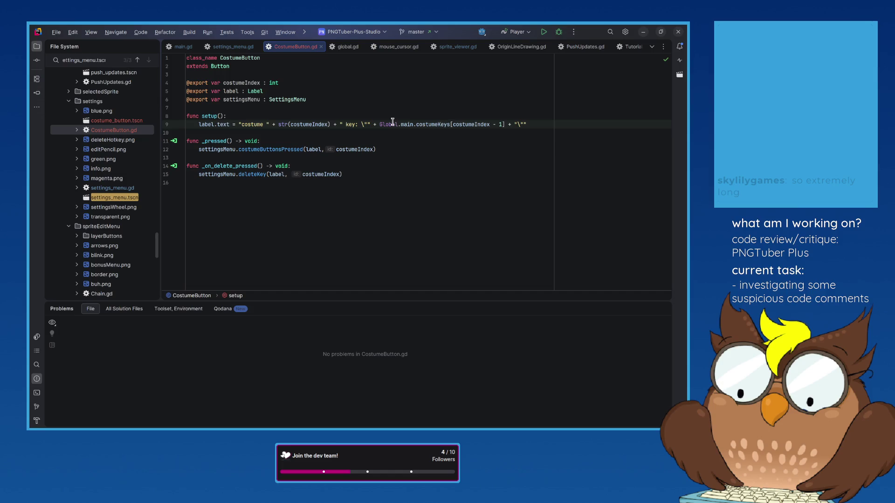
pyautogui.moveTo(379, 124)
pyautogui.mouseDown()
pyautogui.moveTo(532, 124)
pyautogui.moveTo(509, 126)
pyautogui.mouseUp()
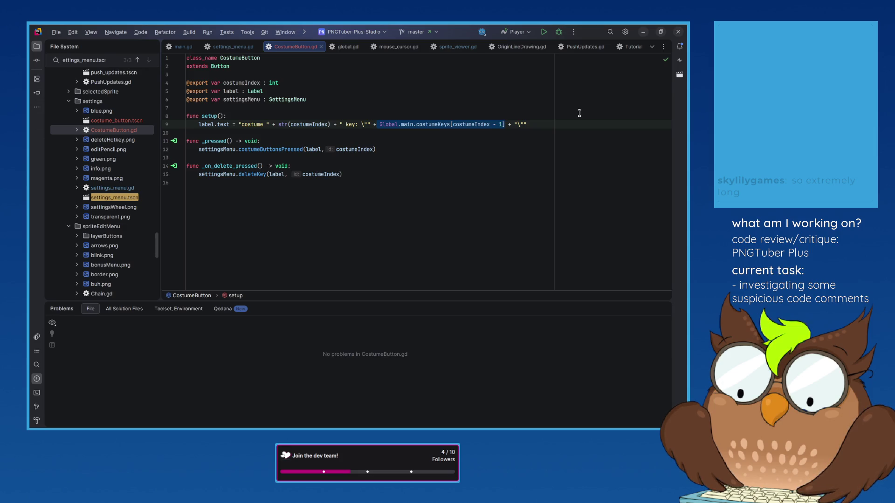
pyautogui.click(401, 193)
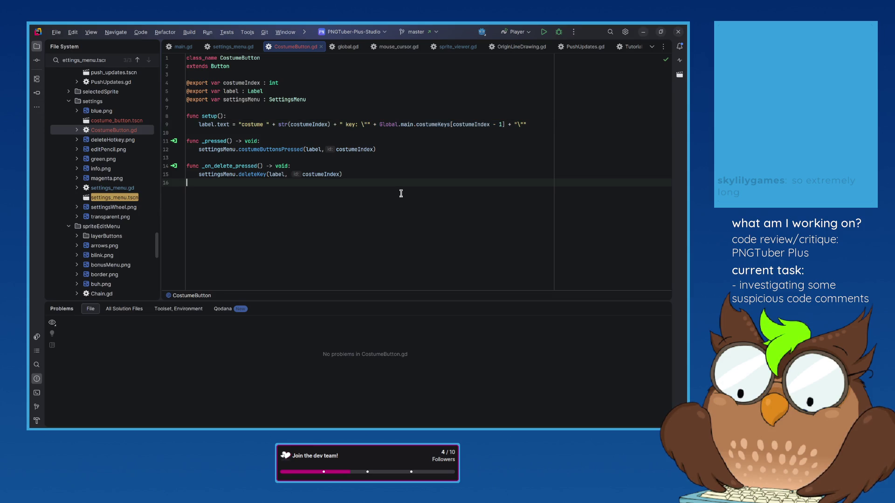
pyautogui.moveTo(380, 124); pyautogui.dragTo(508, 125)
pyautogui.click(506, 141)
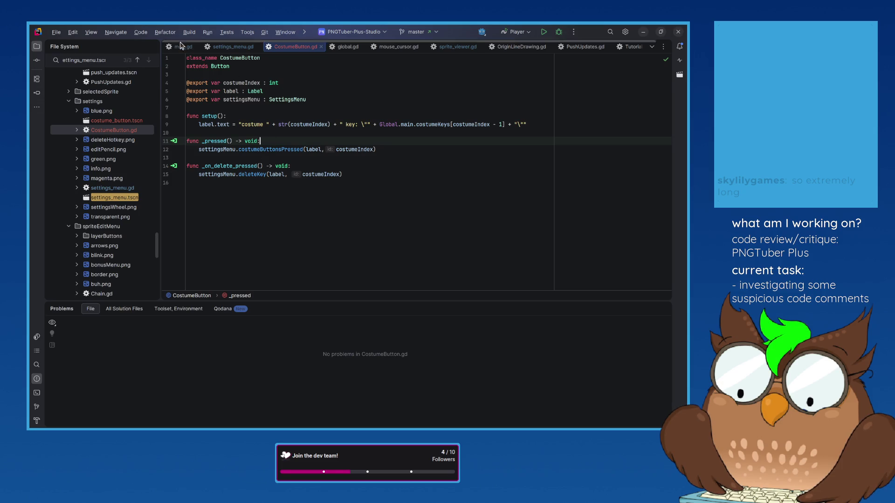
pyautogui.click(233, 46)
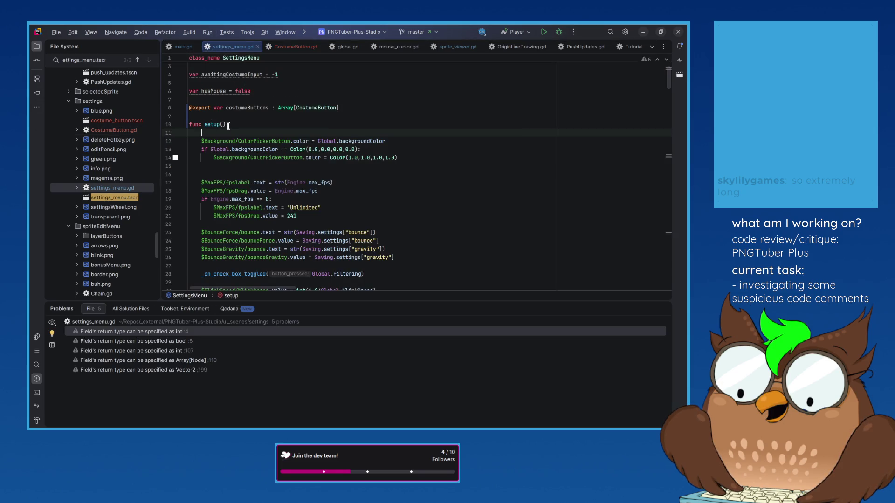
# - Review the costumeButtons export and the end of setup() in settings_menu.gd
pyautogui.scroll(-5, 410, 184)
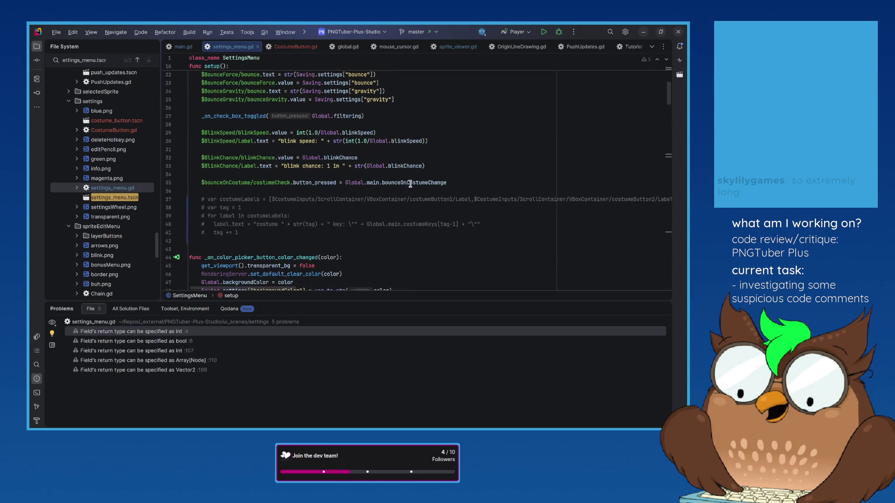
pyautogui.click(491, 188)
pyautogui.scroll(7, 438, 139)
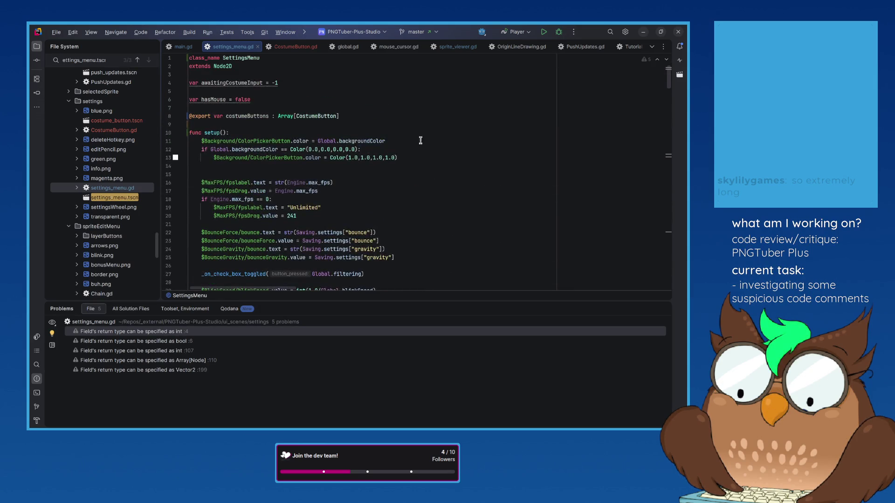
pyautogui.click(306, 105)
pyautogui.click(295, 92)
pyautogui.click(383, 123)
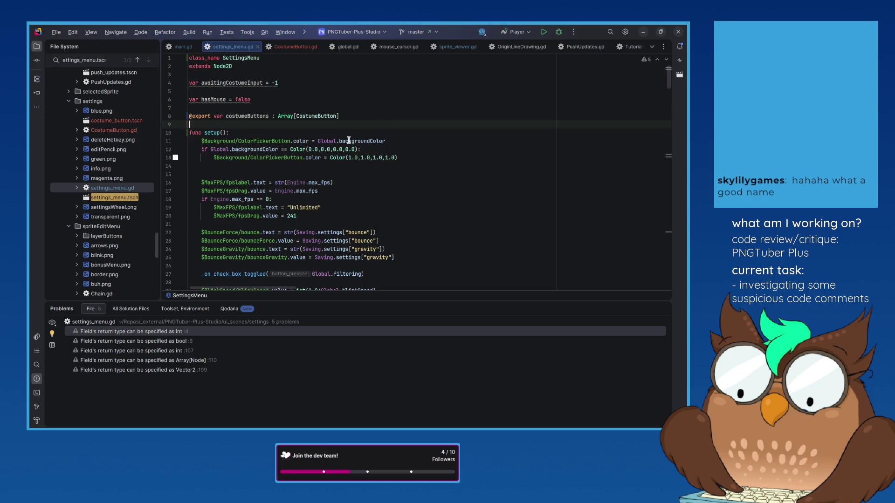
pyautogui.scroll(-5, 432, 214)
# - Add 'for costumeButton in costumeButtons: costumeButton.setup()' at the end of setup()
pyautogui.click(453, 193)
pyautogui.press('Return')
pyautogui.press('Return')
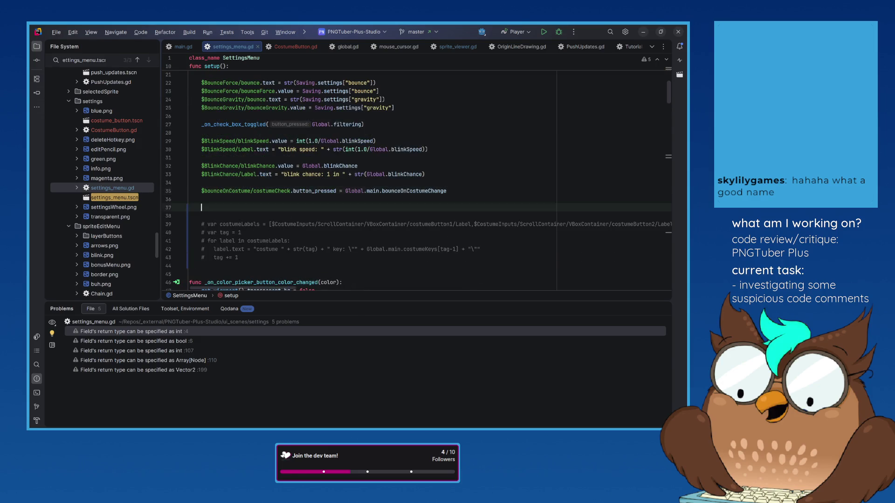
pyautogui.write('for cu')
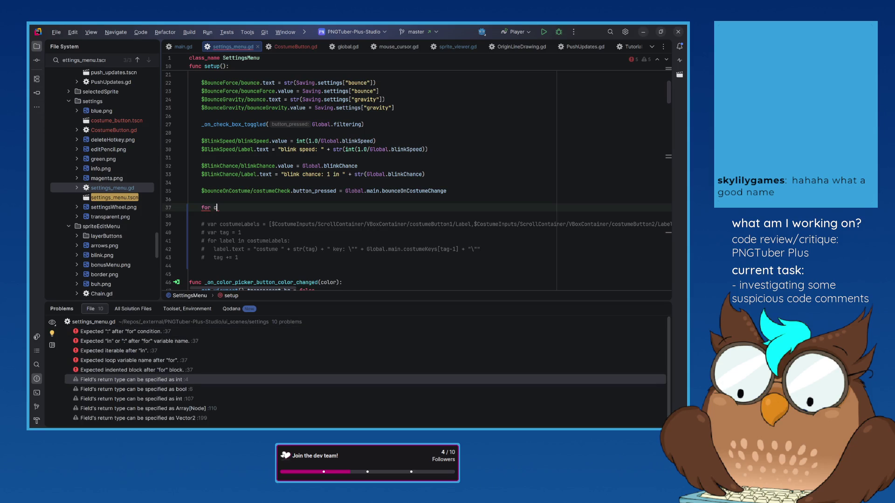
pyautogui.press('BackSpace')
pyautogui.write('ostumeButton in')
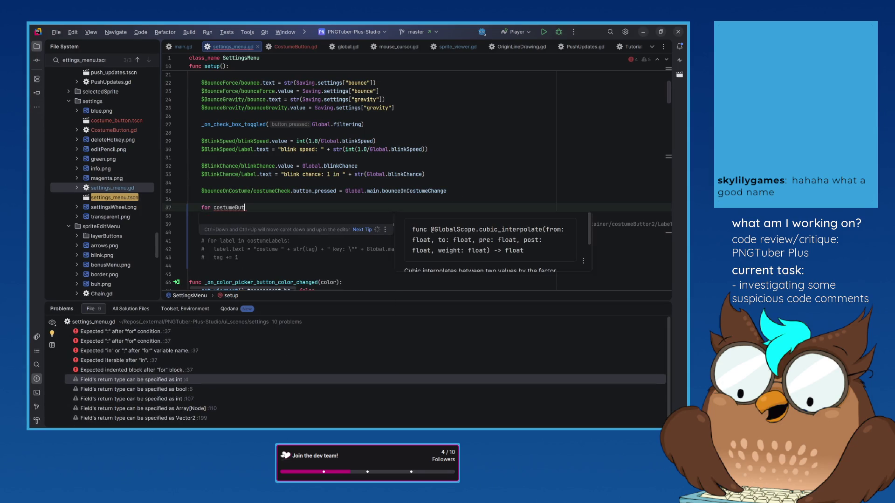
pyautogui.write(' cosumtum')
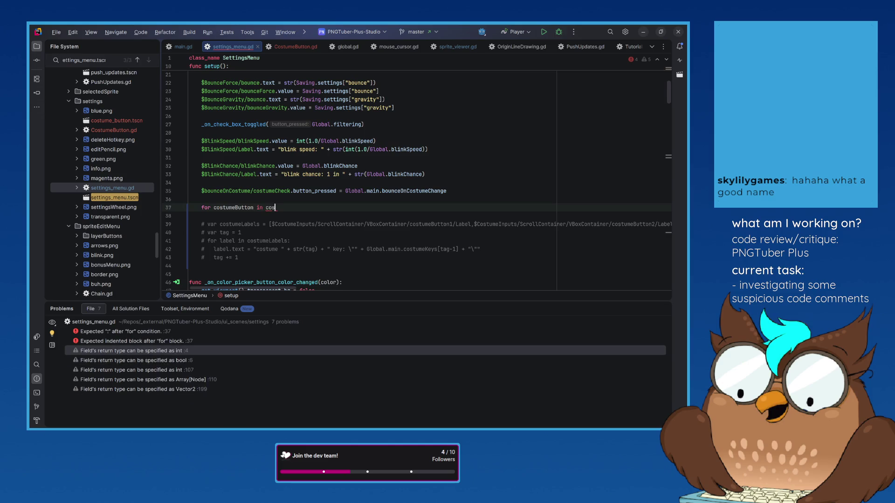
pyautogui.press('BackSpace')
pyautogui.press('BackSpace')
pyautogui.press('BackSpace')
pyautogui.write('tume')
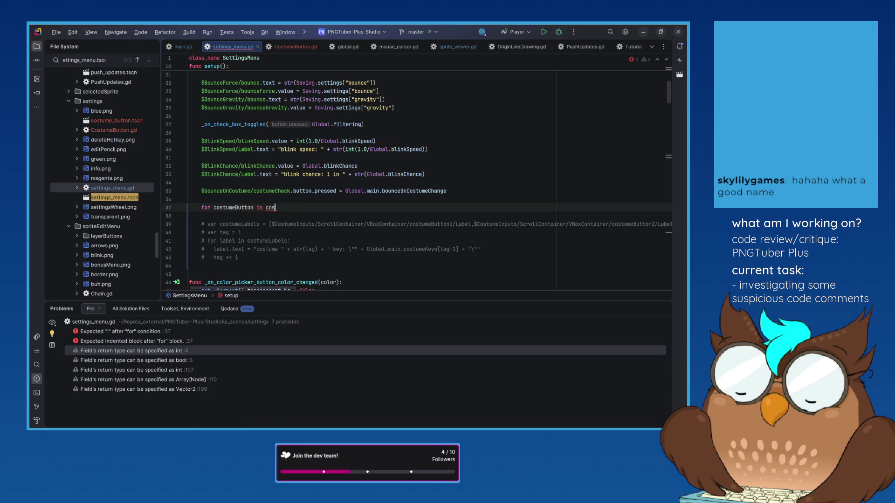
pyautogui.write('Buttons:')
pyautogui.press('Return')
pyautogui.write('cost')
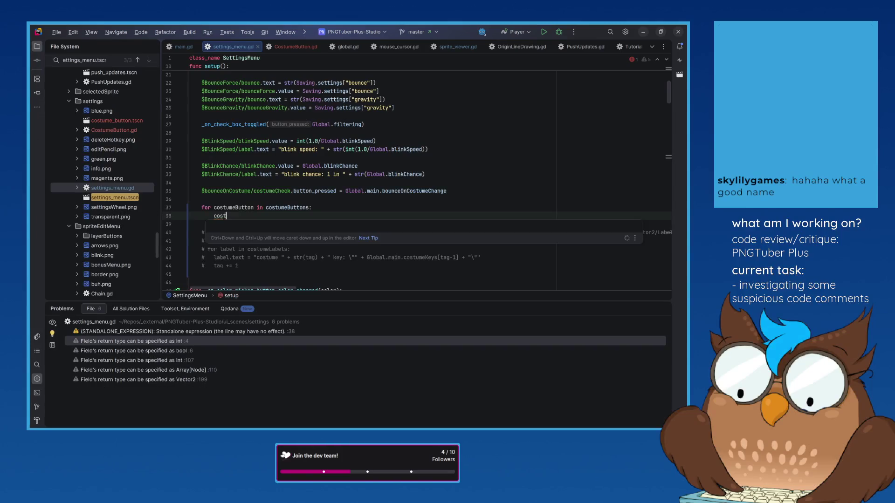
pyautogui.write('umeButtons.setup()')
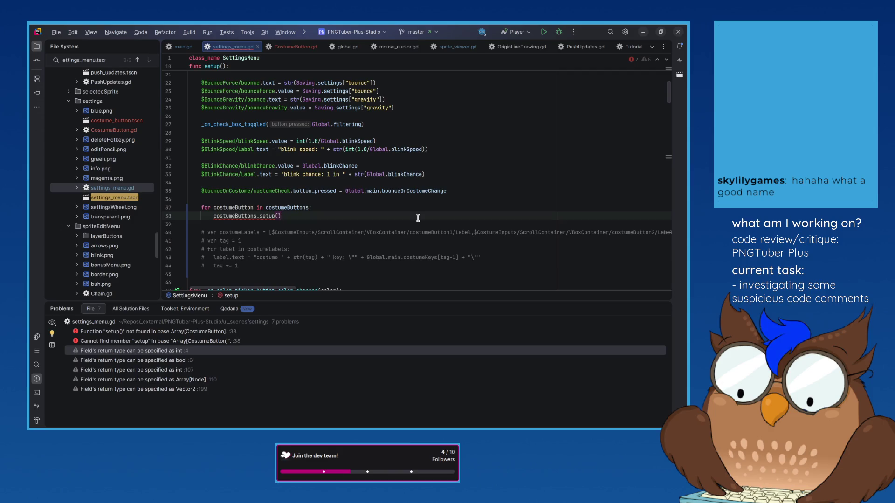
pyautogui.click(256, 212)
pyautogui.press('BackSpace')
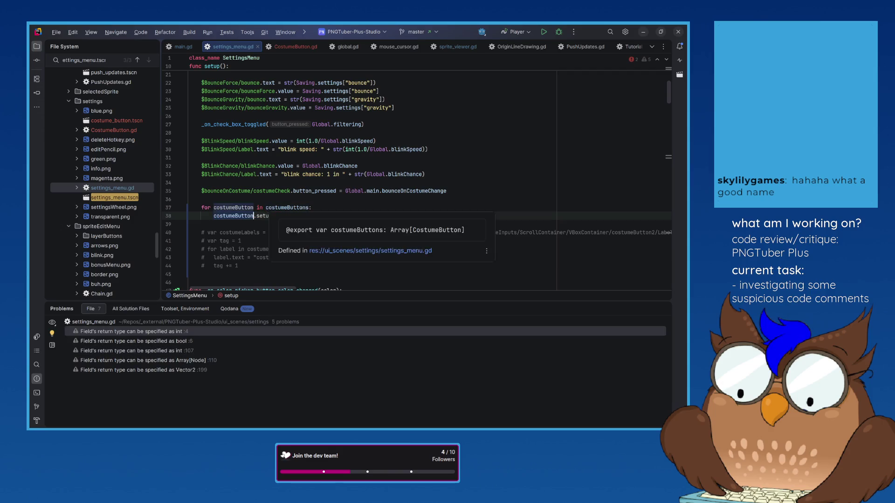
pyautogui.click(287, 212)
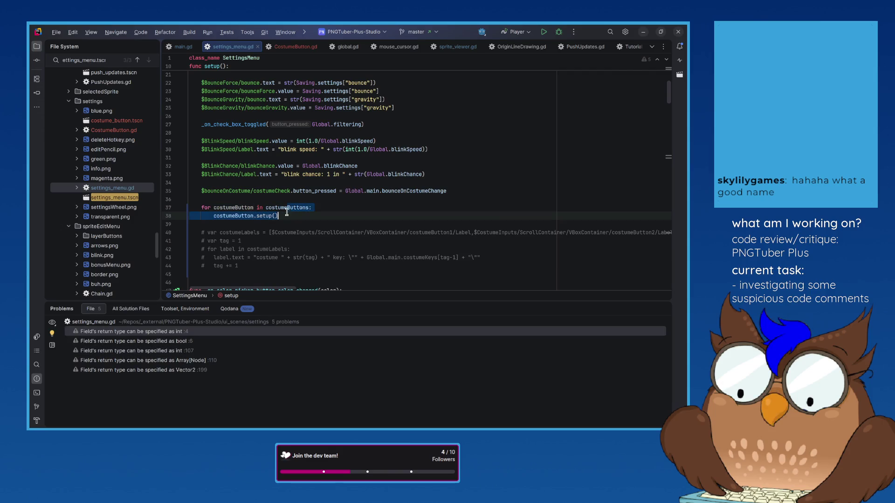
# - Insert settingsMenu.setup() above changeCostume(1) in main.gd's _ready, then return to Godot
pyautogui.click(182, 47)
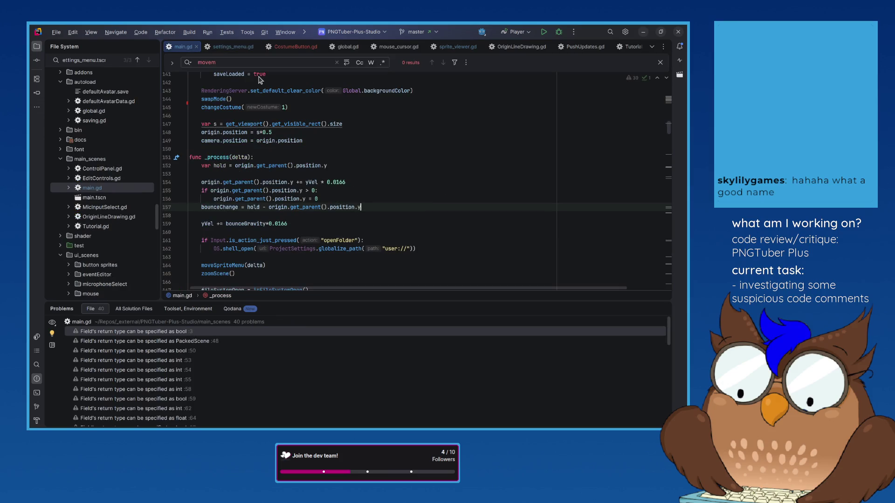
pyautogui.scroll(-2, 301, 264)
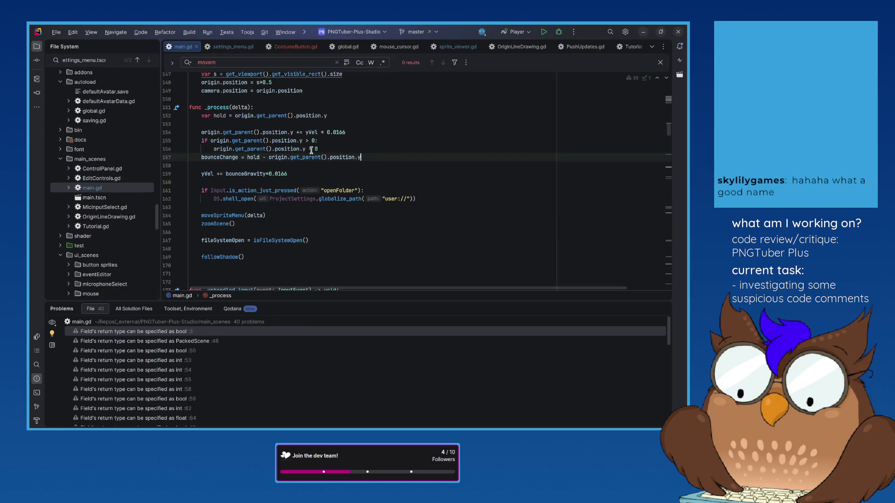
pyautogui.scroll(4, 311, 154)
pyautogui.click(352, 158)
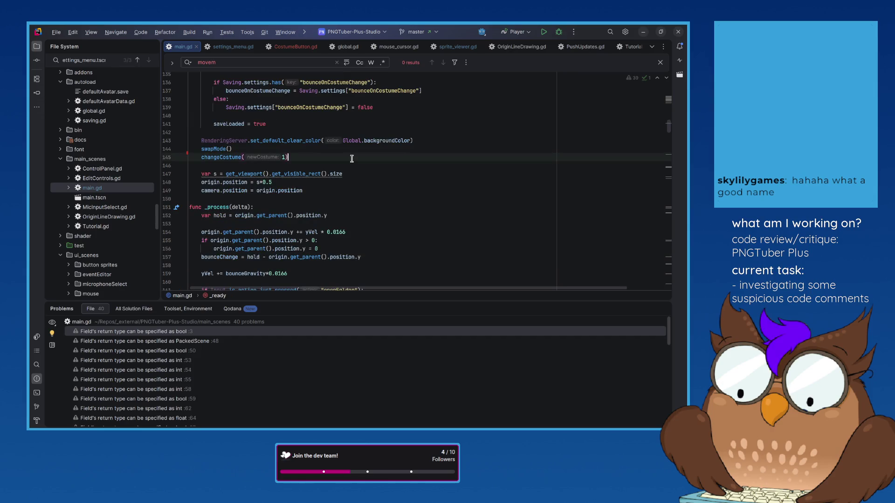
pyautogui.hotkey('ctrl', 'alt', 'Return')
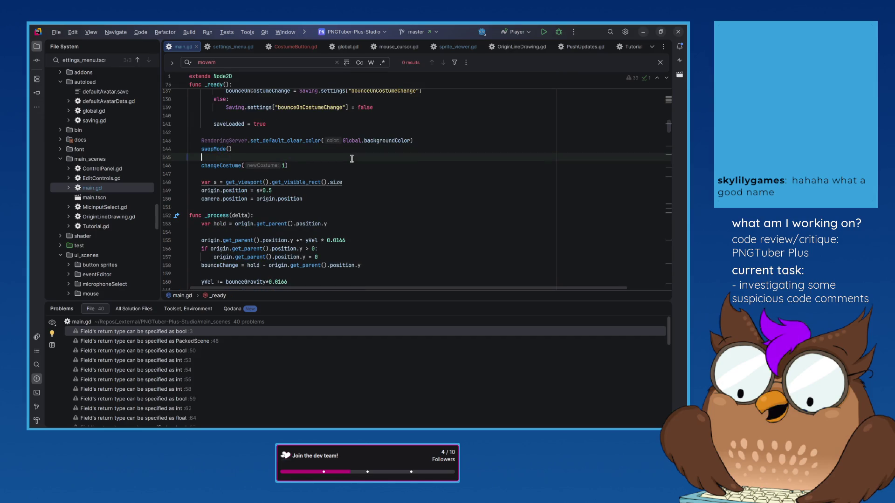
pyautogui.write('ttingsMenu.')
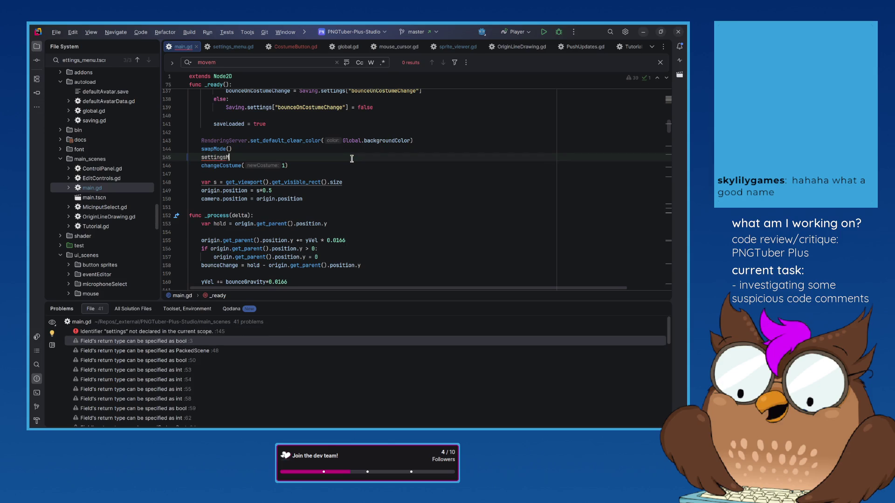
pyautogui.write('setup()')
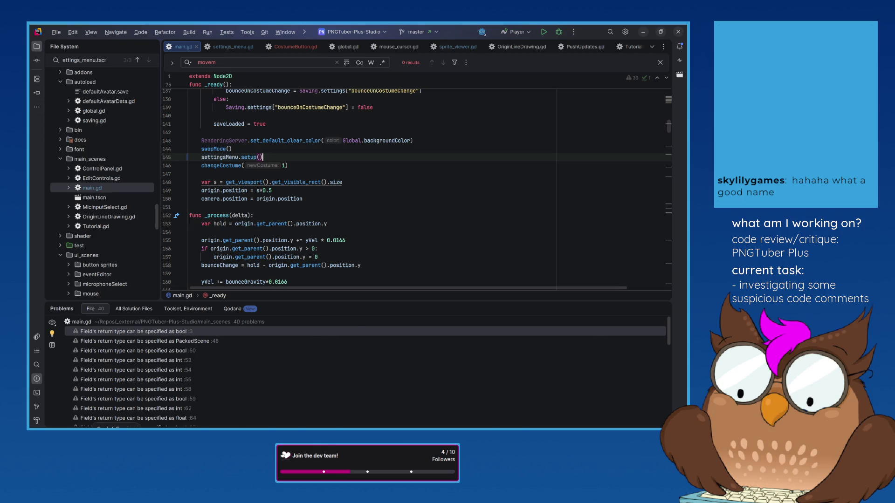
pyautogui.hotkey('alt', 'Tab')
pyautogui.click(618, 46)
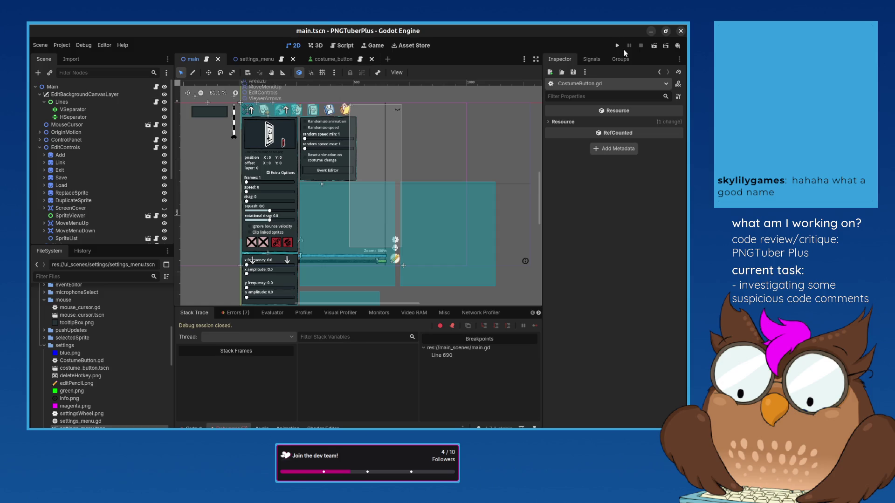
# - Drop CostumeButton through CostumeButton10 into SettingsMenu's Costume Buttons array, save the scene, and run
pyautogui.click(265, 55)
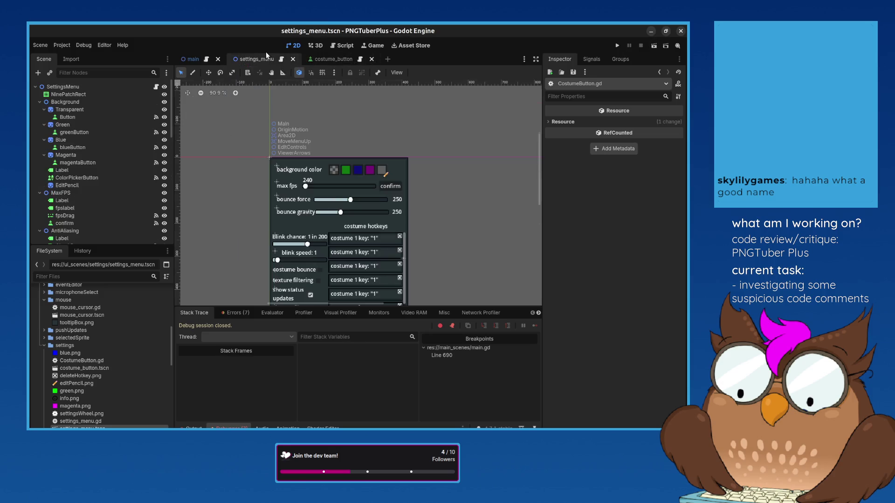
pyautogui.click(113, 88)
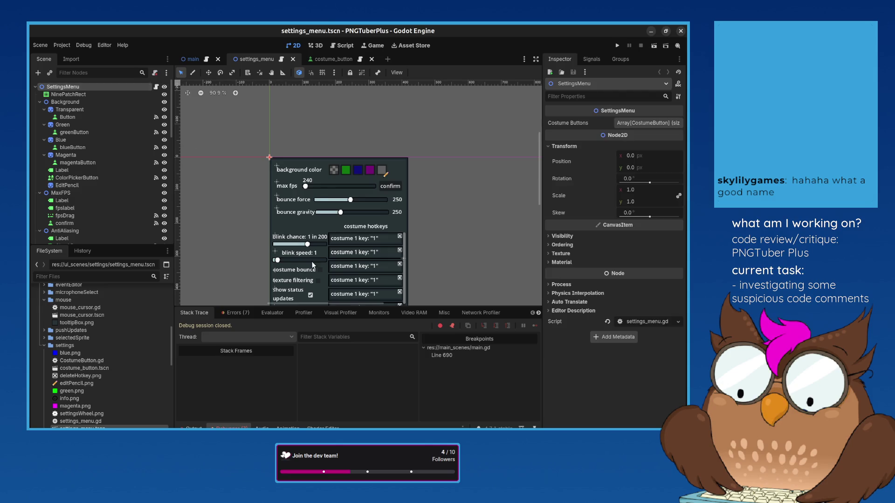
pyautogui.scroll(-8, 90, 223)
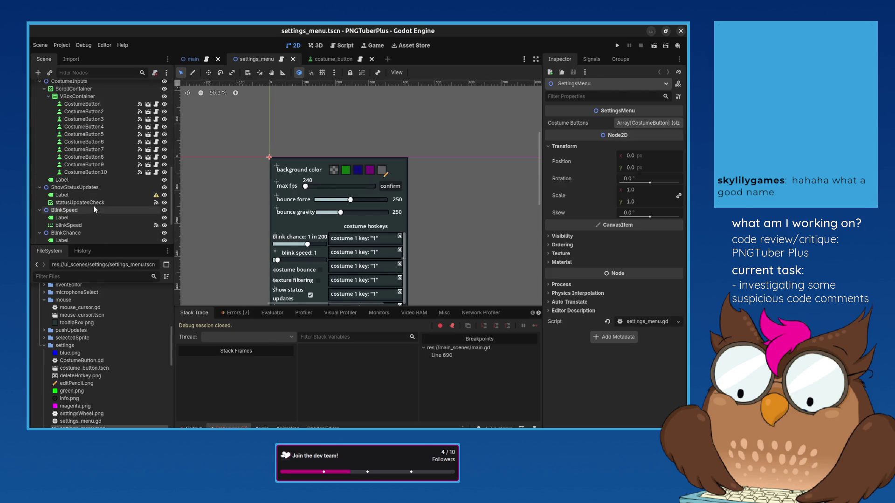
pyautogui.click(93, 173)
pyautogui.keyDown('shift'); pyautogui.click(105, 103); pyautogui.keyUp('shift')
pyautogui.moveTo(121, 120)
pyautogui.mouseDown()
pyautogui.moveTo(118, 224)
pyautogui.moveTo(116, 88)
pyautogui.moveTo(622, 121)
pyautogui.mouseUp()
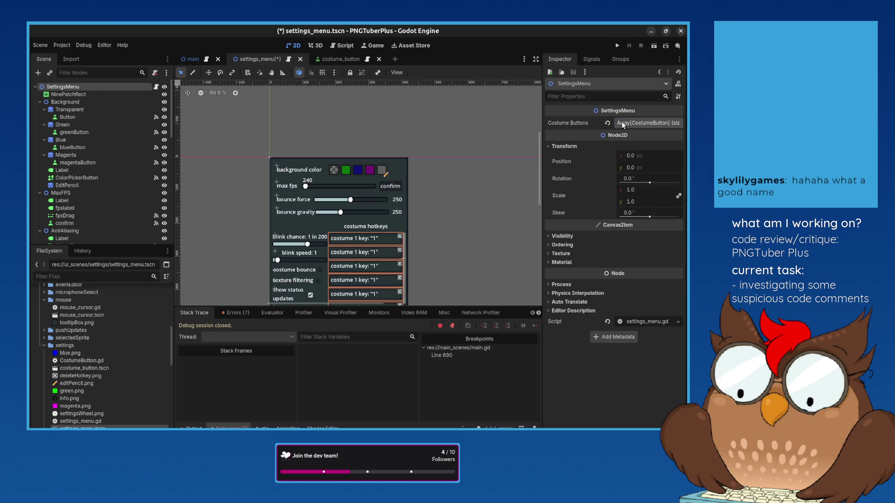
pyautogui.click(622, 121)
pyautogui.hotkey('ctrl', 's')
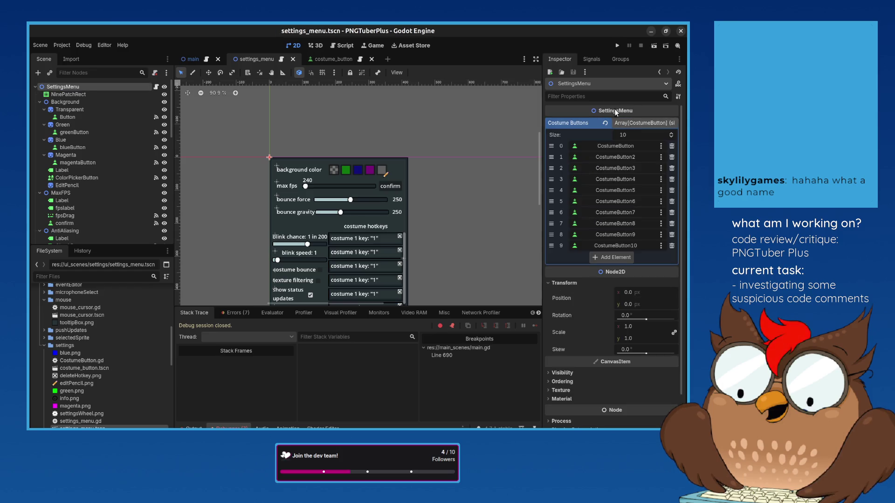
pyautogui.click(617, 48)
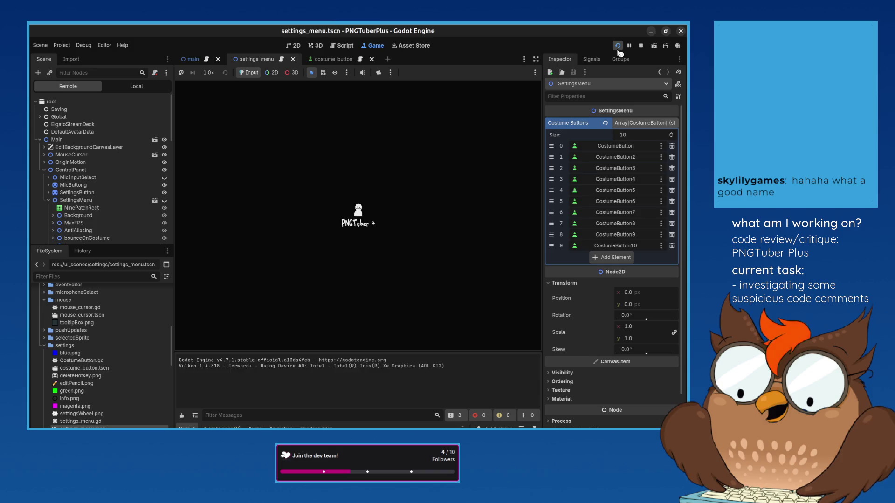
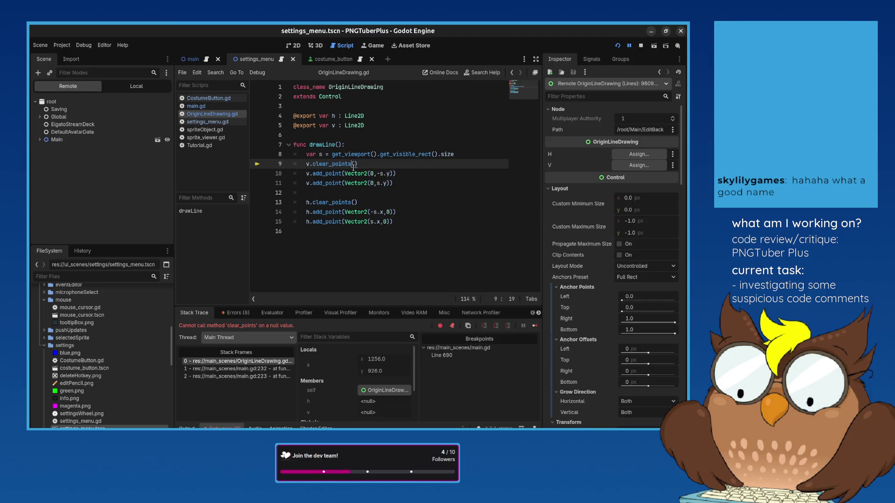
# - Inspect the clear_points line and line 9 of OriginLineDrawing.gd, then stop the paused debug session
pyautogui.click(331, 202)
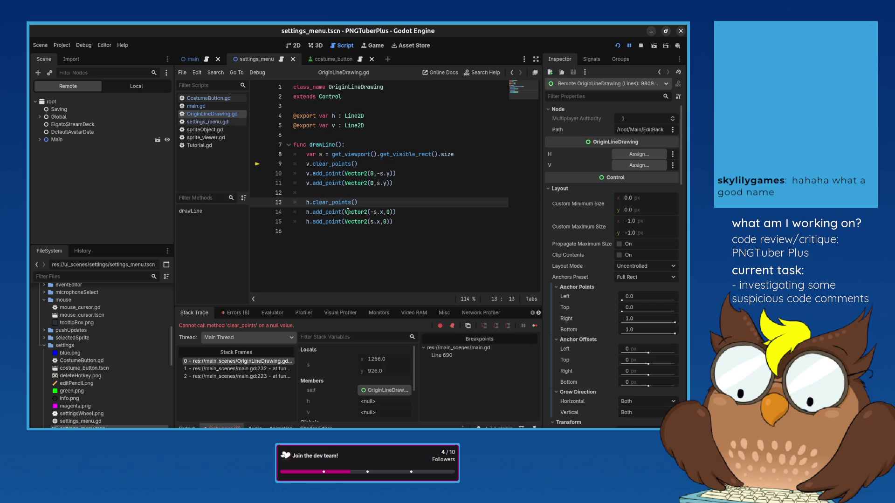
pyautogui.moveTo(346, 212)
pyautogui.click(629, 46)
pyautogui.click(641, 46)
pyautogui.click(295, 192)
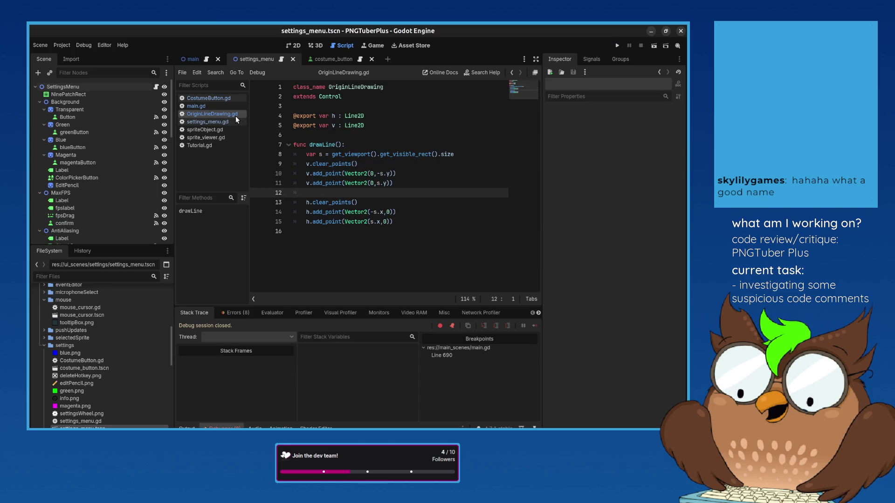
# - Start a project-wide search for OriginLineDrawing, then cancel it
pyautogui.doubleClick(373, 91)
pyautogui.hotkey('ctrl', 'shift', 'f')
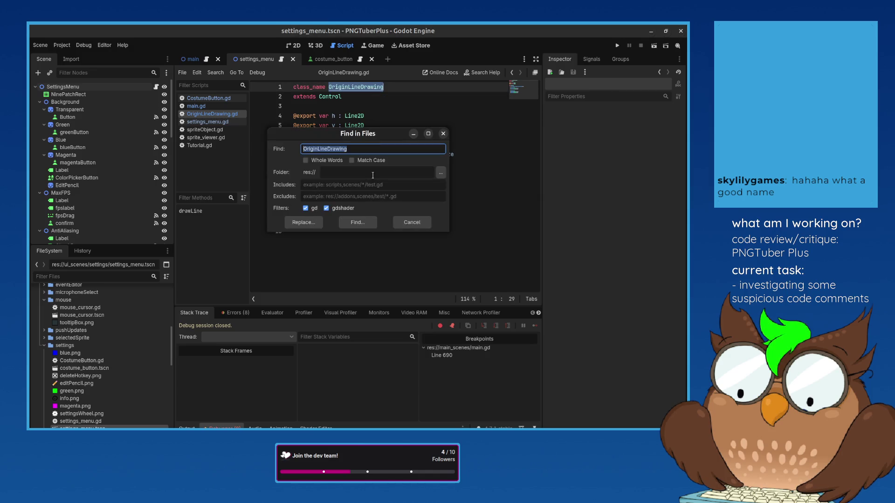
pyautogui.press('Escape')
pyautogui.click(377, 139)
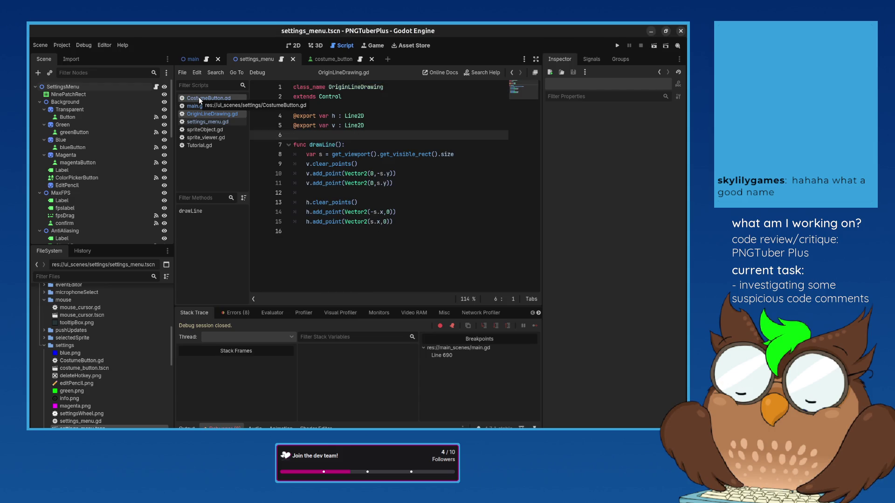
pyautogui.click(400, 173)
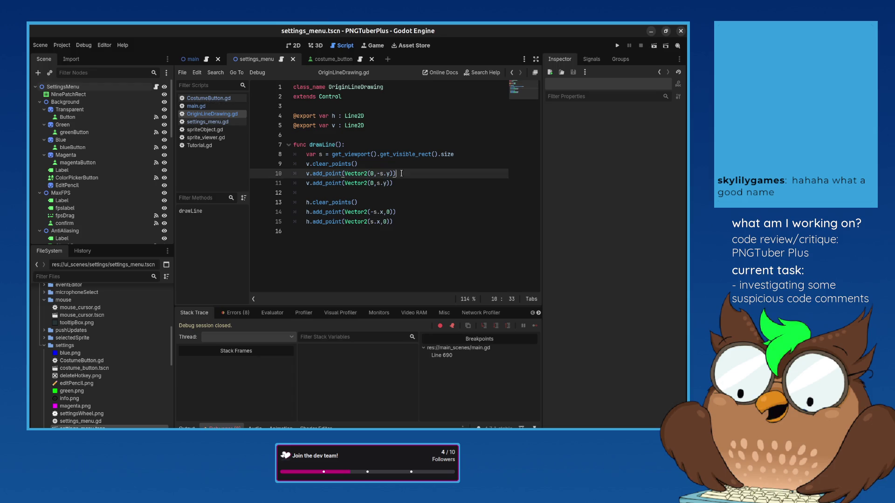
# - Search all scripts for drawLine and open its call in main.gd
pyautogui.doubleClick(329, 145)
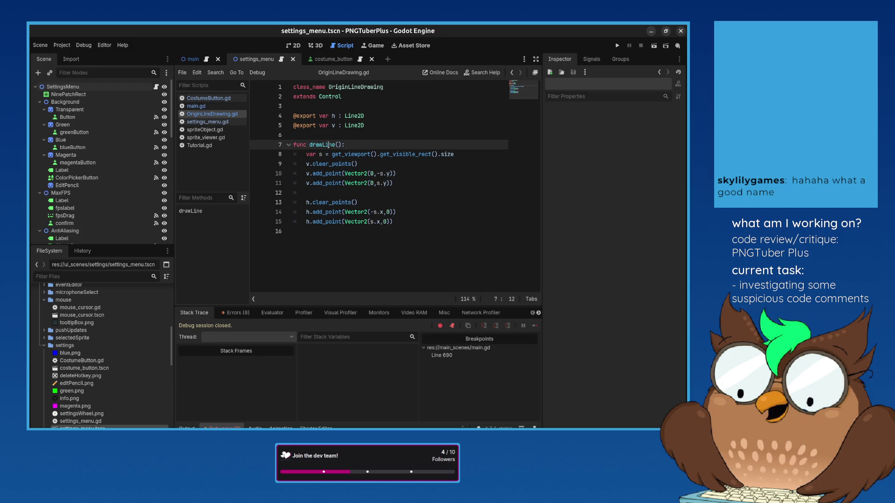
pyautogui.hotkey('ctrl', 'shift', 'f')
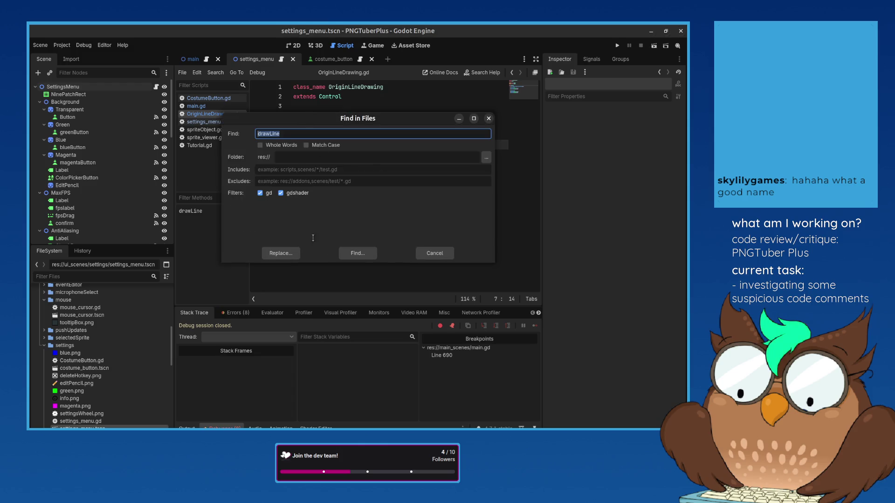
pyautogui.click(375, 252)
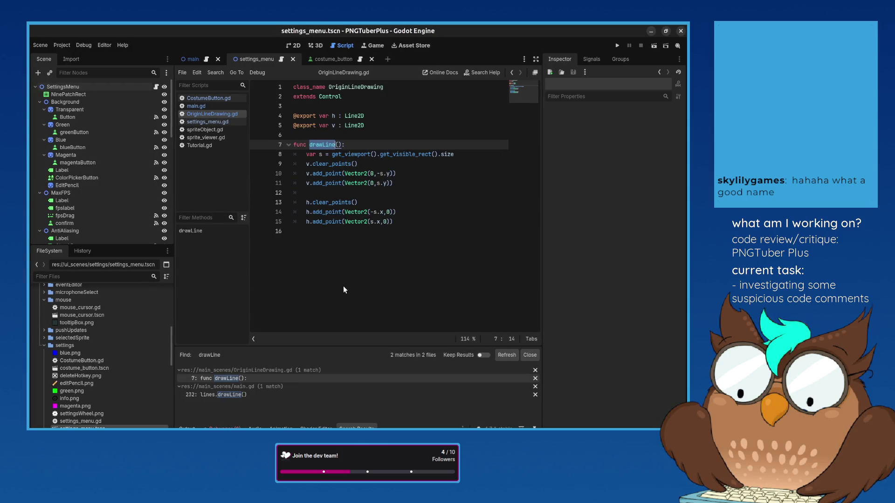
pyautogui.click(247, 394)
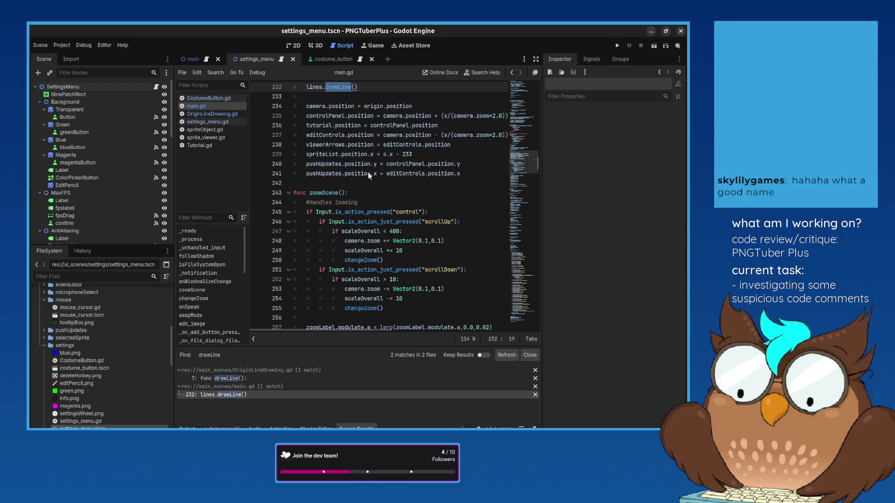
# - Delete the lines.drawLine() call on line 232 and its blank line, then save main.gd
pyautogui.scroll(4, 371, 168)
pyautogui.moveTo(357, 193); pyautogui.dragTo(374, 203)
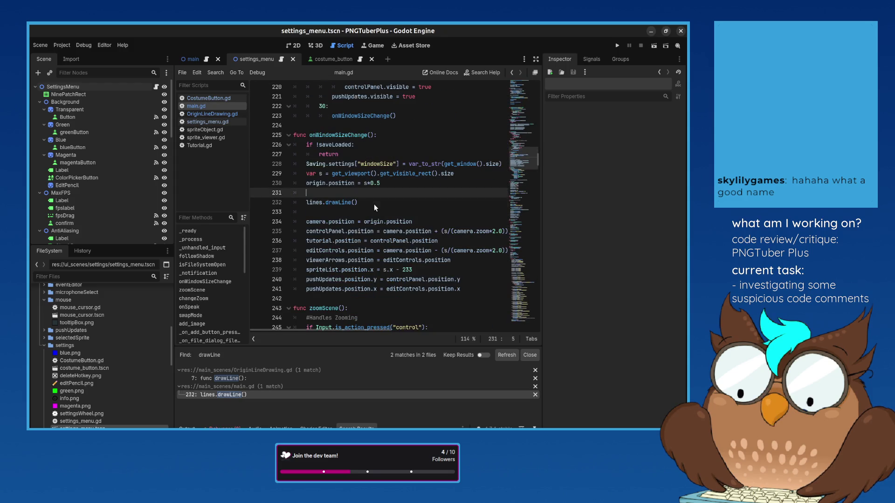
pyautogui.press('BackSpace')
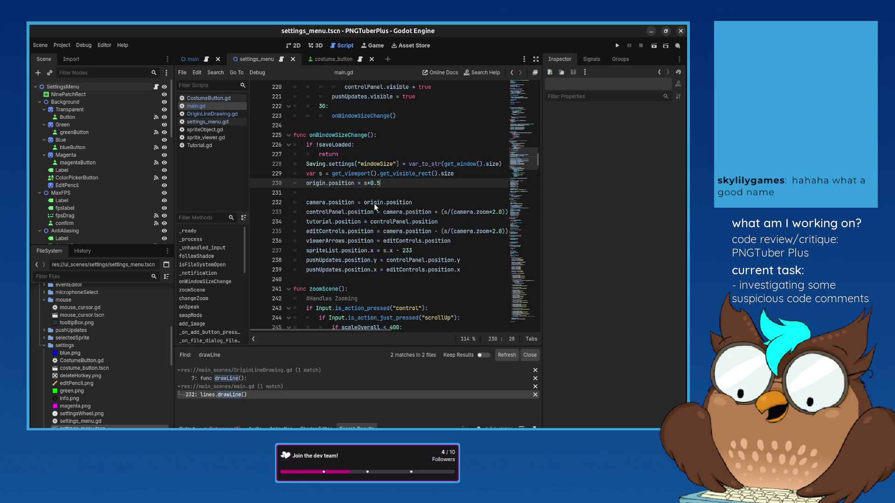
pyautogui.press('BackSpace')
pyautogui.press('BackSpace')
pyautogui.hotkey('ctrl', 's')
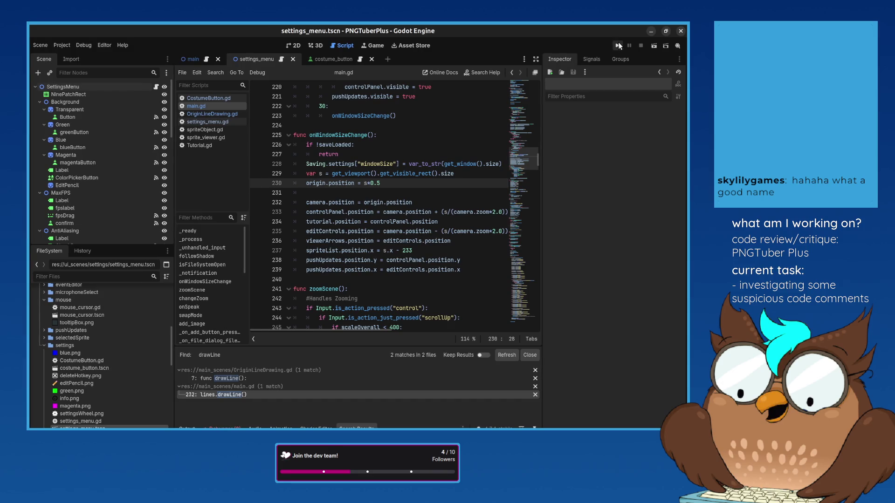
# - Run the project, enable the game's editing mode, and resize the game view to 1104x926
pyautogui.click(614, 46)
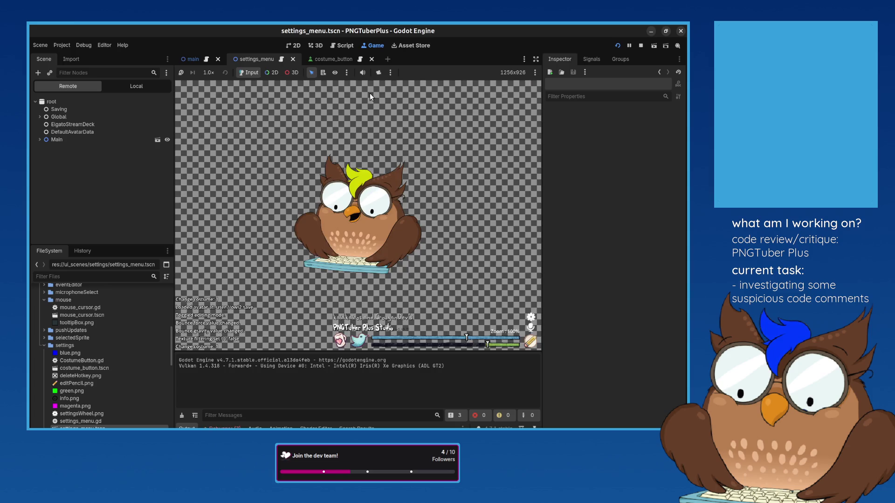
pyautogui.click(531, 343)
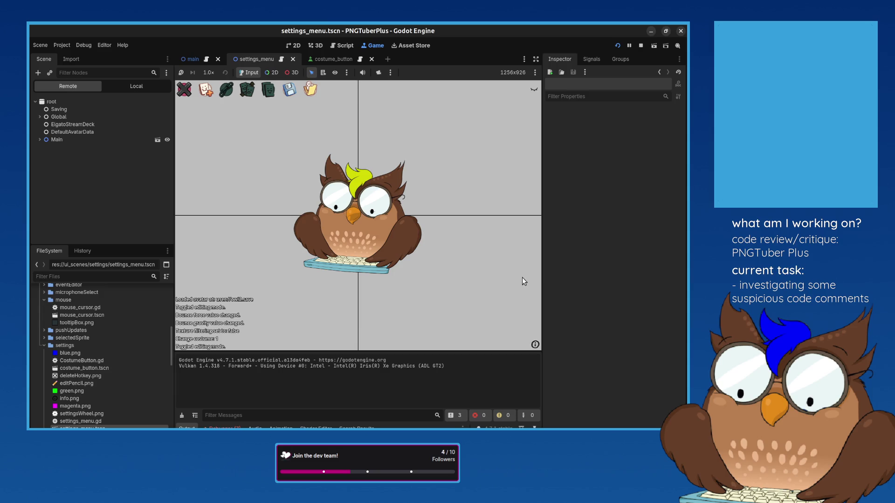
pyautogui.moveTo(542, 276)
pyautogui.mouseDown()
pyautogui.moveTo(304, 277)
pyautogui.moveTo(599, 279)
pyautogui.moveTo(355, 286)
pyautogui.moveTo(532, 287)
pyautogui.mouseUp()
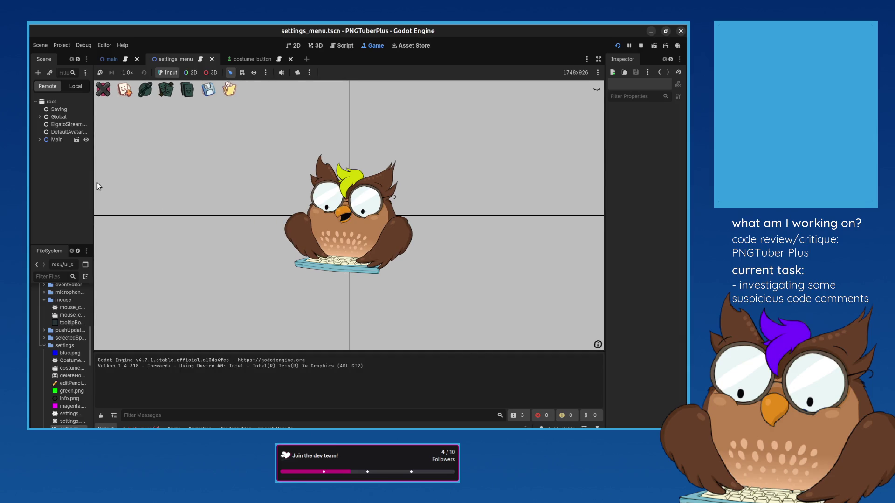
pyautogui.moveTo(93, 185); pyautogui.dragTo(242, 185)
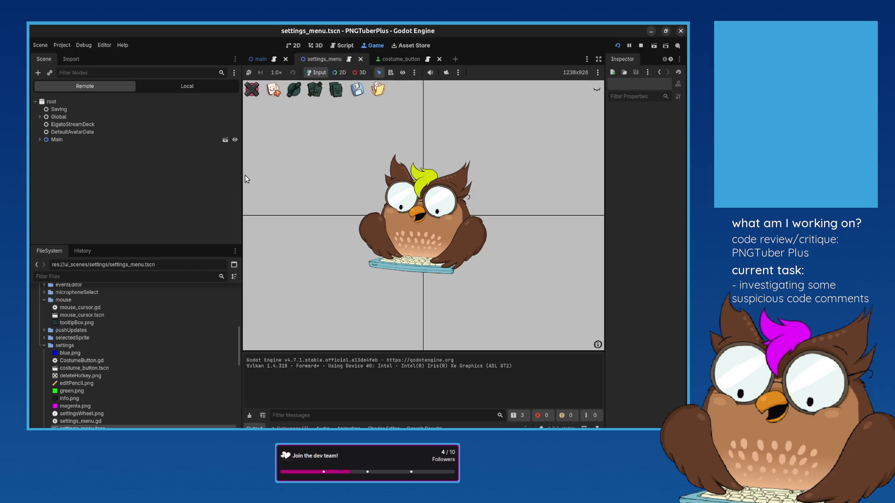
pyautogui.moveTo(242, 179); pyautogui.dragTo(203, 179)
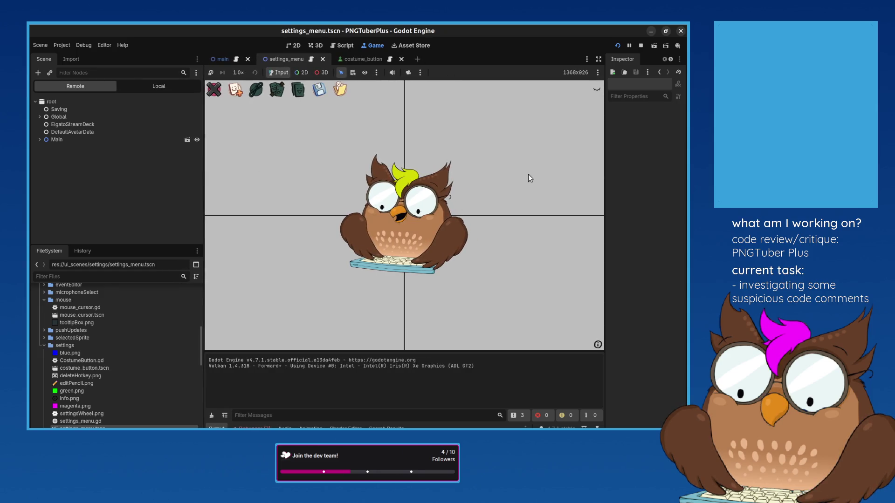
pyautogui.moveTo(605, 175); pyautogui.dragTo(528, 175)
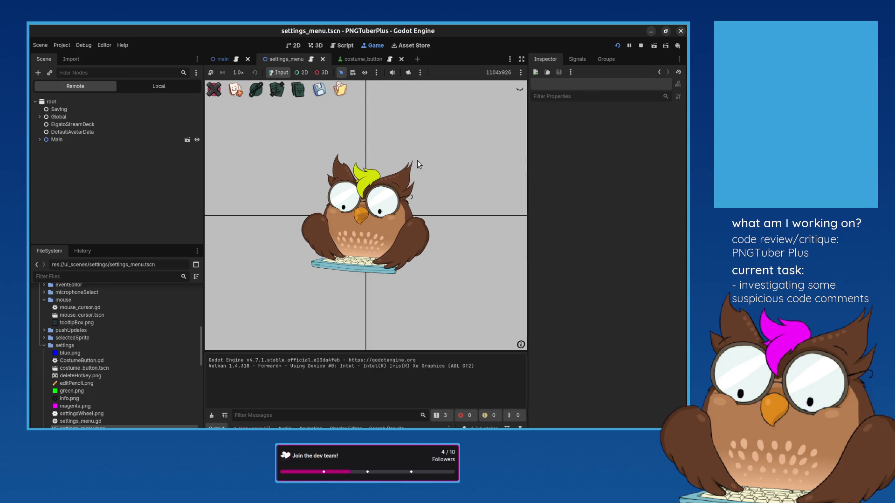
# - Return to main.gd and the settings menu 2D scene, then move to the external editor
pyautogui.click(343, 45)
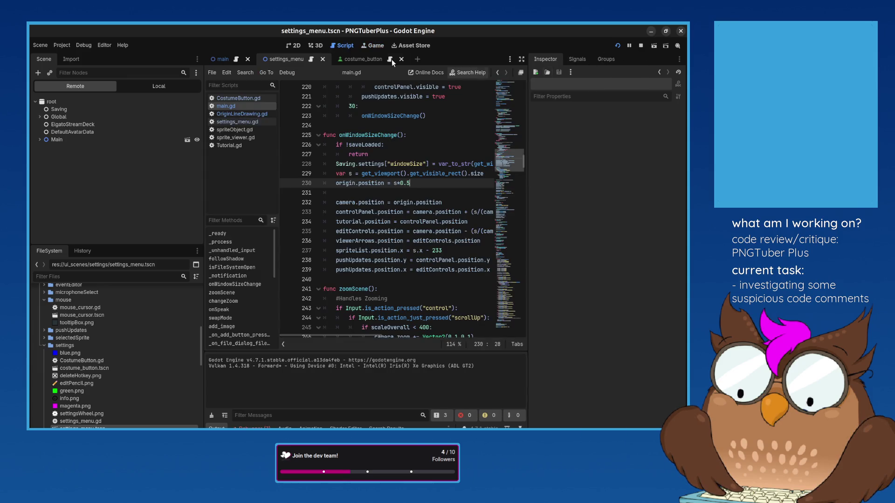
pyautogui.click(295, 47)
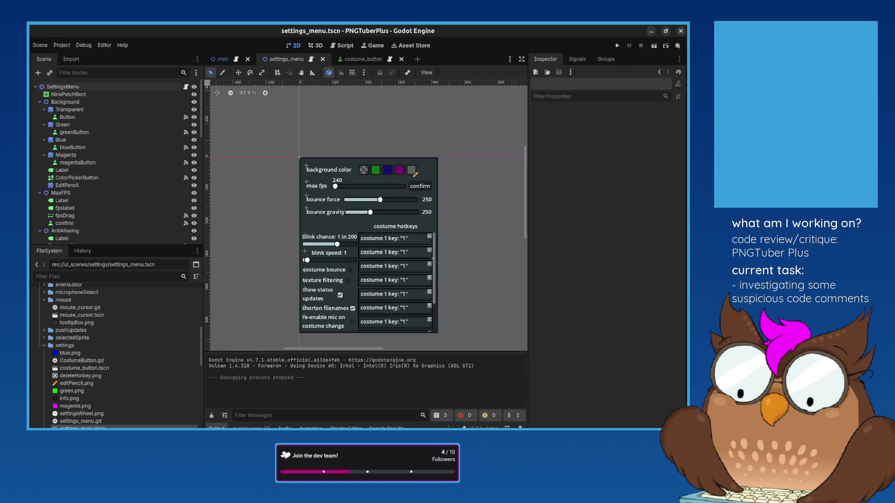
pyautogui.hotkey('alt', 'Tab')
pyautogui.click(392, 223)
pyautogui.click(290, 165)
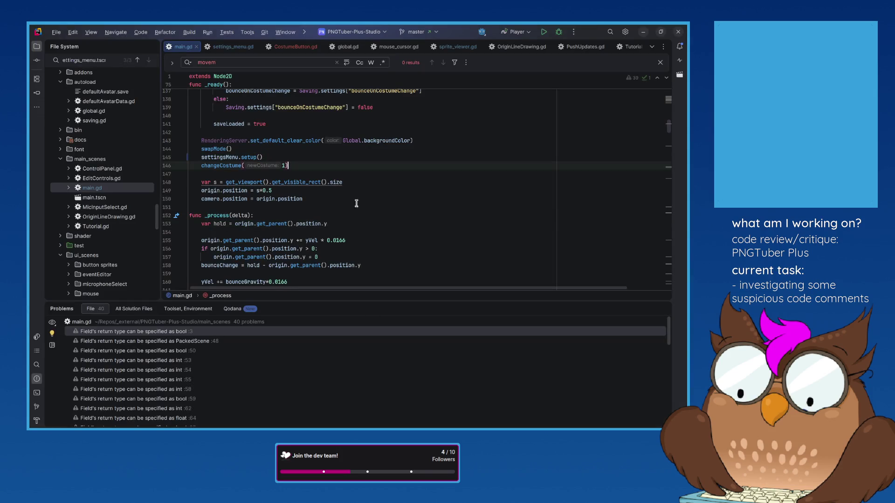
# - Open OriginLineDrawing.gd and search all files for OriginLineDrawing, reviewing the 10 matches
pyautogui.click(518, 46)
pyautogui.click(268, 59)
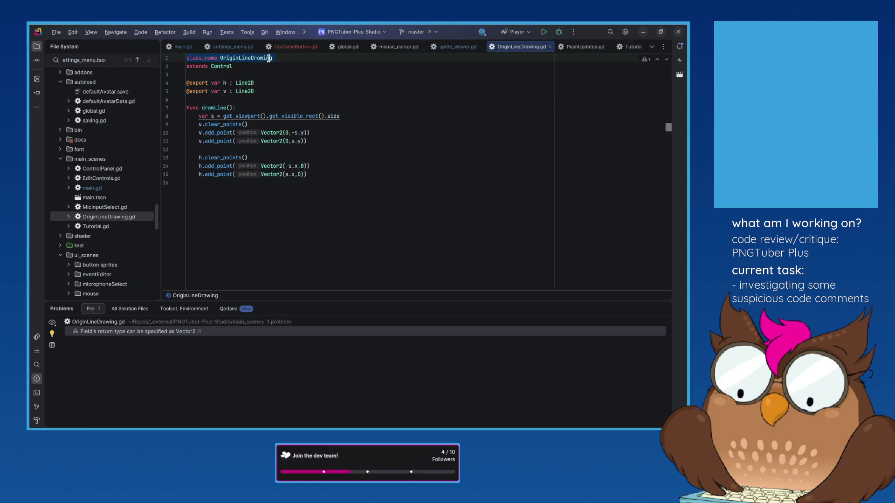
pyautogui.hotkey('ctrl', 'shift', 'f')
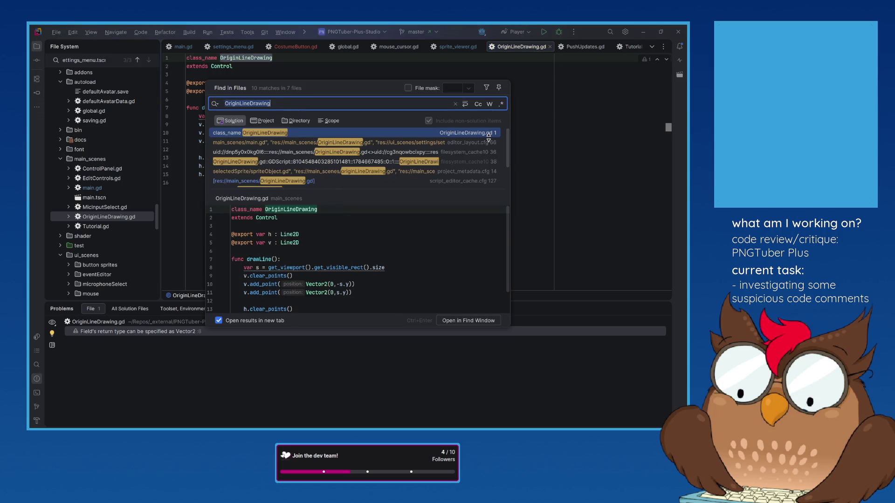
pyautogui.scroll(-1, 487, 150)
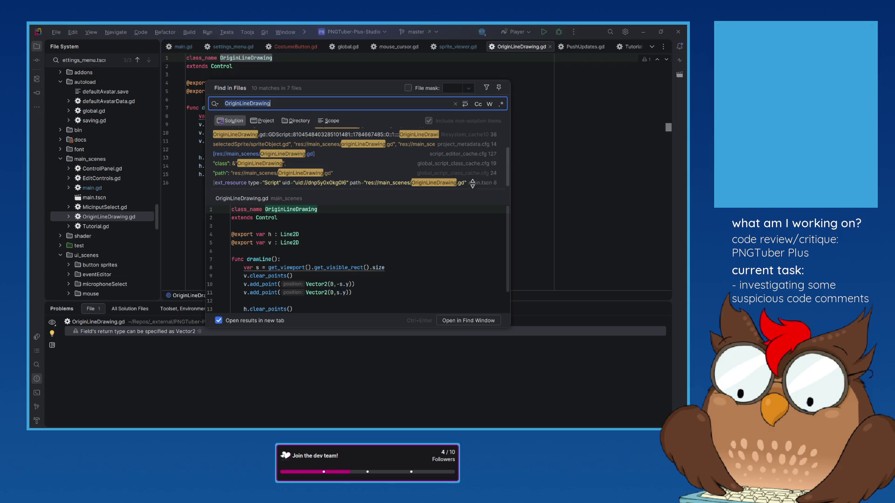
pyautogui.scroll(-1, 484, 177)
pyautogui.scroll(1, 489, 173)
pyautogui.scroll(-1, 491, 171)
pyautogui.scroll(1, 494, 171)
pyautogui.scroll(2, 482, 163)
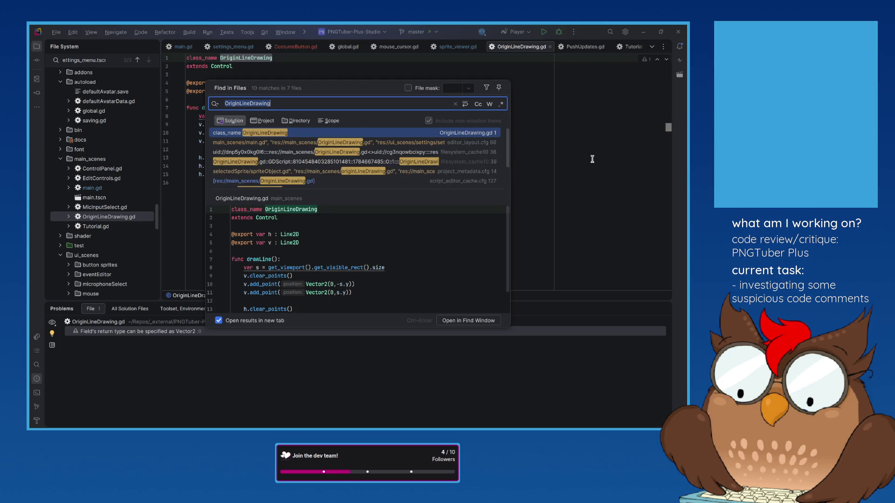
pyautogui.press('Escape')
# - Review main.gd's declarations near fileDialog, then reopen OriginLineDrawing.gd and go back to Godot
pyautogui.click(185, 48)
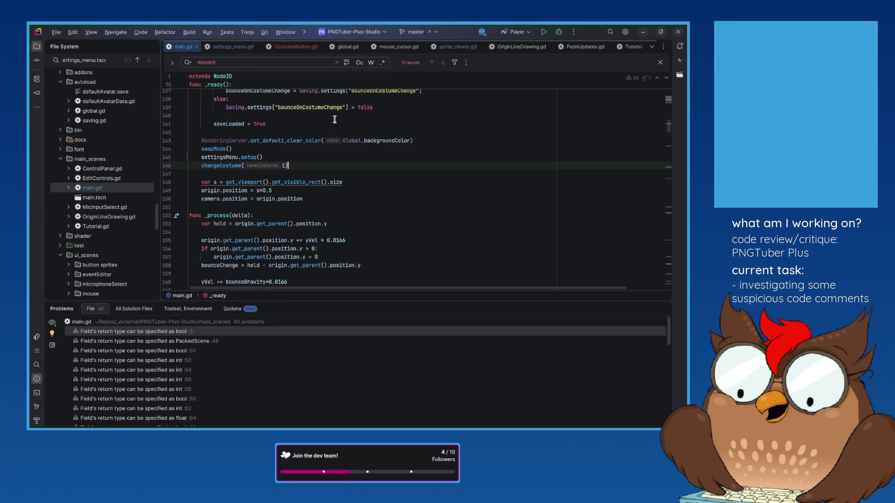
pyautogui.scroll(2, 487, 161)
pyautogui.scroll(5, 663, 174)
pyautogui.scroll(10, 384, 200)
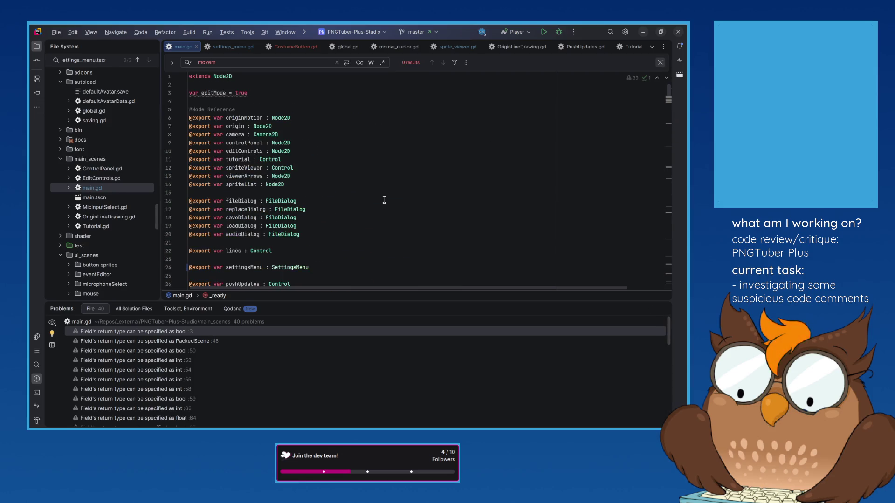
pyautogui.click(384, 199)
pyautogui.scroll(-4, 277, 154)
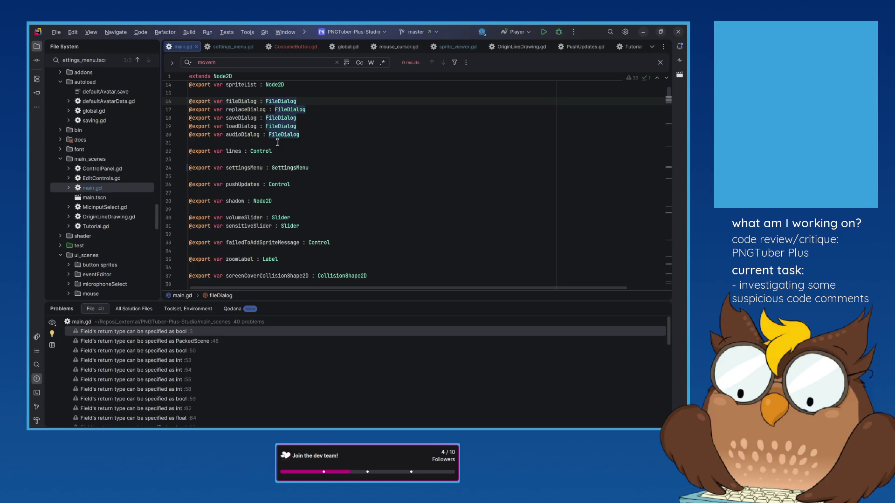
pyautogui.click(277, 143)
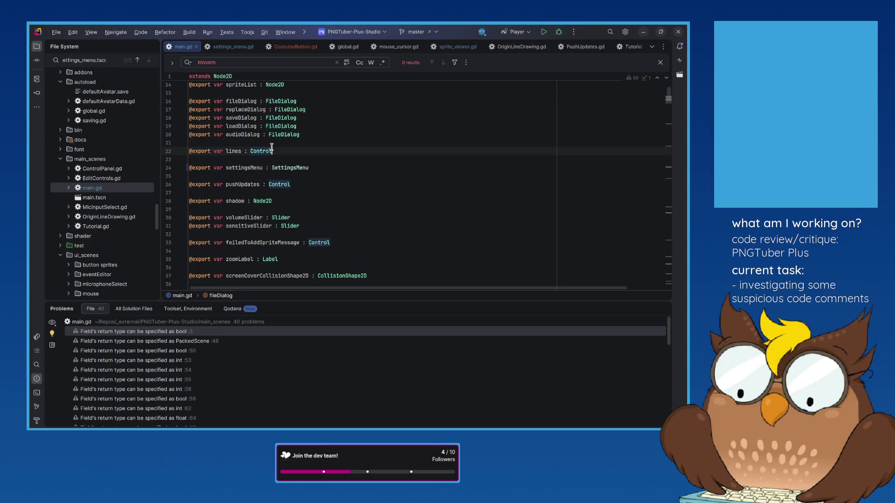
pyautogui.click(508, 46)
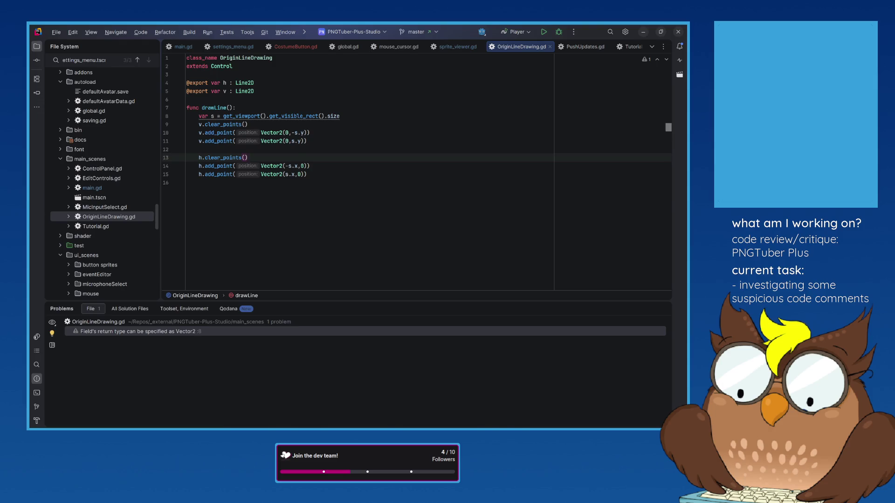
pyautogui.hotkey('alt', 'Tab')
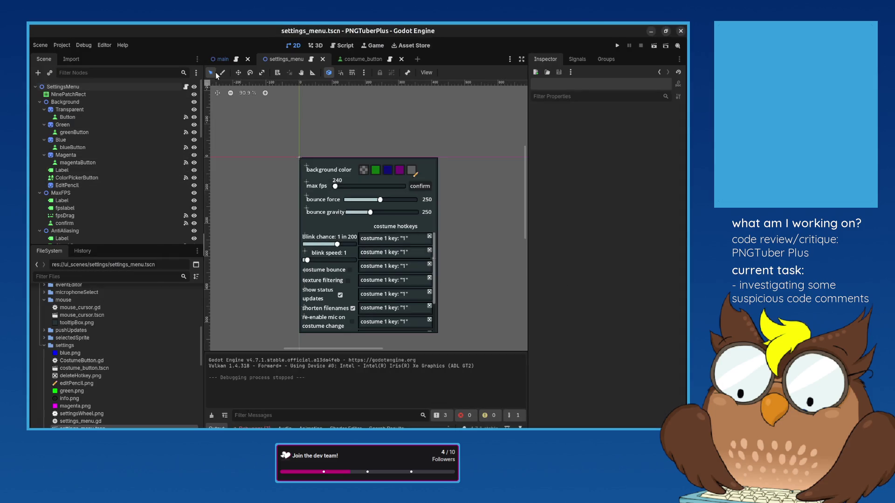
# - Open the main scene and compare it against the OriginLineDrawing.gd code in Rider
pyautogui.click(218, 61)
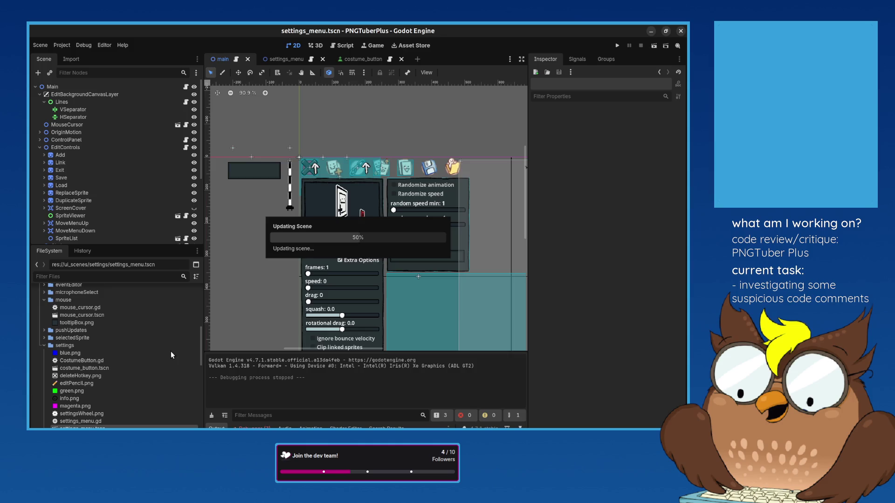
pyautogui.hotkey('alt', 'Tab')
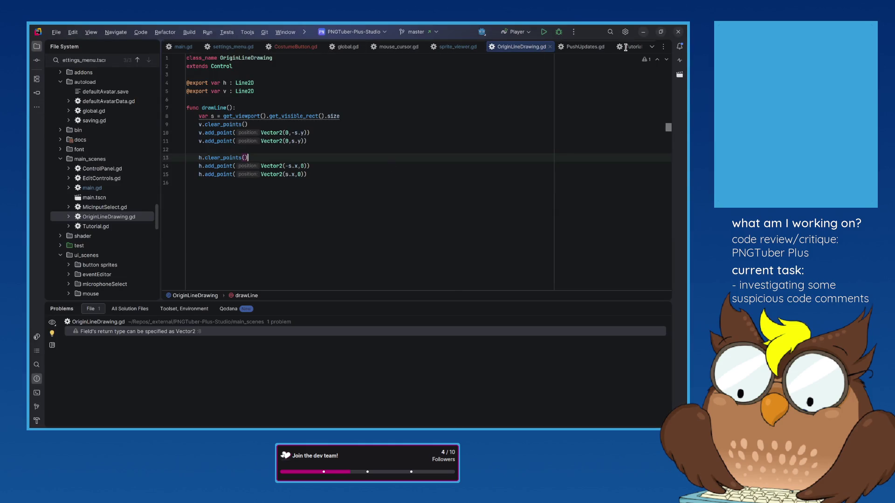
pyautogui.scroll(-1, 556, 45)
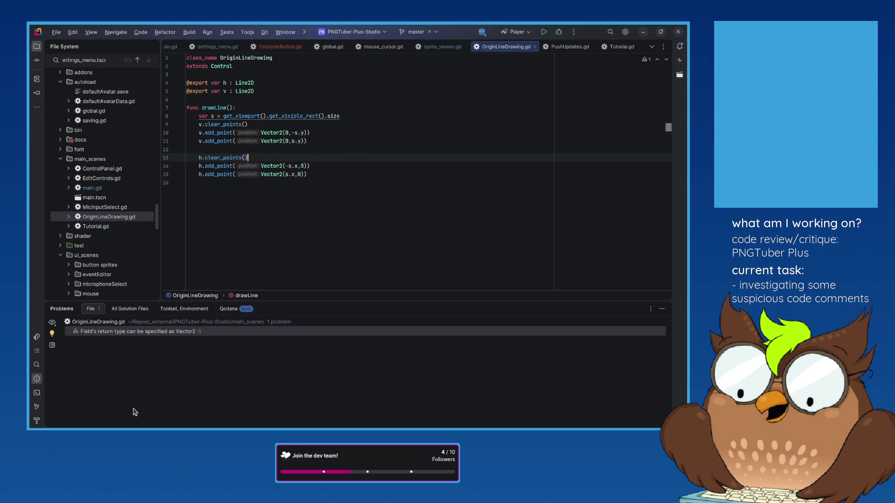
pyautogui.hotkey('alt', 'Tab')
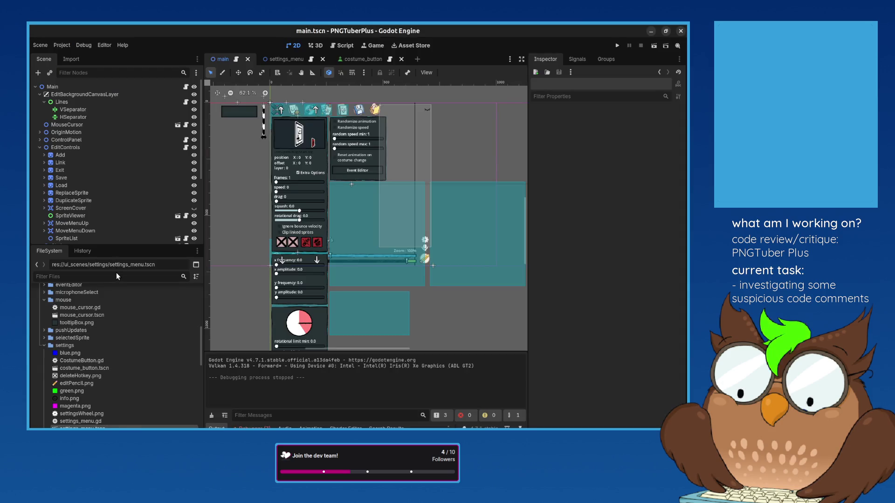
pyautogui.scroll(-5, 135, 133)
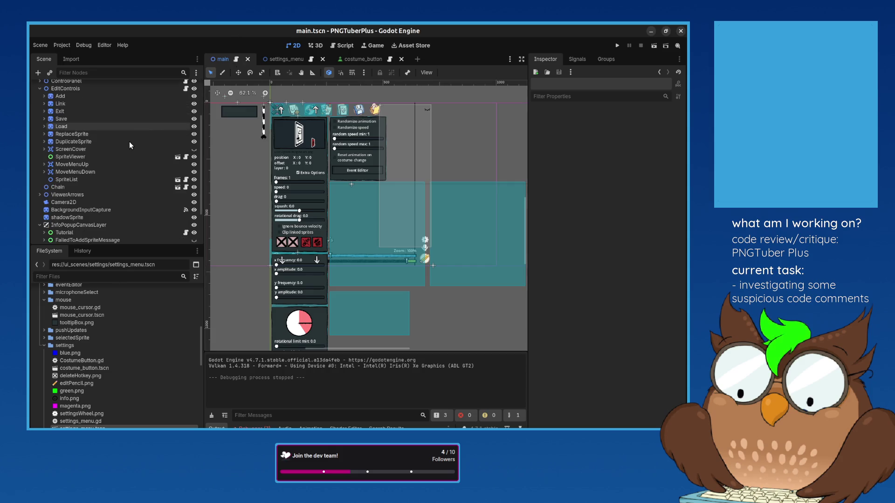
pyautogui.scroll(5, 108, 171)
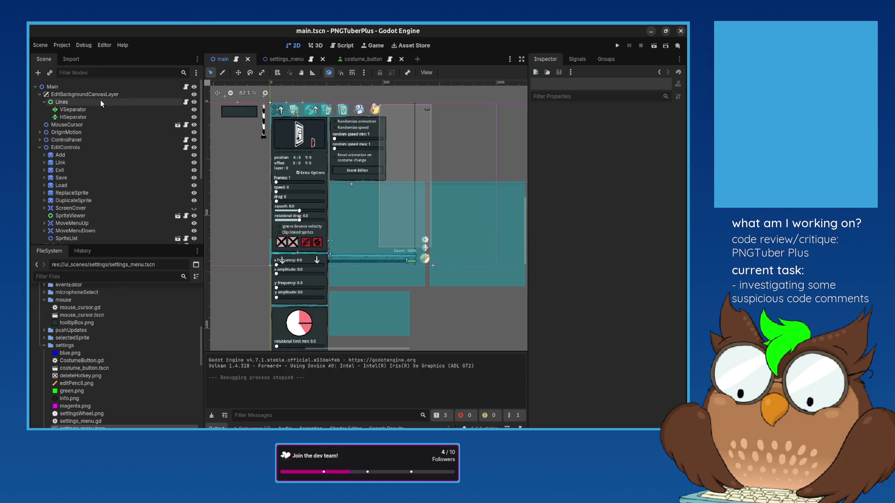
# - Clear the Lines node's Script property, save main.tscn, and locate OriginLineDrawing.gd in FileSystem
pyautogui.click(62, 101)
pyautogui.scroll(-5, 646, 251)
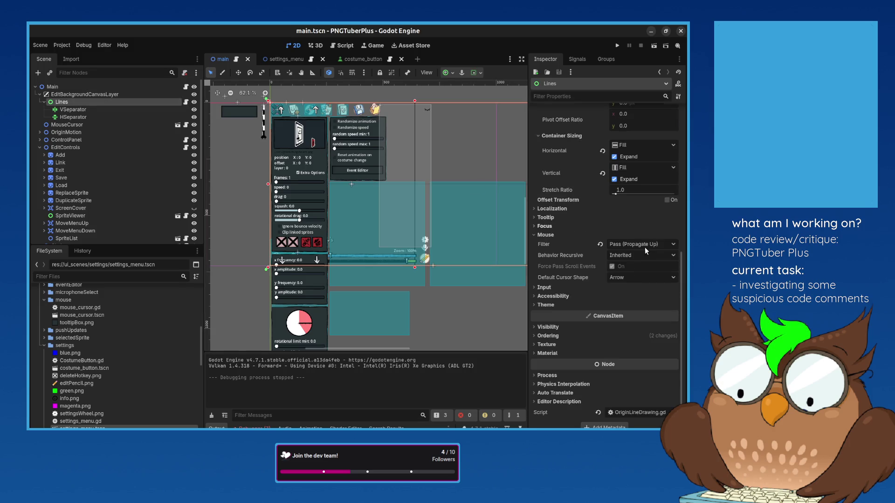
pyautogui.click(598, 413)
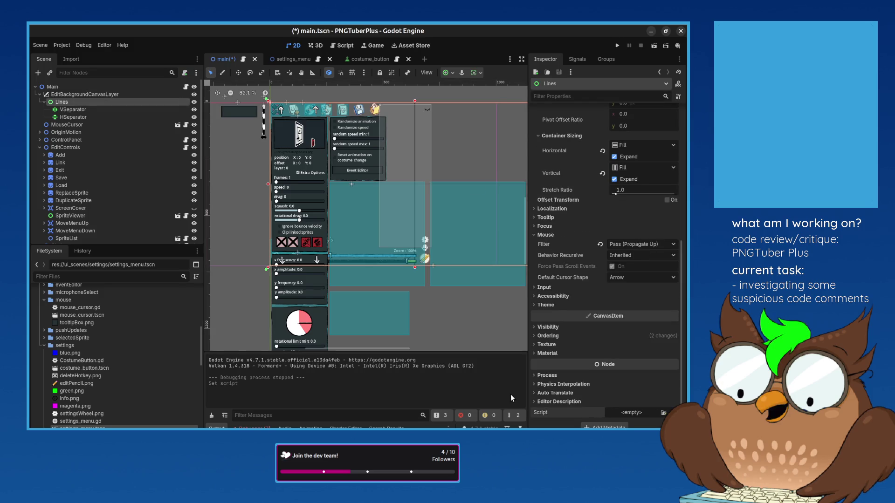
pyautogui.hotkey('ctrl', 's')
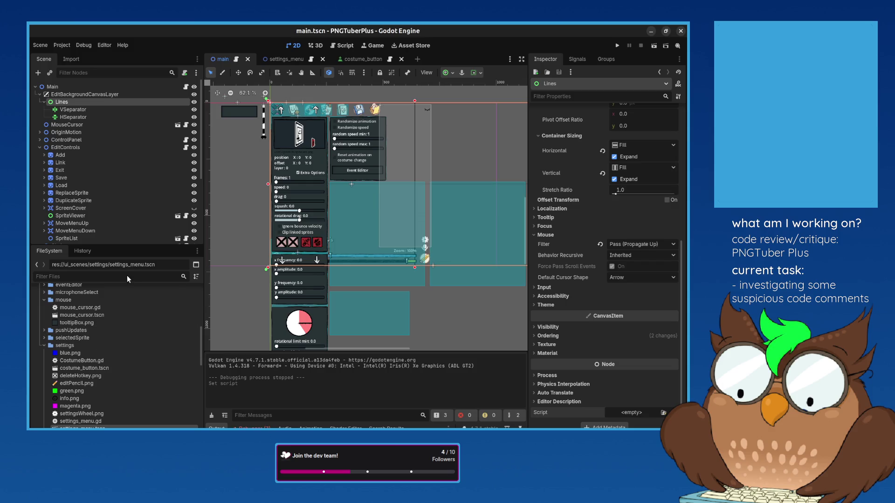
pyautogui.write('originl')
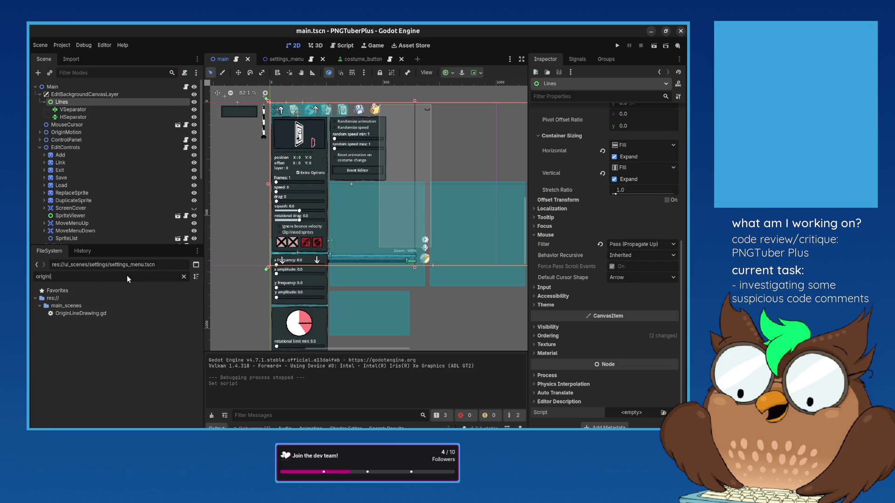
pyautogui.rightClick(108, 313)
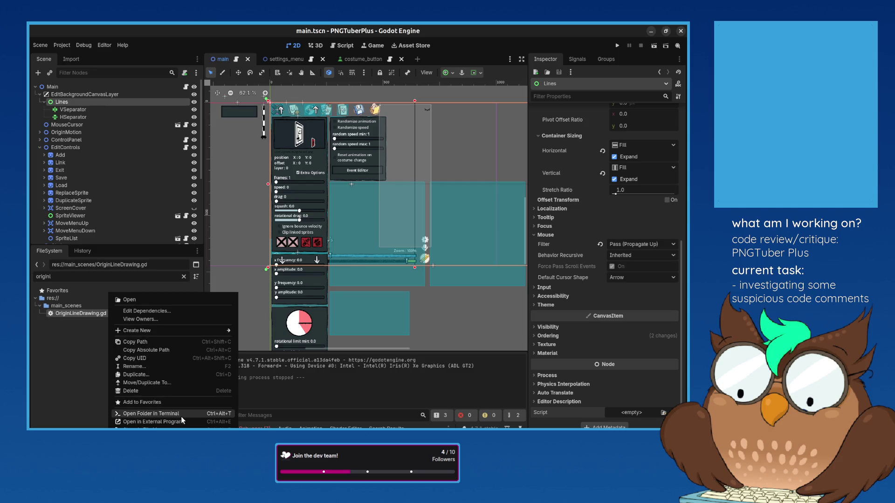
# - Delete OriginLineDrawing.gd from the project, confirming Remove, then open the costume_button scene
pyautogui.click(155, 393)
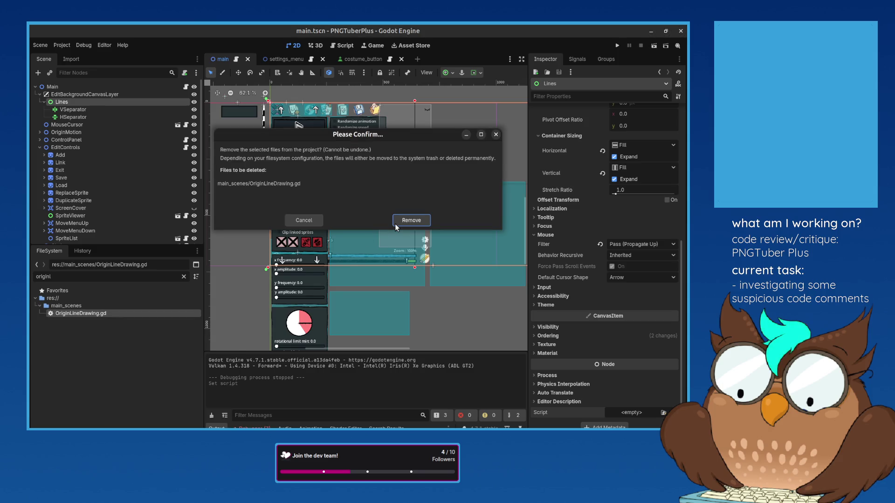
pyautogui.click(396, 223)
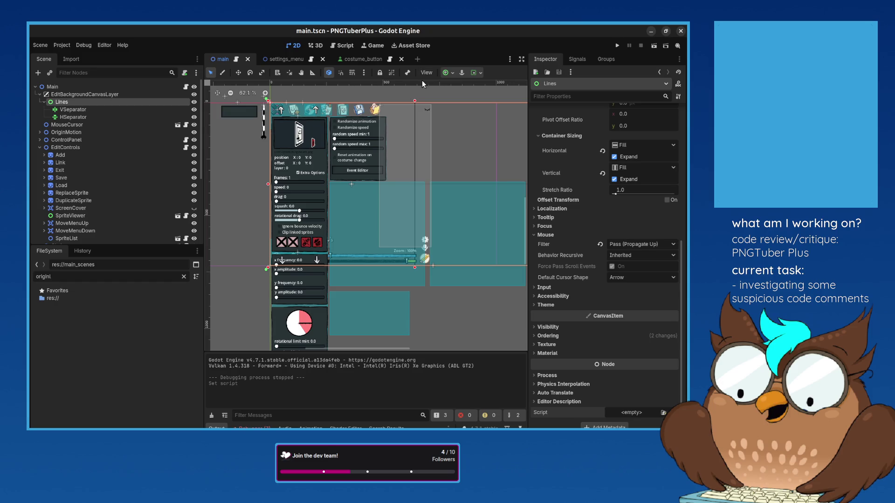
pyautogui.click(363, 59)
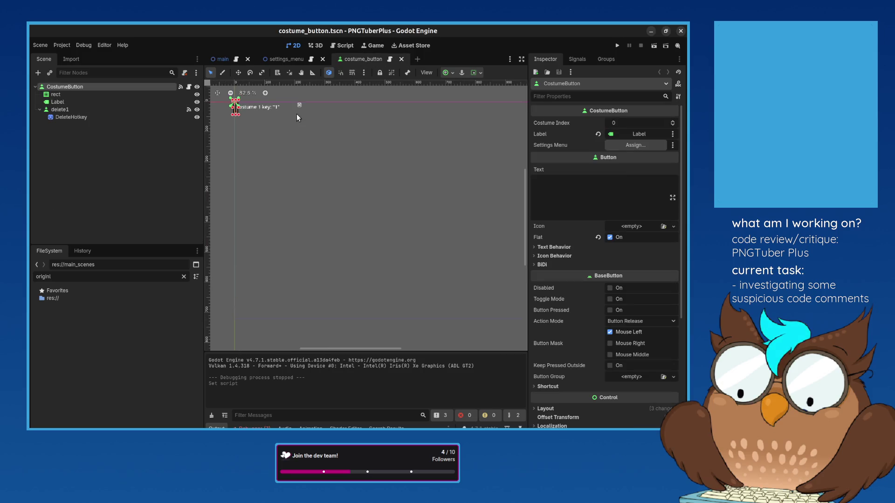
# - Check the costume_button and settings_menu scenes, then run the project and show the debugger
pyautogui.scroll(3, 314, 183)
pyautogui.scroll(5, 280, 205)
pyautogui.moveTo(230, 162); pyautogui.dragTo(300, 177)
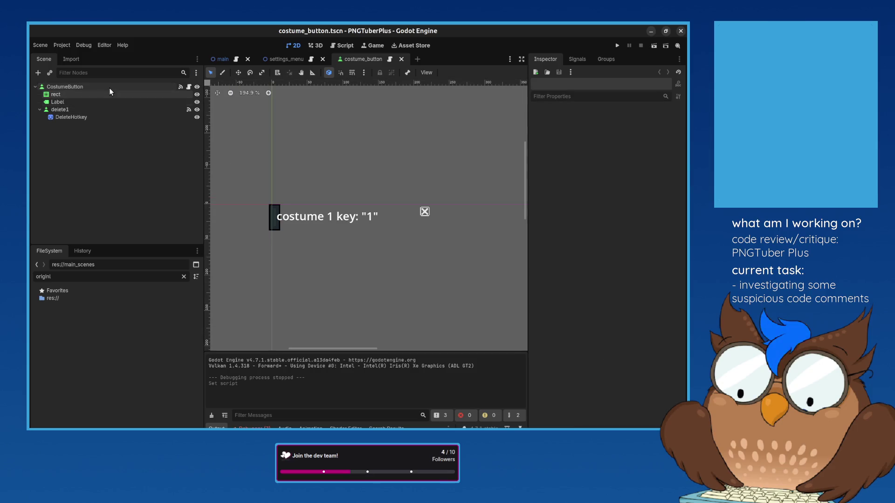
pyautogui.click(284, 59)
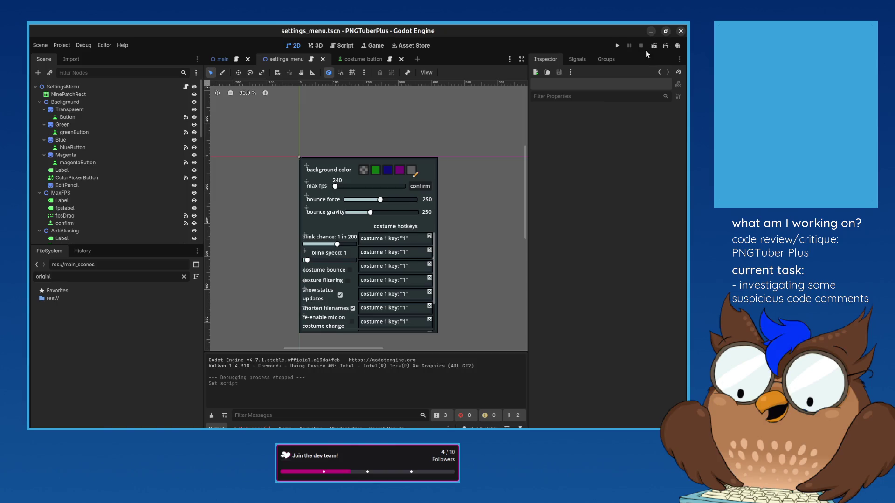
pyautogui.click(618, 46)
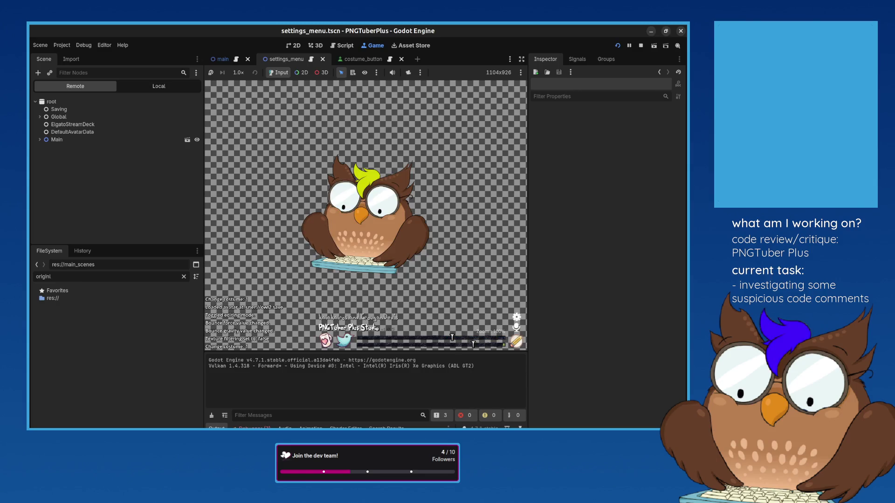
pyautogui.click(251, 426)
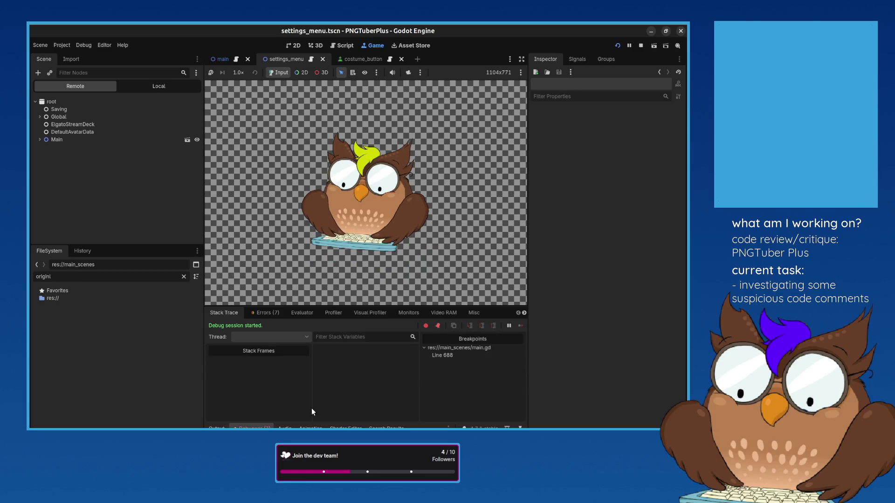
# - Review the Errors tab, then enable the game's edit mode and select sprites from the layer list
pyautogui.click(274, 315)
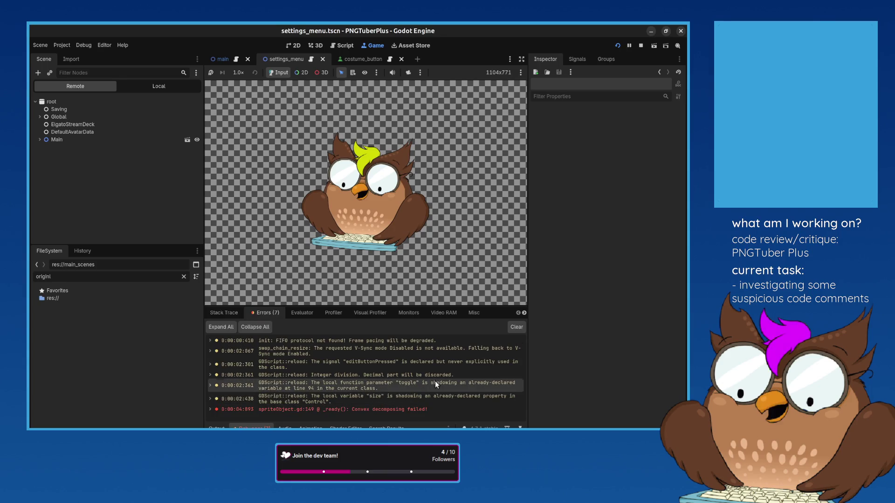
pyautogui.moveTo(435, 396)
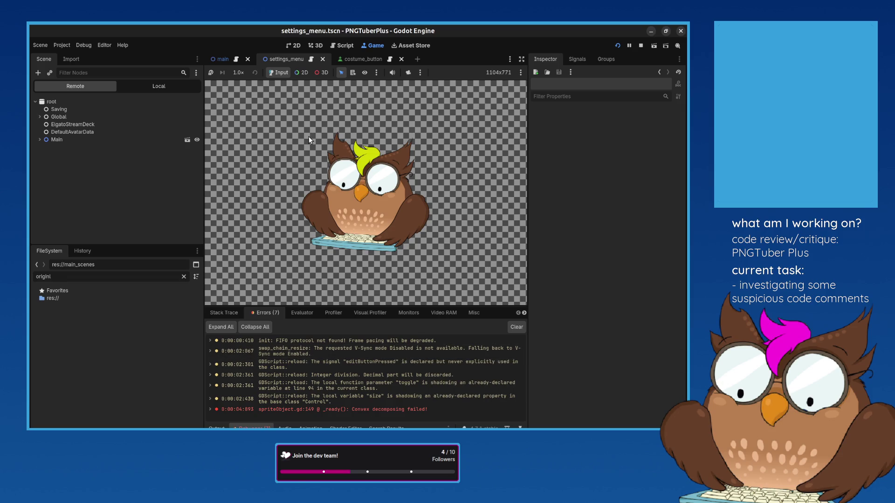
pyautogui.click(501, 262)
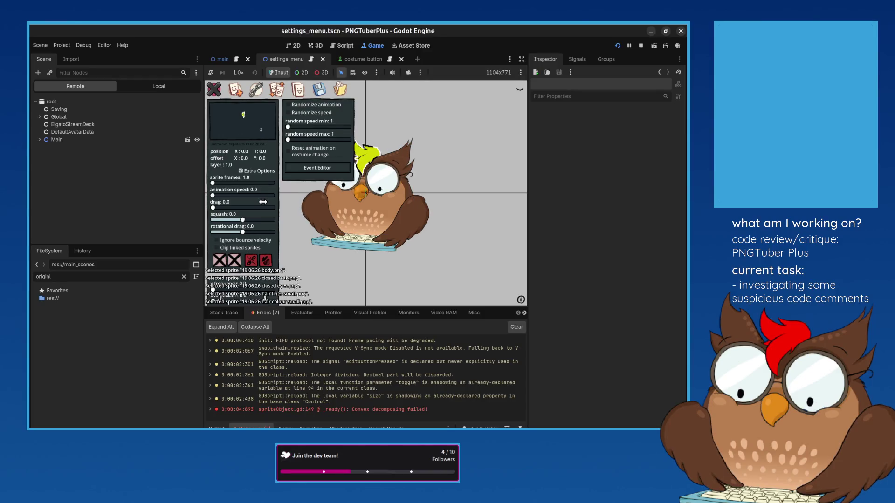
pyautogui.click(448, 279)
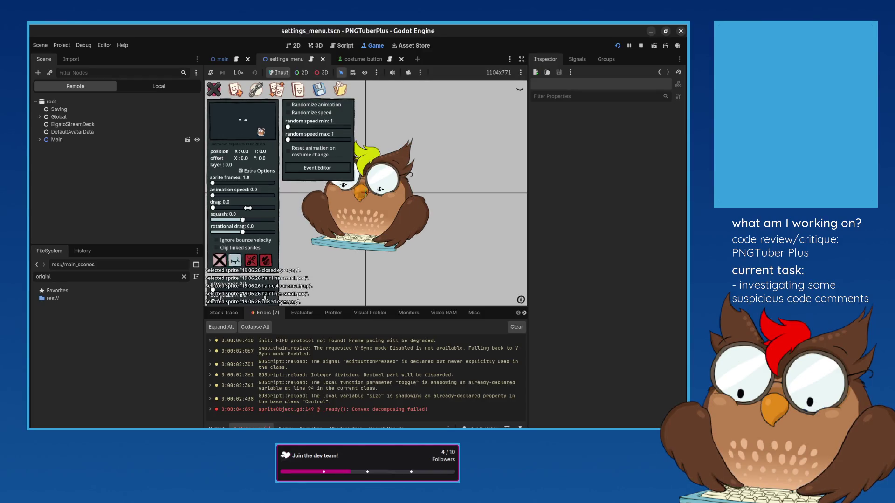
pyautogui.click(441, 277)
pyautogui.click(518, 88)
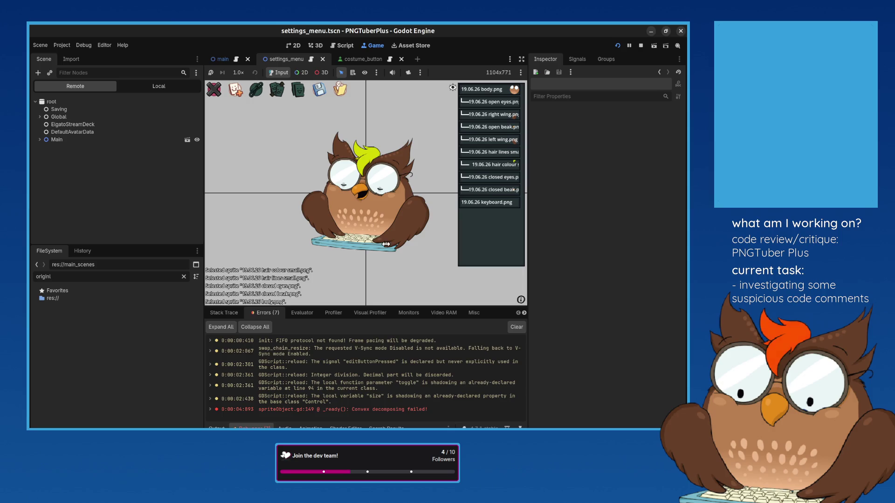
pyautogui.click(239, 106)
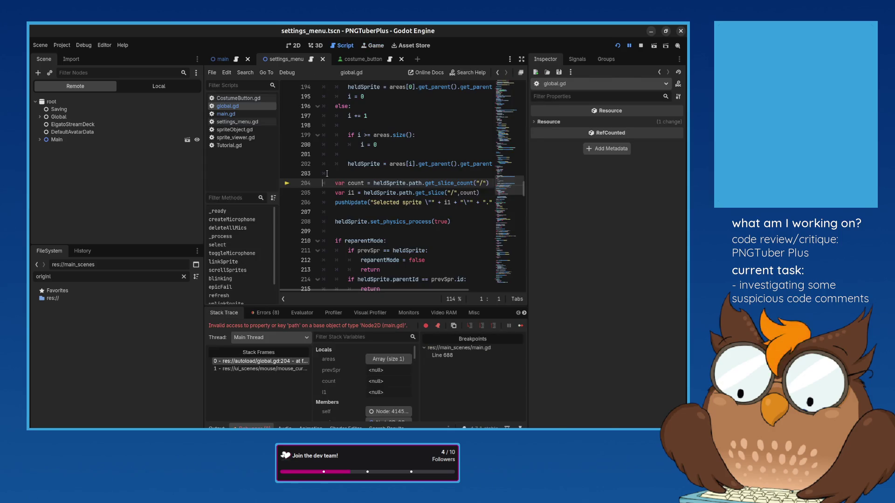
# - Jump to line 204 of global.gd and inspect heldSprite's current value there
pyautogui.click(363, 183)
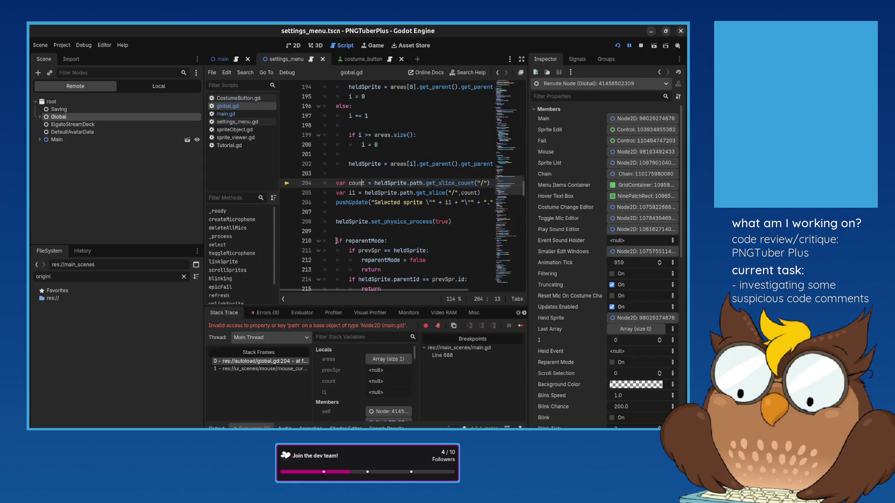
pyautogui.click(381, 183)
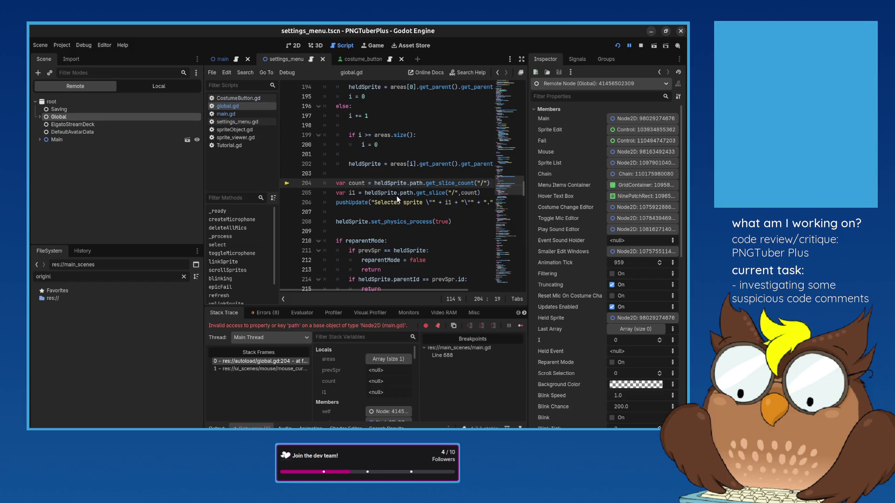
pyautogui.scroll(15, 410, 203)
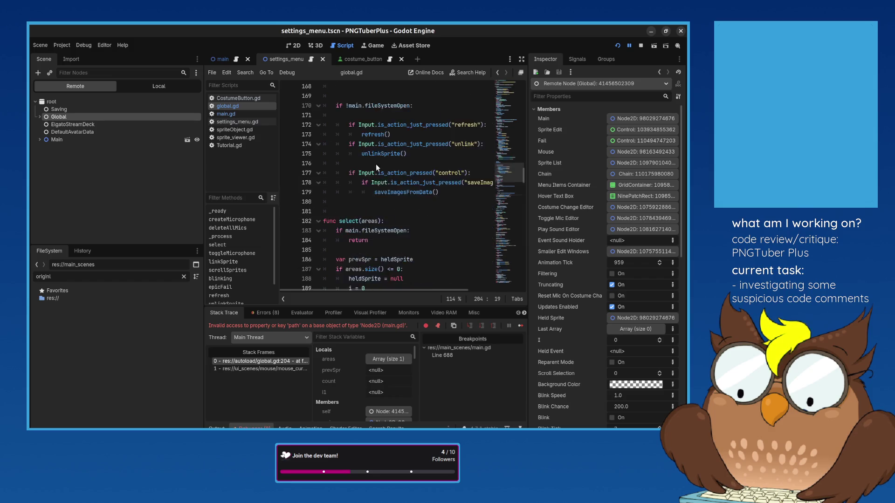
pyautogui.scroll(-15, 386, 165)
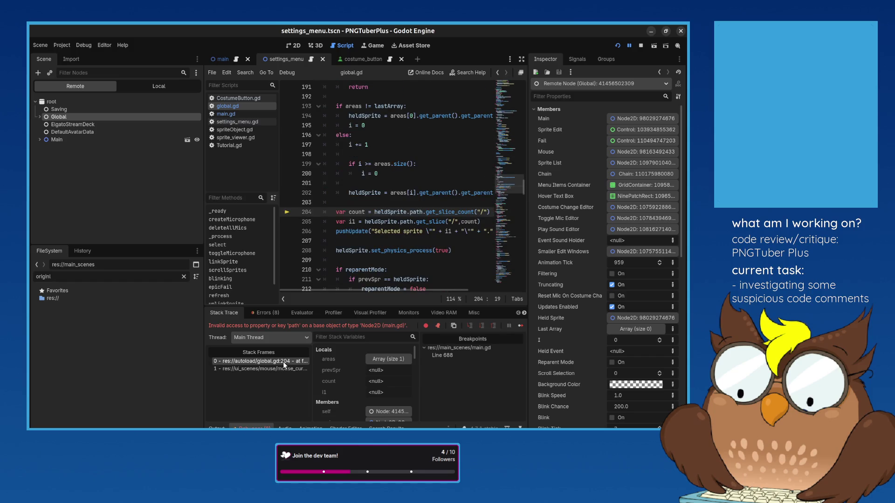
pyautogui.click(283, 360)
pyautogui.doubleClick(400, 183)
pyautogui.moveTo(413, 187)
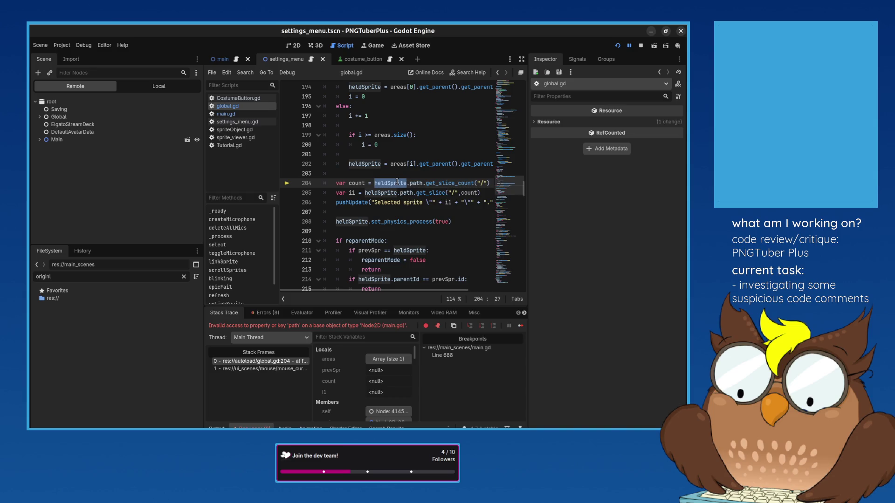
# - Search all project files for heldSprite and open the main.gd match on line 602
pyautogui.hotkey('ctrl', 'shift', 'f')
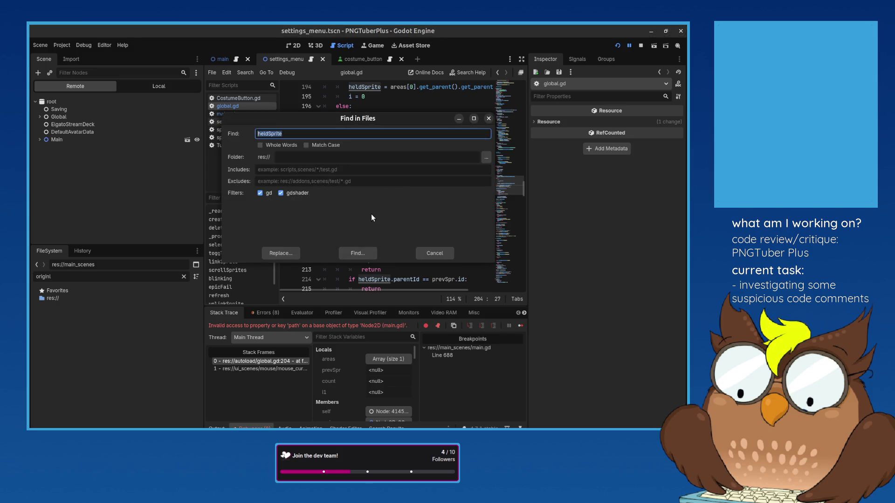
pyautogui.click(357, 253)
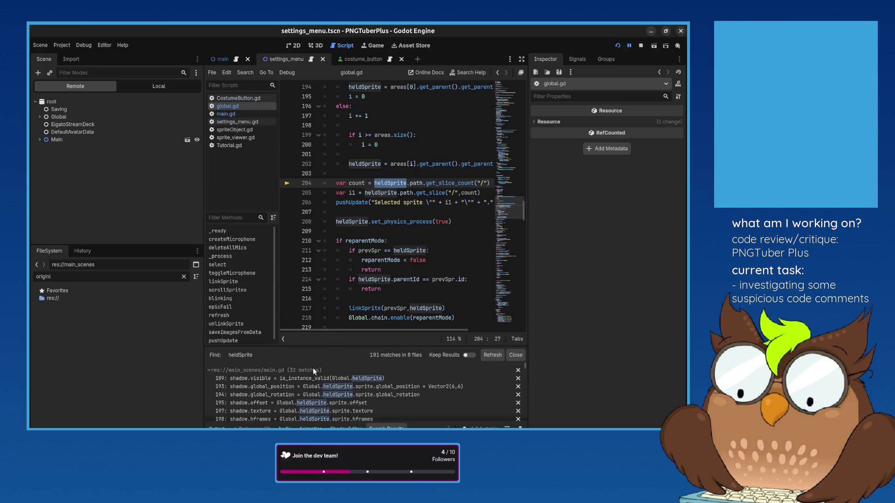
pyautogui.scroll(-4, 326, 410)
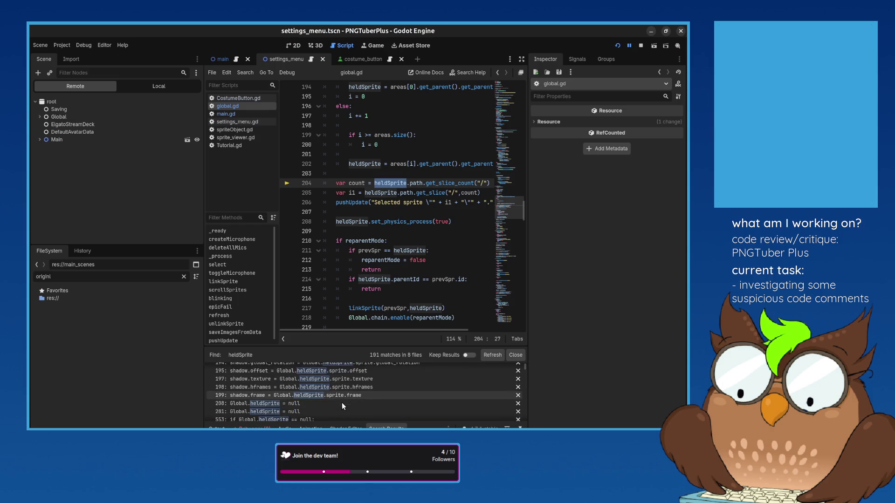
pyautogui.scroll(-3, 326, 407)
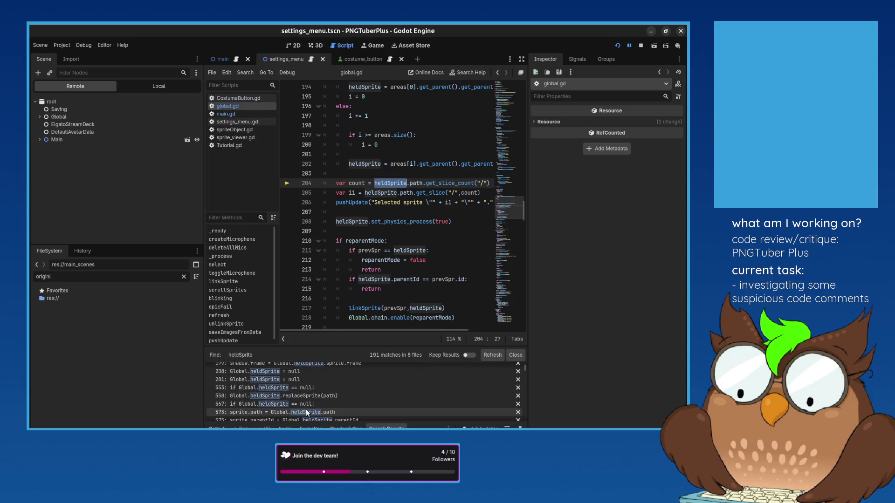
pyautogui.scroll(-3, 307, 413)
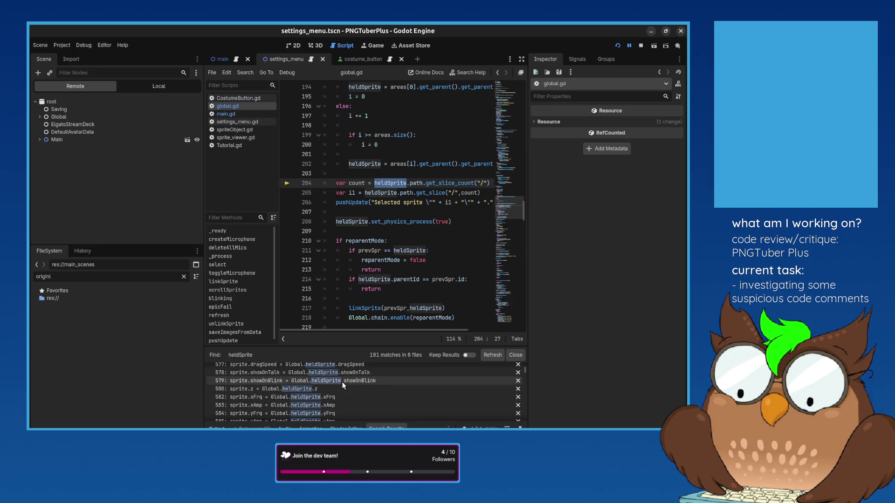
pyautogui.scroll(-5, 340, 396)
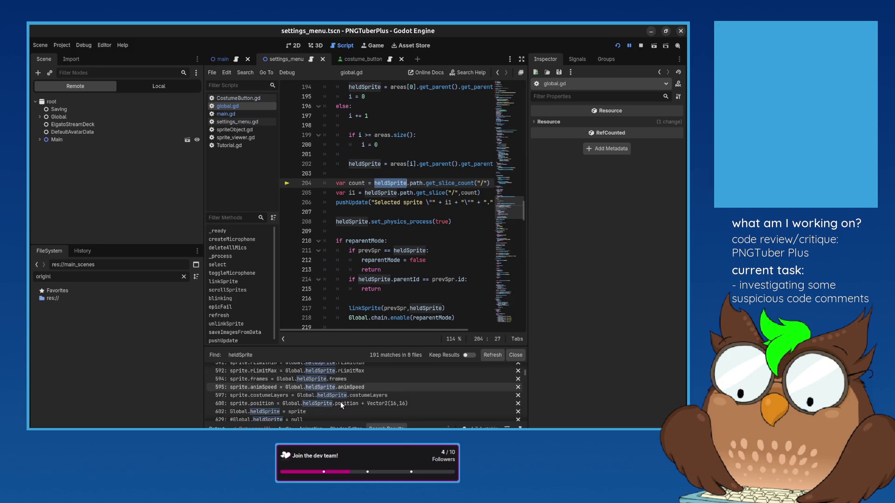
pyautogui.scroll(-3, 340, 401)
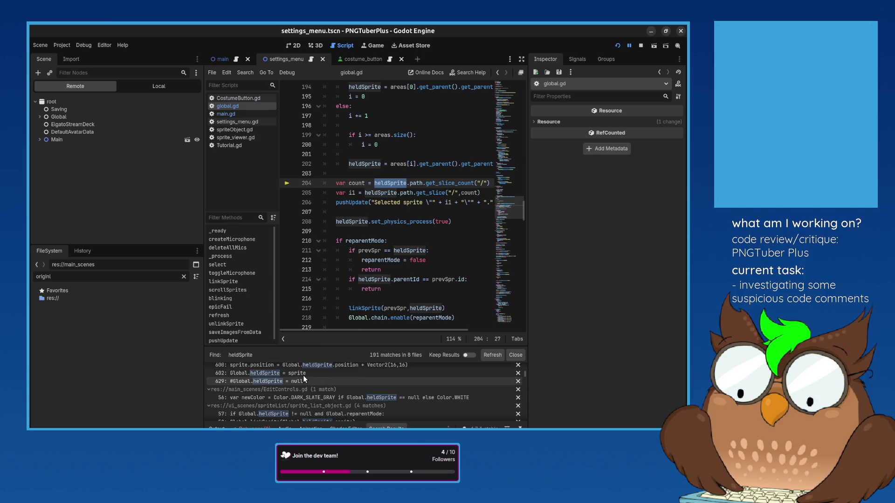
pyautogui.click(303, 375)
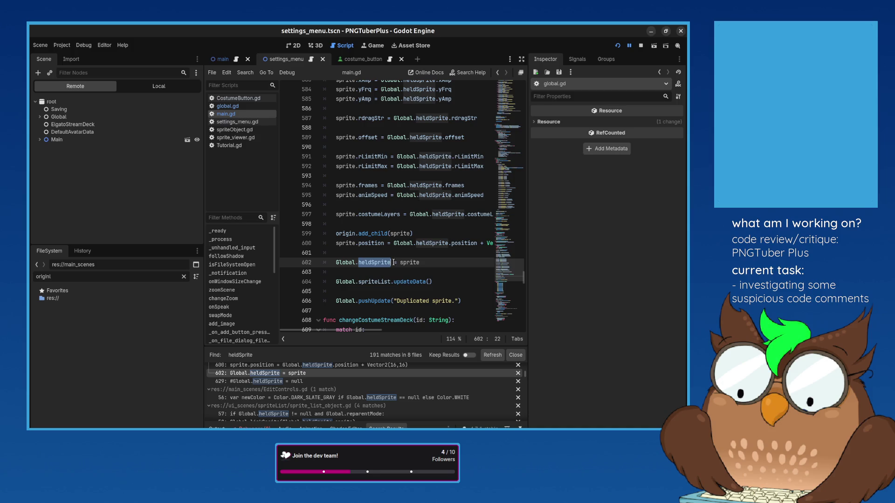
# - Step through heldSprite matches in main.gd, including lines 281 and 567, then stop the game
pyautogui.hotkey('ctrl', 'f')
pyautogui.press('Return')
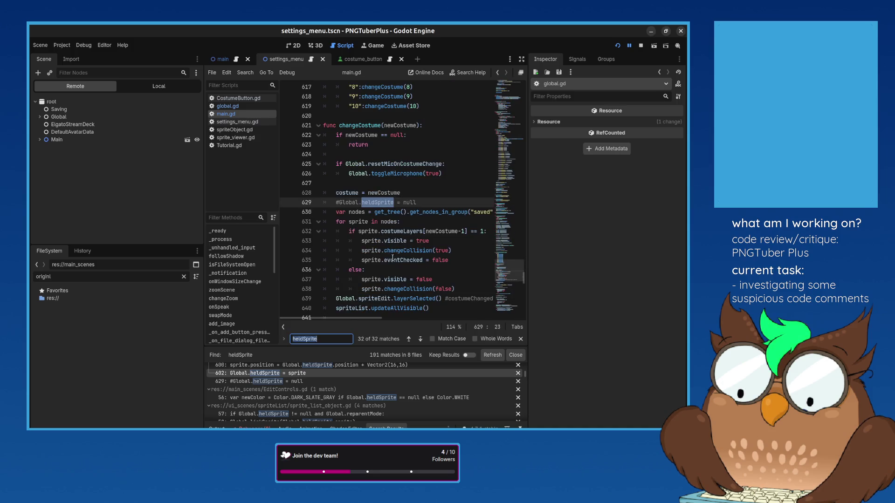
pyautogui.press('Return')
pyautogui.press('Return')
pyautogui.press('Return')
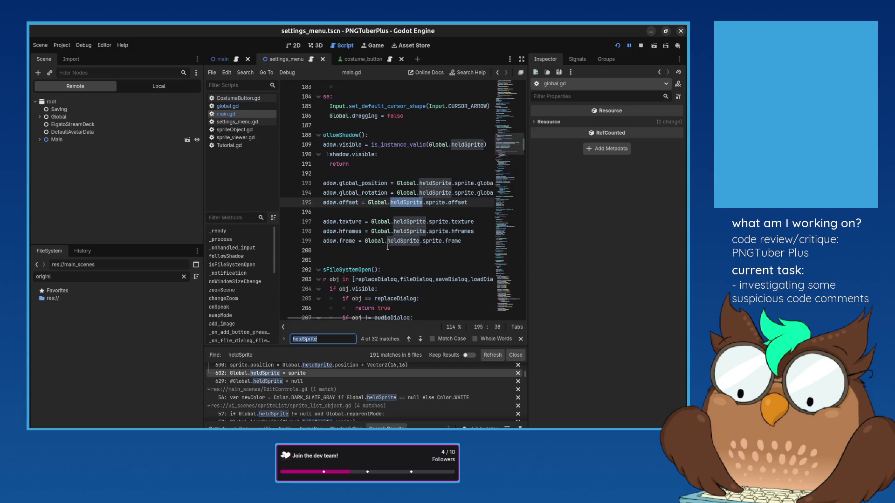
pyautogui.press('Return')
pyautogui.press('Return')
pyautogui.press('Return')
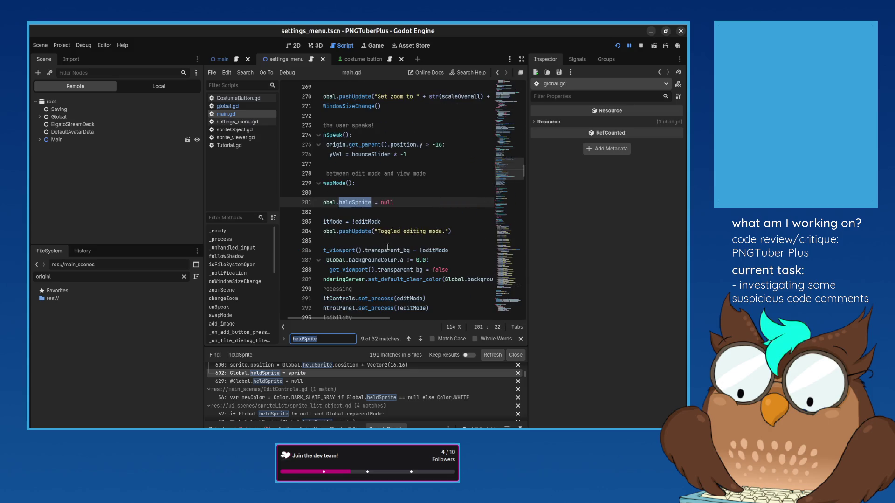
pyautogui.press('Return')
pyautogui.press('Return')
pyautogui.press('Return')
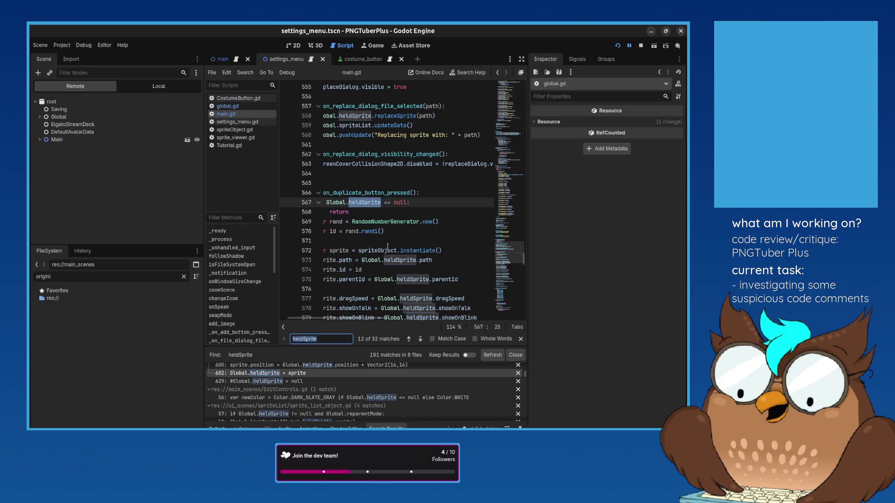
pyautogui.press('Return')
pyautogui.press('Return')
pyautogui.press('Return')
pyautogui.press('Return')
pyautogui.press('Return')
pyautogui.press('Return')
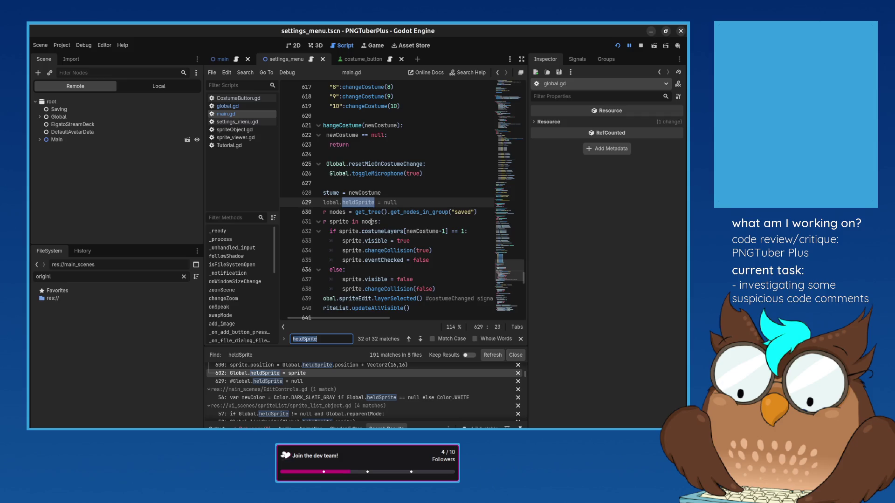
pyautogui.click(371, 221)
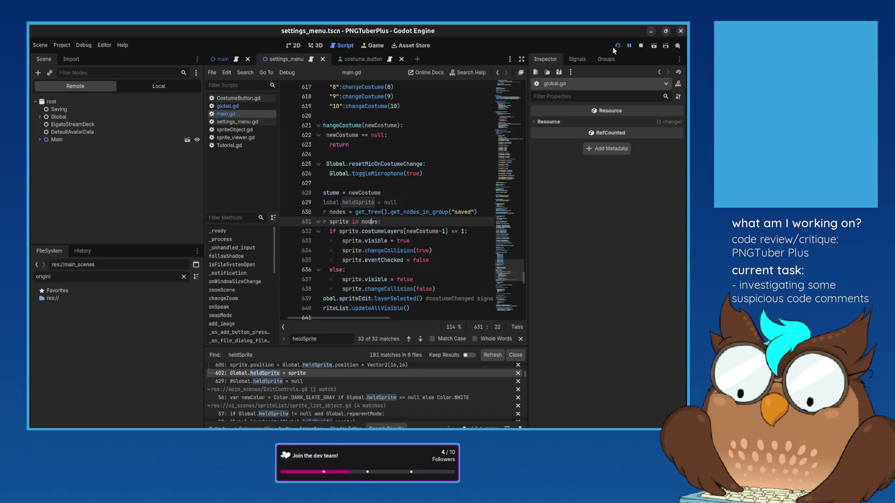
pyautogui.click(639, 46)
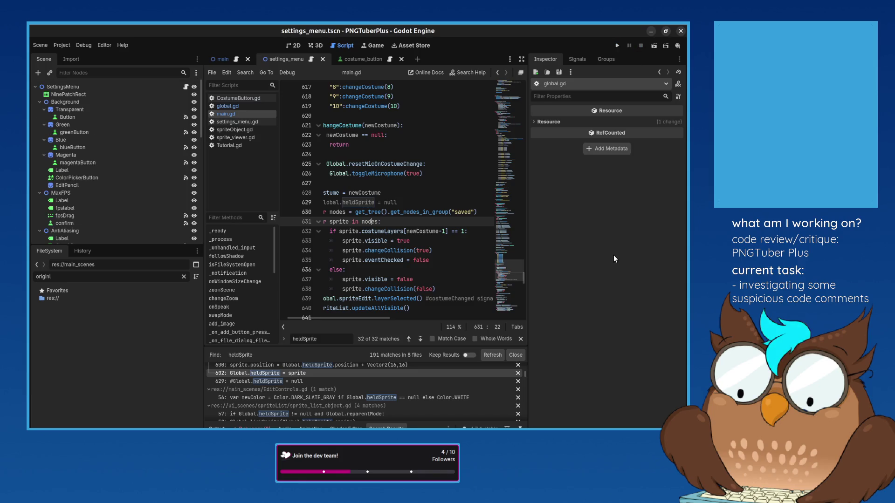
# - Look over the settings menu scene layout and its list of 8 debugger errors
pyautogui.click(293, 45)
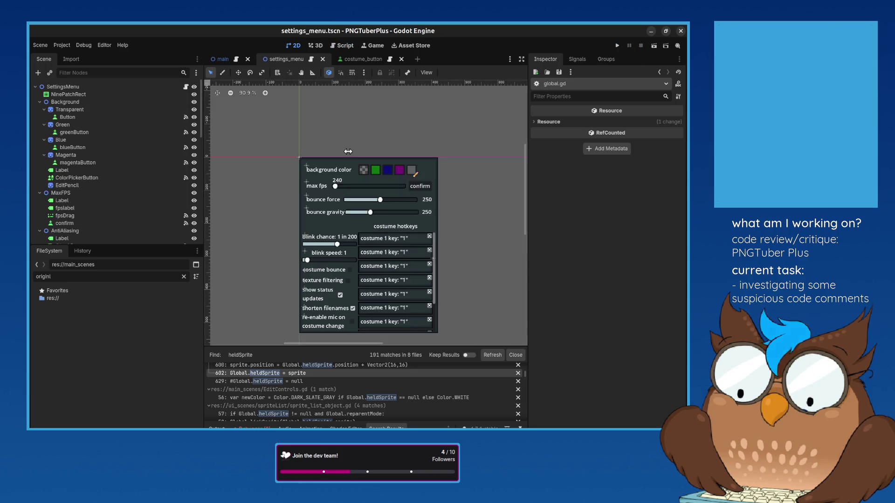
pyautogui.scroll(-10, 444, 213)
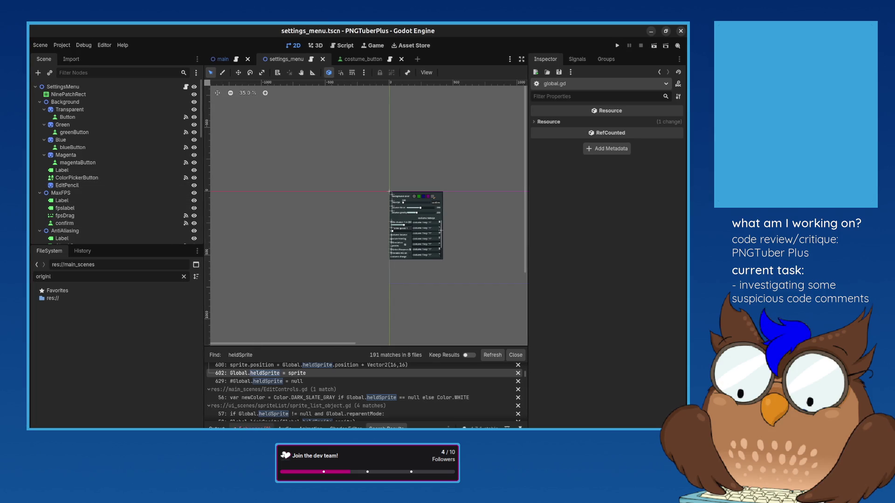
pyautogui.click(240, 427)
pyautogui.click(269, 312)
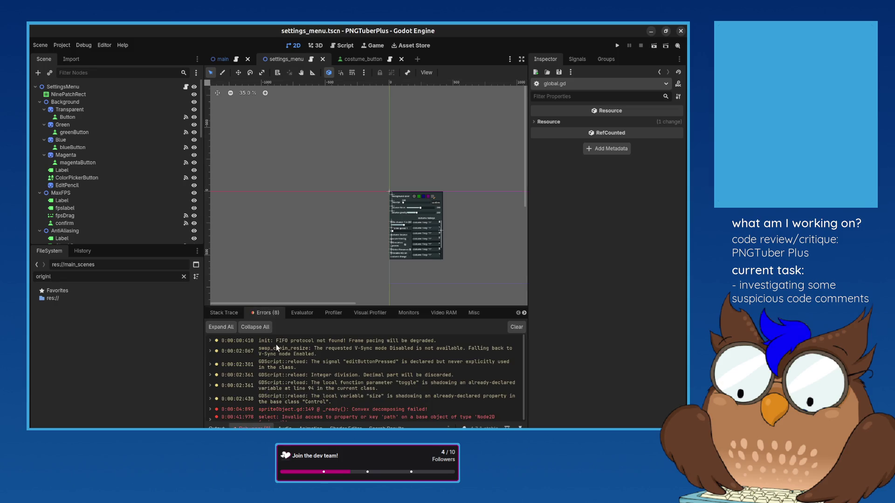
pyautogui.scroll(-2, 309, 412)
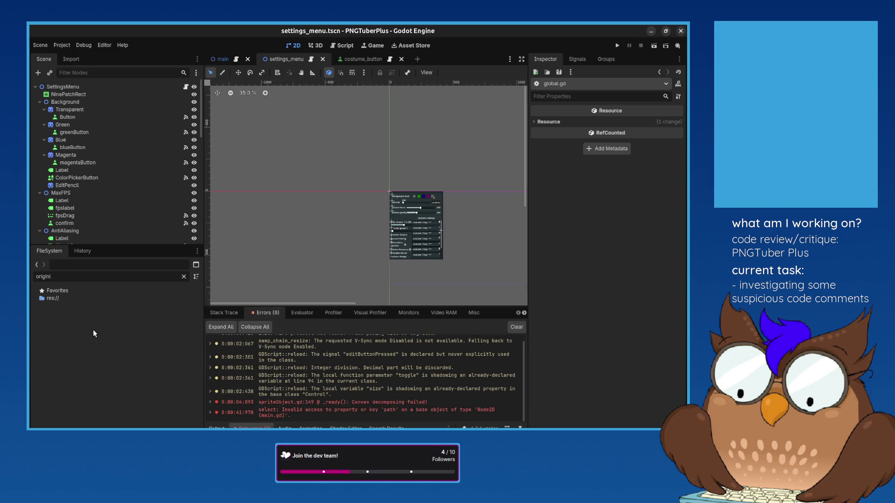
pyautogui.moveTo(381, 412)
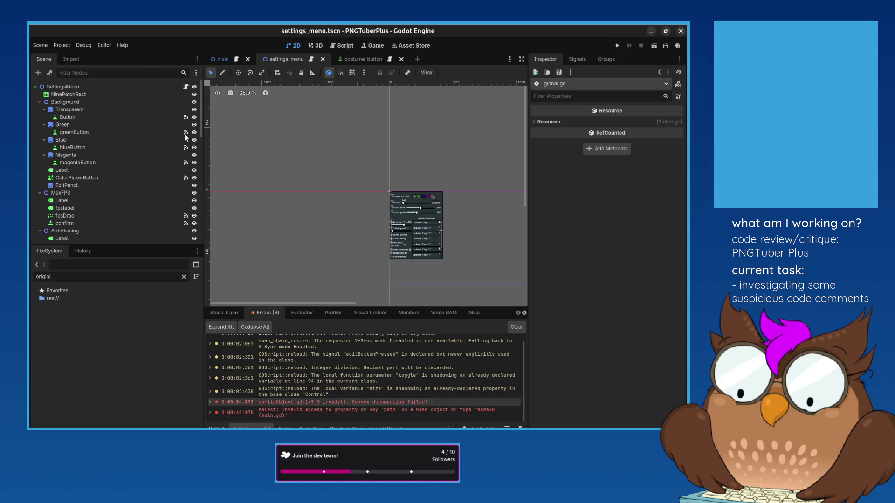
# - Go to the main scene, select the Main root node, and switch to Rider
pyautogui.click(219, 59)
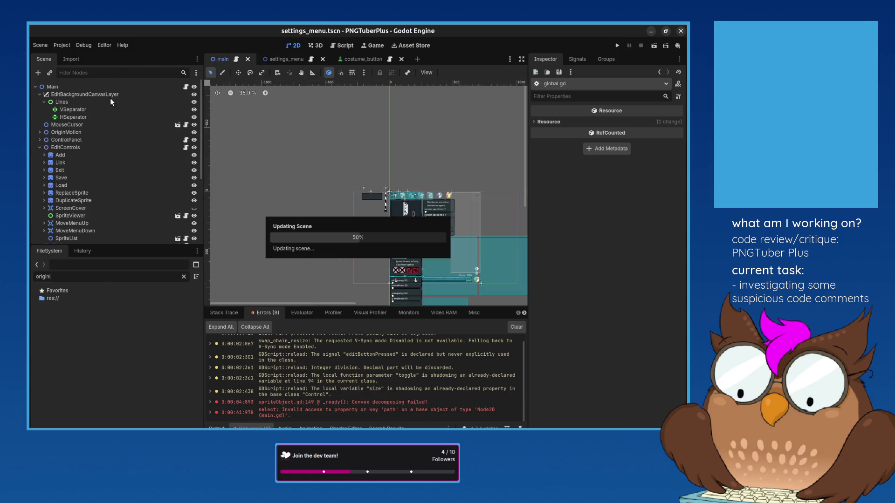
pyautogui.click(74, 87)
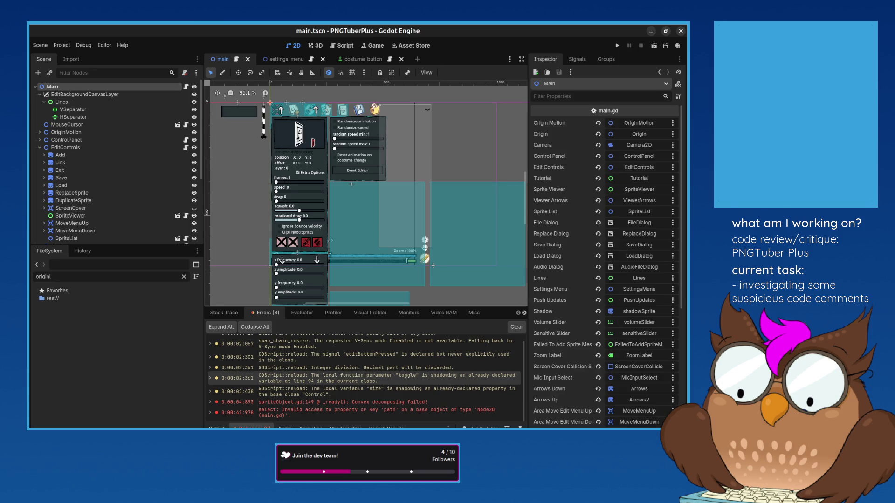
pyautogui.hotkey('alt', 'Tab')
pyautogui.scroll(20, 390, 201)
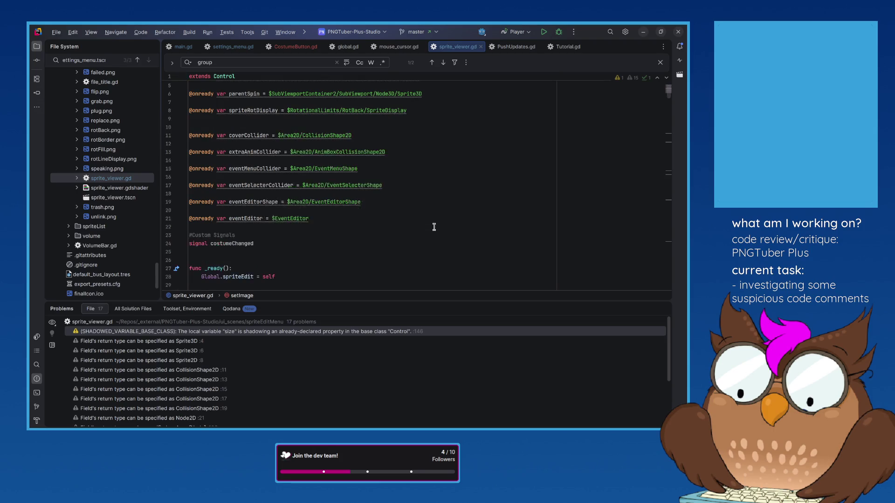
# - Search main.gd for 'path' and step through the matches on lines 322 and 347
pyautogui.click(182, 47)
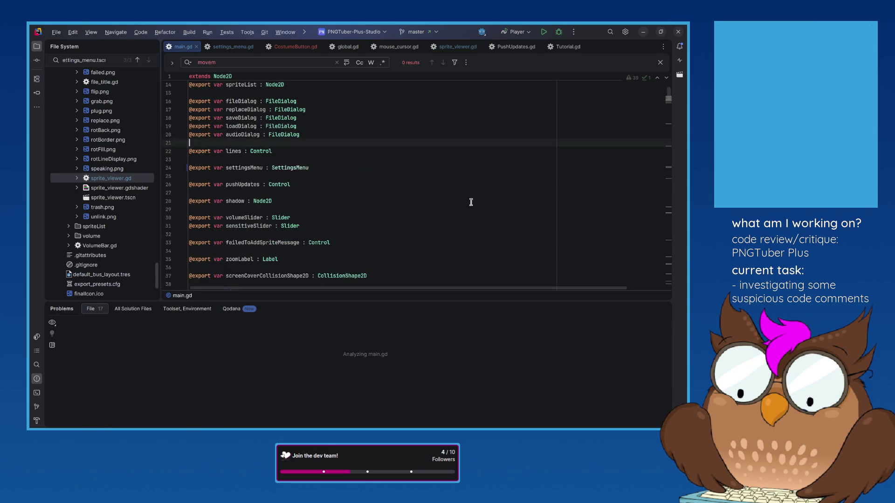
pyautogui.click(458, 198)
pyautogui.hotkey('ctrl', 'f')
pyautogui.write('path')
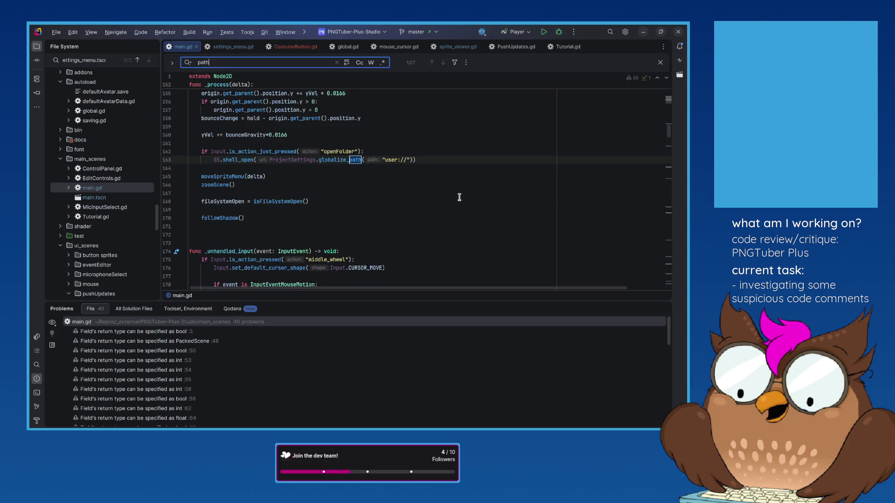
pyautogui.press('Return')
pyautogui.press('Return')
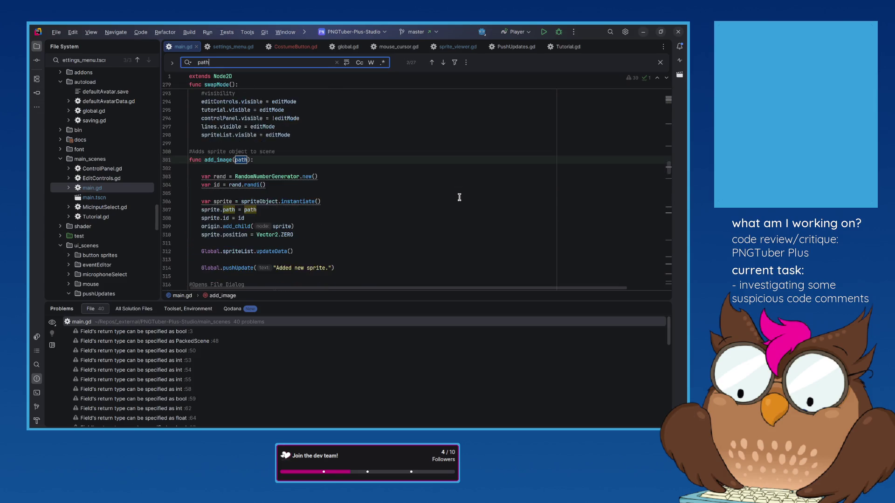
pyautogui.press('Return')
pyautogui.press('Return')
pyautogui.press('Return')
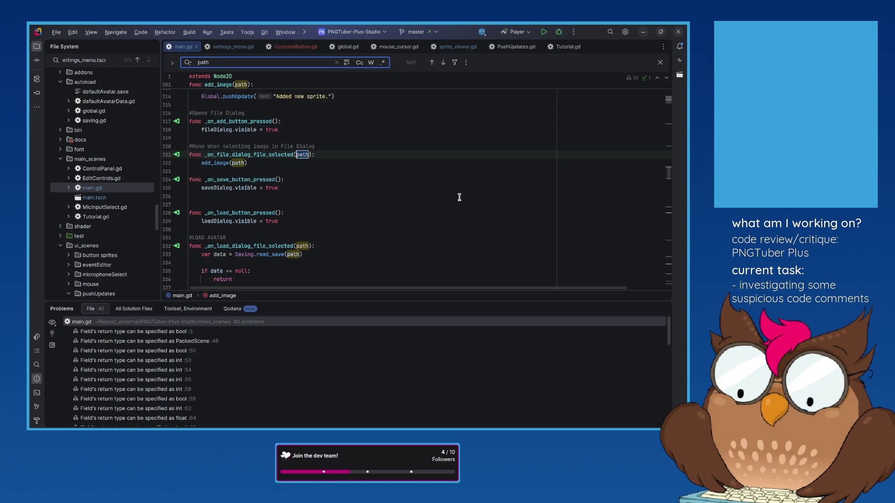
pyautogui.press('Return')
pyautogui.press('Return')
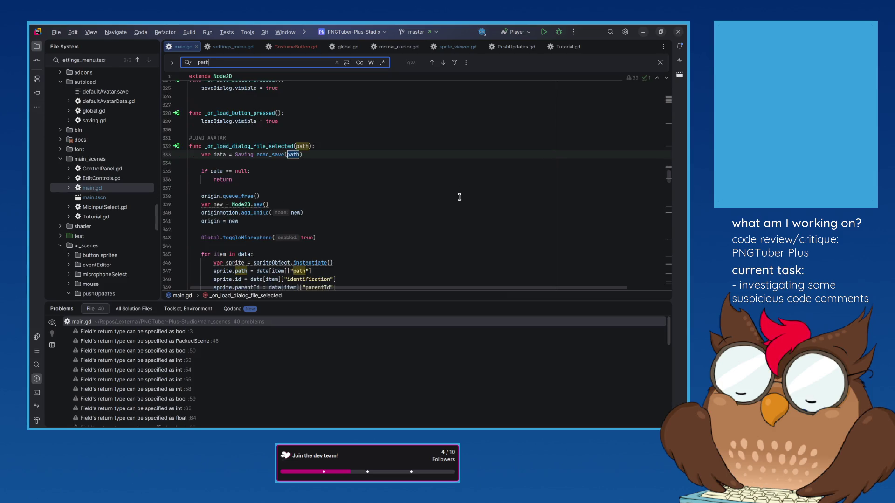
pyautogui.press('Return')
pyautogui.press('Return')
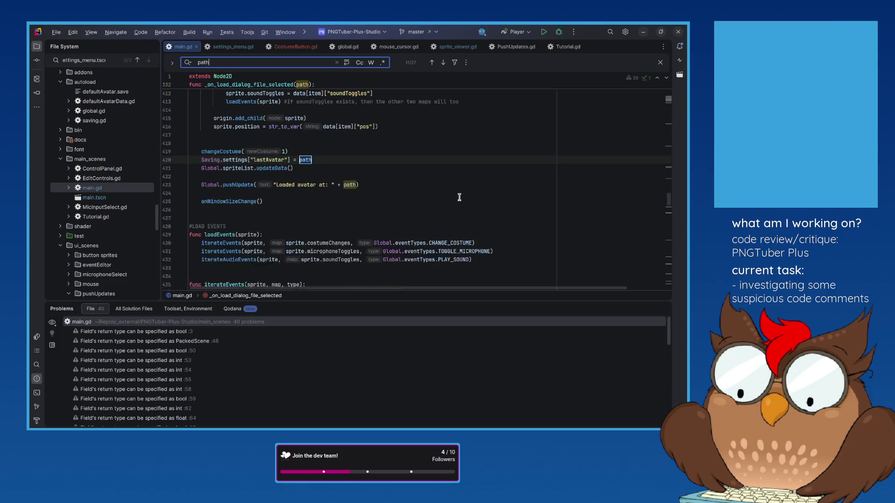
# - Check the data usages on line 416, then return to the top and select 'lines' on line 22
pyautogui.click(328, 126)
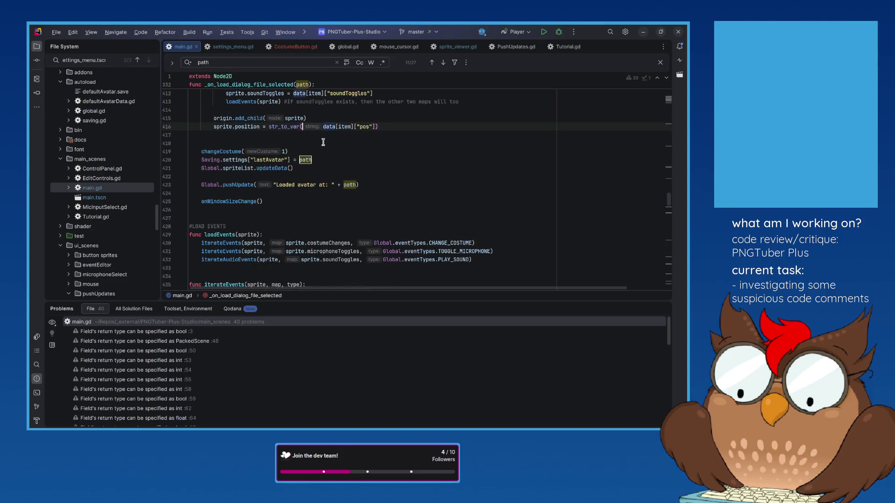
pyautogui.moveTo(669, 201); pyautogui.dragTo(670, 82)
pyautogui.click(426, 167)
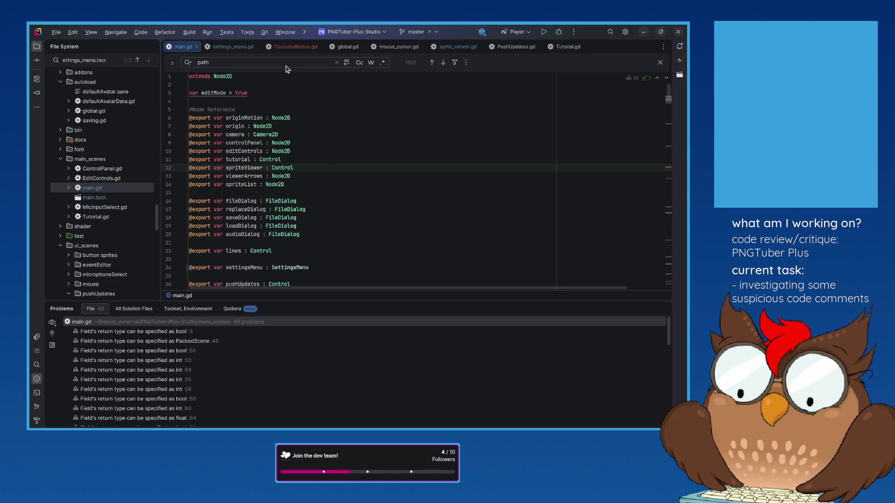
pyautogui.press('Down')
pyautogui.press('Down')
pyautogui.press('Down')
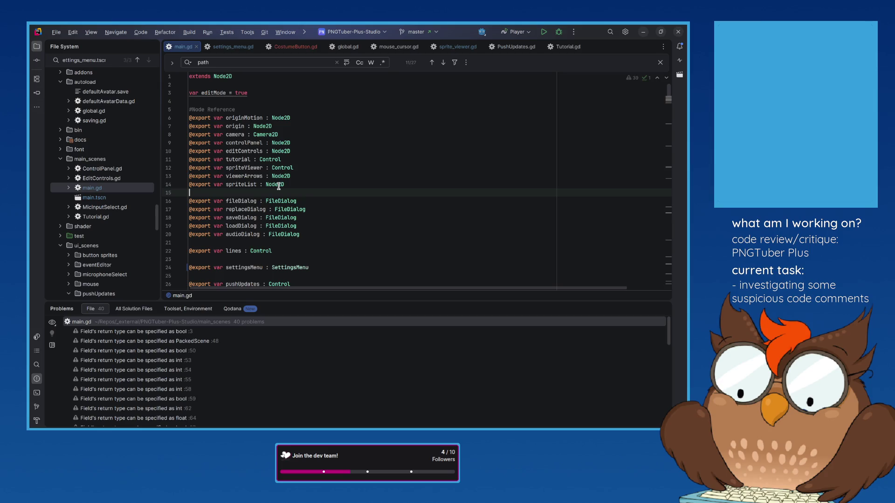
pyautogui.scroll(-6, 247, 182)
pyautogui.doubleClick(232, 101)
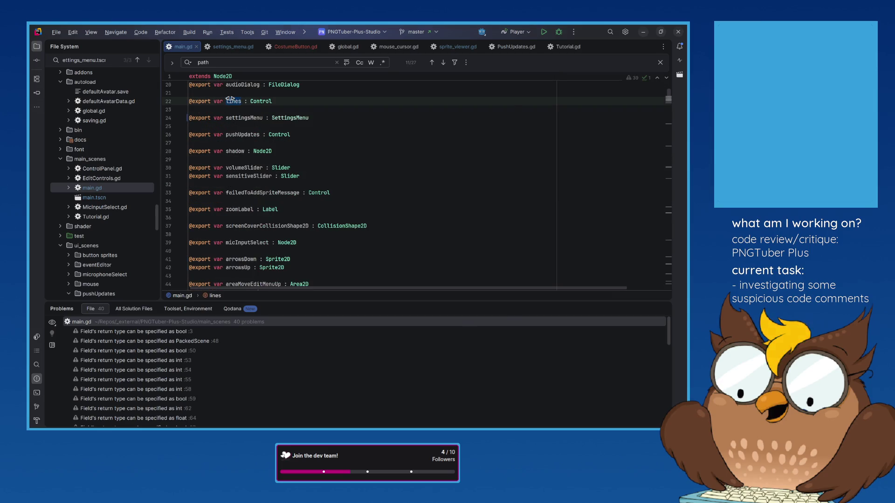
# - Find 'lines' across the project, preview the lines.scale usage at line 263, and return to main.gd
pyautogui.hotkey('ctrl', 'shift', 'f')
pyautogui.scroll(-3, 442, 142)
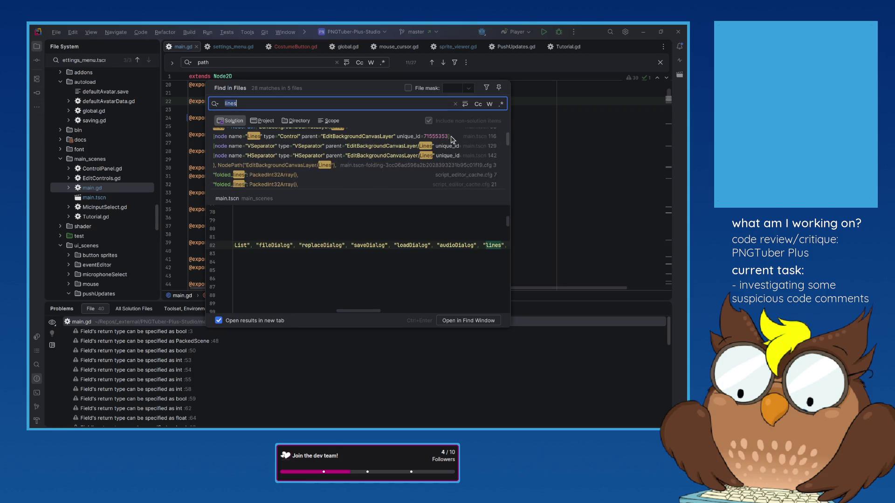
pyautogui.scroll(-3, 474, 143)
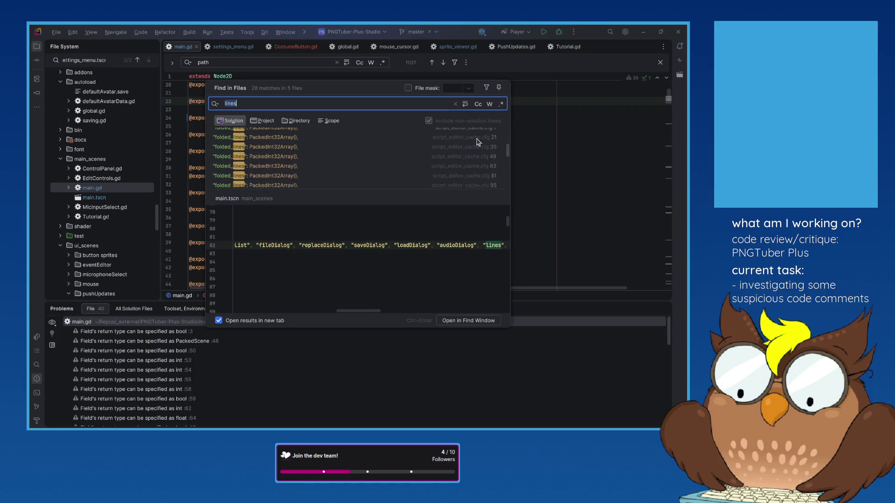
pyautogui.scroll(-3, 489, 151)
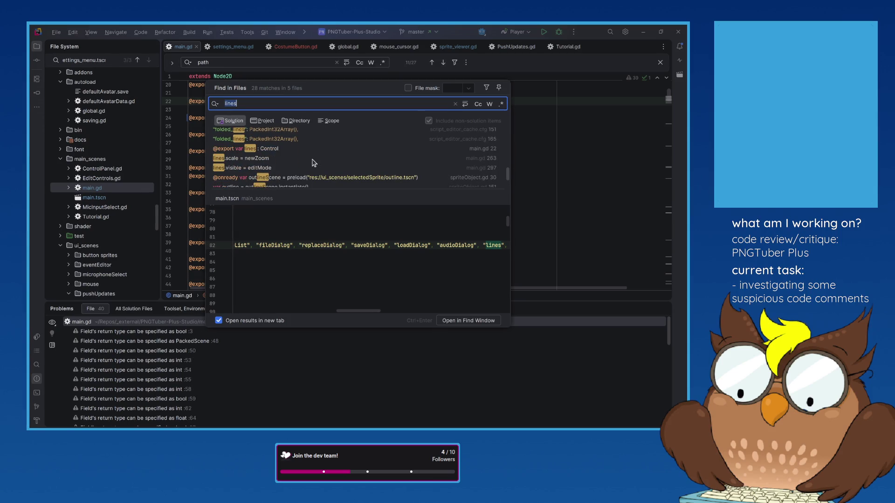
pyautogui.click(262, 159)
pyautogui.scroll(-2, 439, 162)
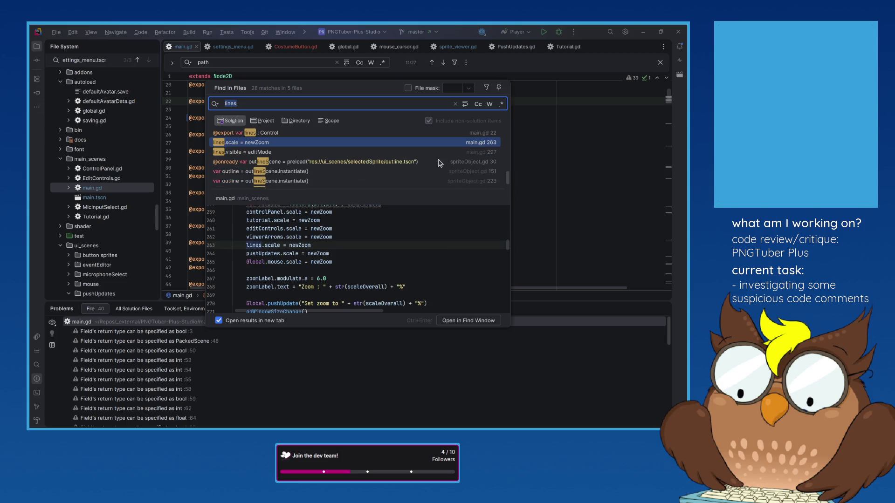
pyautogui.scroll(-1, 439, 163)
pyautogui.press('Escape')
pyautogui.click(461, 175)
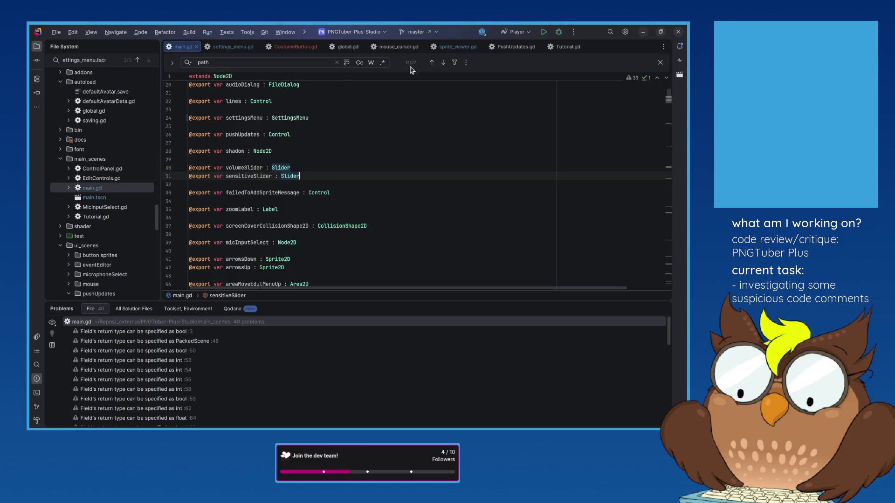
# - Open settings_menu.gd, then switch to Godot and run the project
pyautogui.click(240, 52)
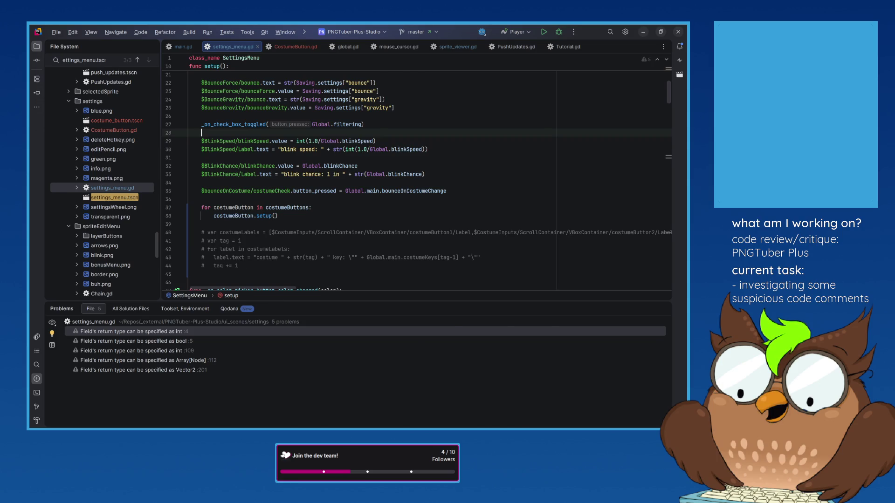
pyautogui.hotkey('alt', 'Tab')
pyautogui.click(617, 46)
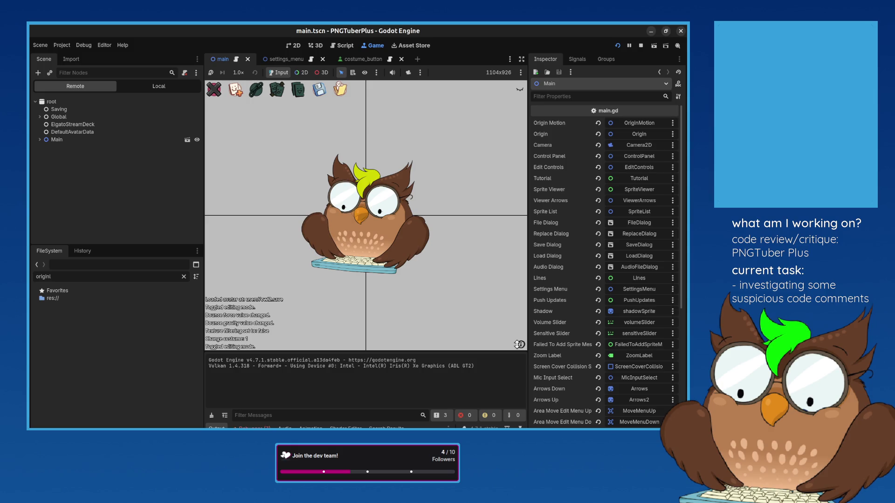
# - Restart after the global.gd error, press the settings button to hit the line 688 breakpoint, then stop
pyautogui.click(210, 99)
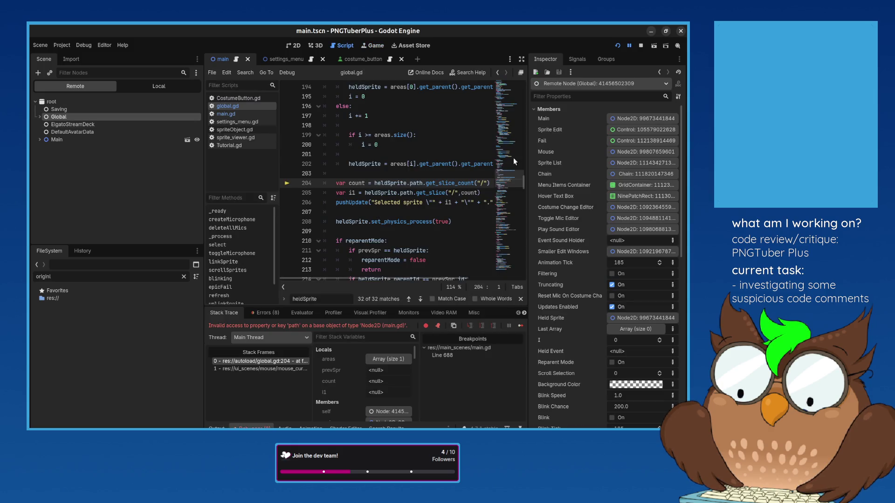
pyautogui.click(614, 44)
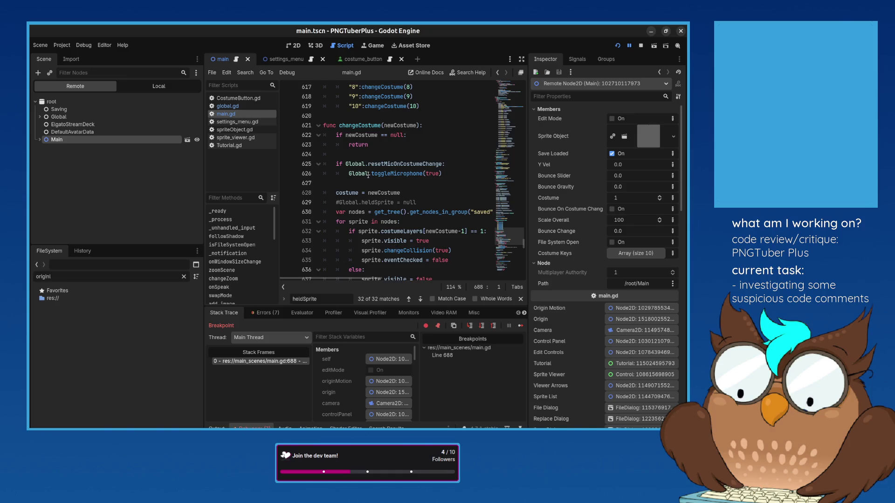
pyautogui.click(279, 359)
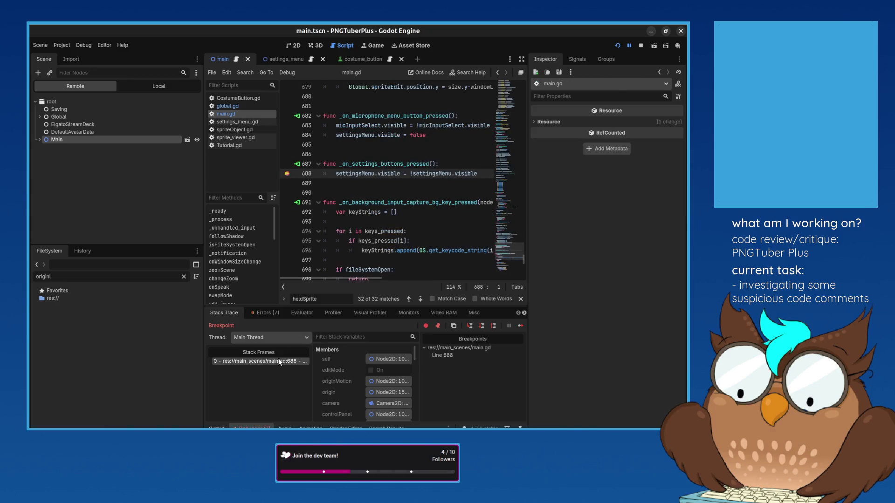
pyautogui.click(640, 46)
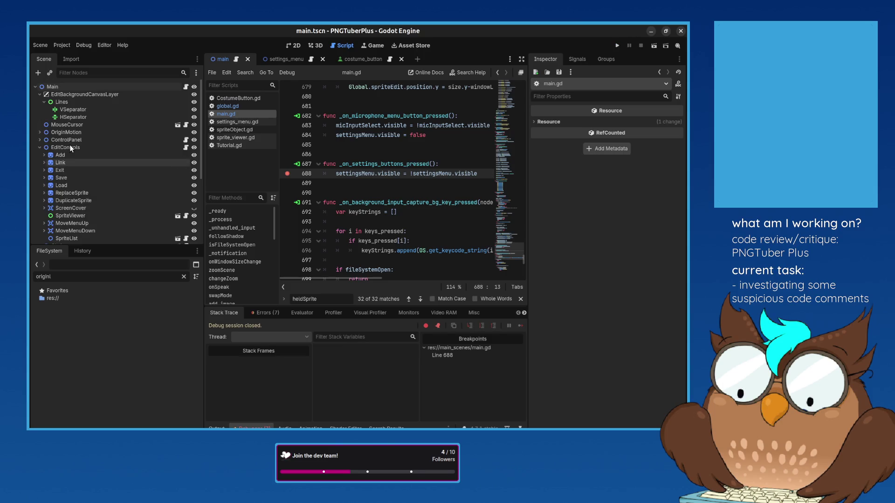
# - Drag SettingsMenu into Main's Settings Menu inspector slot, check Errors, then save and rerun the project
pyautogui.click(78, 88)
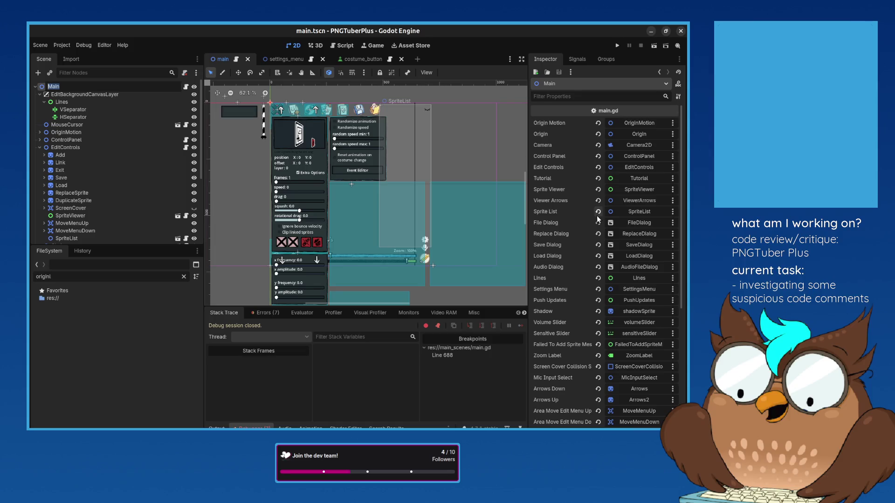
pyautogui.scroll(-5, 626, 252)
pyautogui.scroll(3, 661, 359)
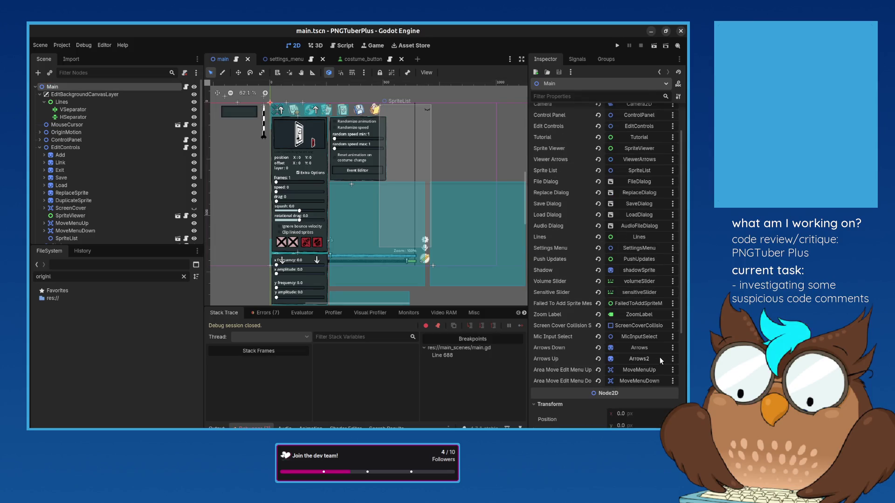
pyautogui.scroll(2, 565, 237)
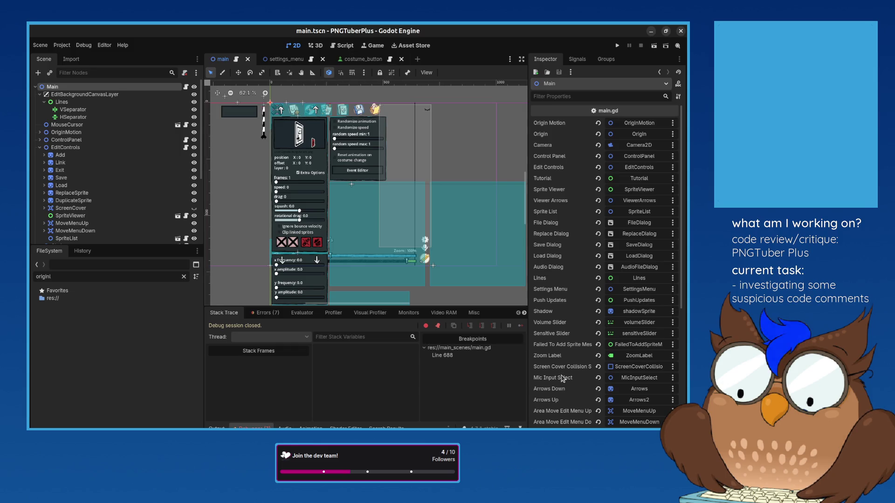
pyautogui.scroll(-5, 146, 228)
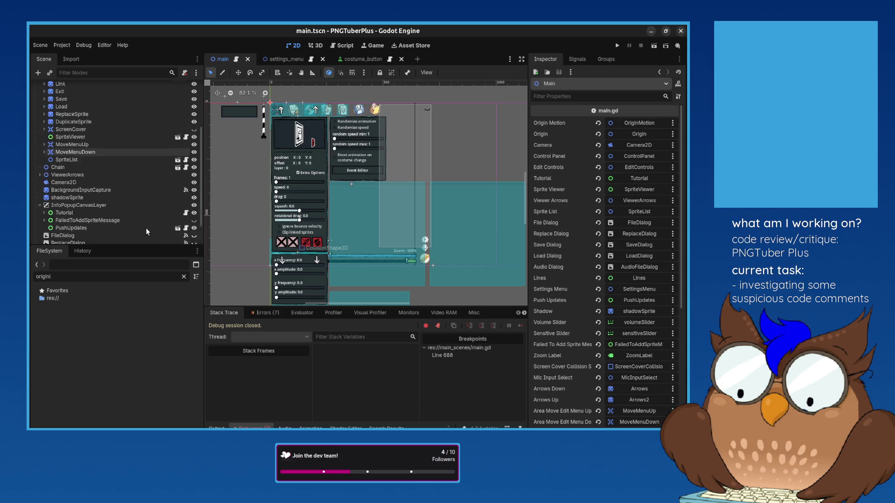
pyautogui.scroll(1, 68, 130)
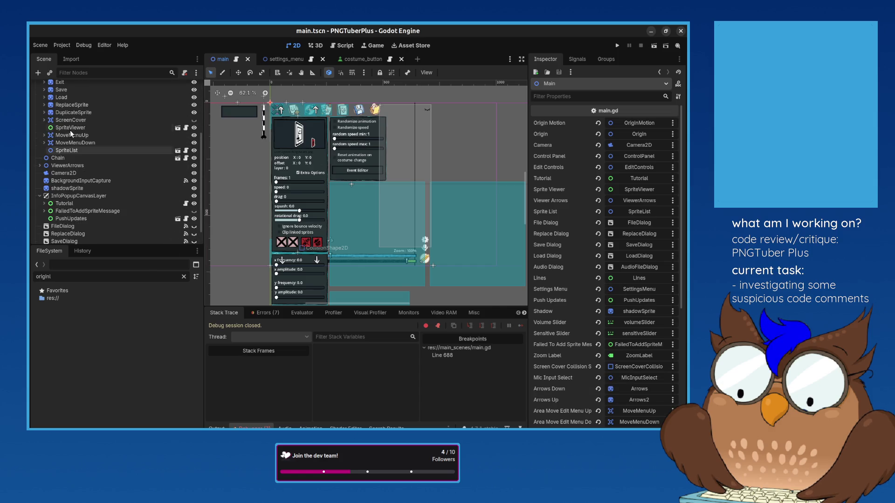
pyautogui.scroll(8, 75, 126)
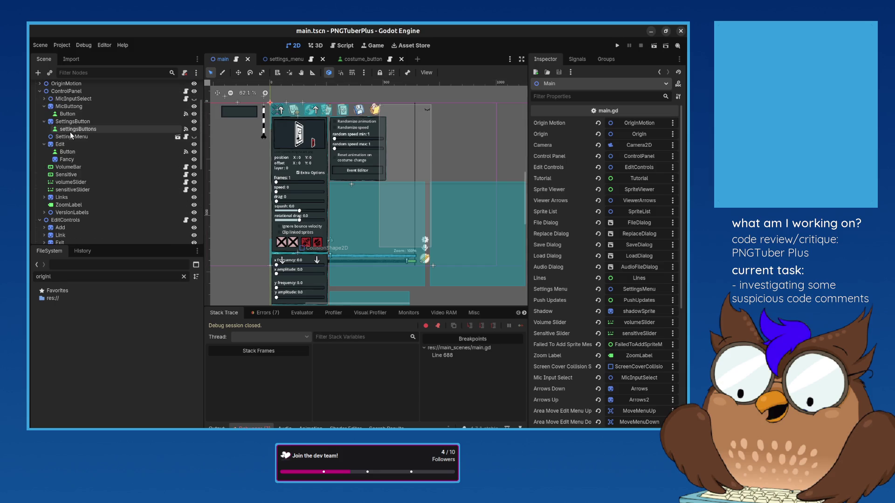
pyautogui.moveTo(70, 135)
pyautogui.mouseDown()
pyautogui.moveTo(661, 303)
pyautogui.moveTo(645, 290)
pyautogui.mouseUp()
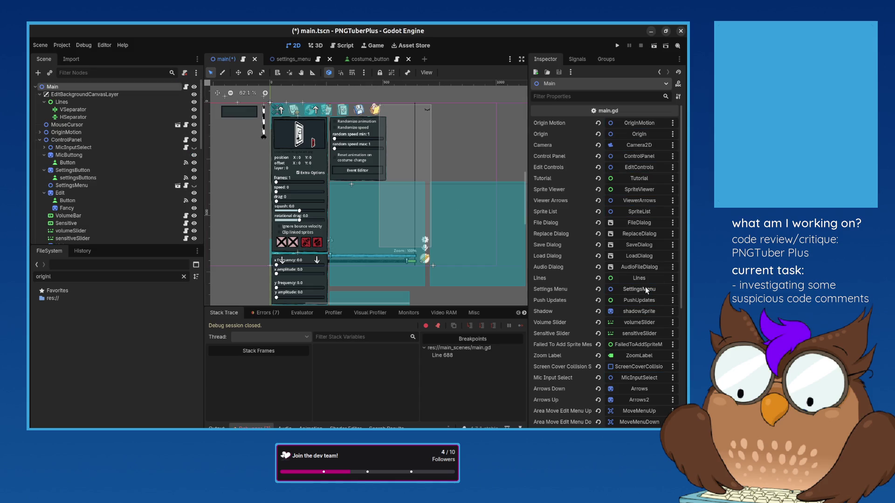
pyautogui.click(264, 313)
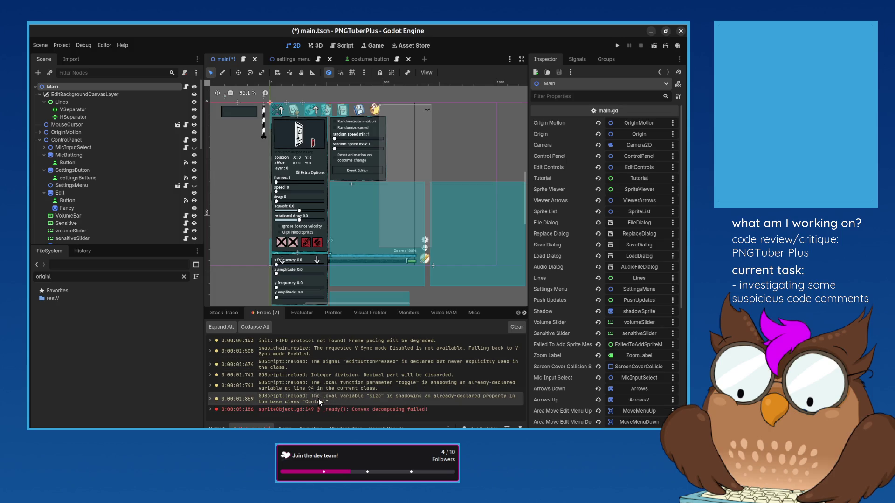
pyautogui.click(617, 45)
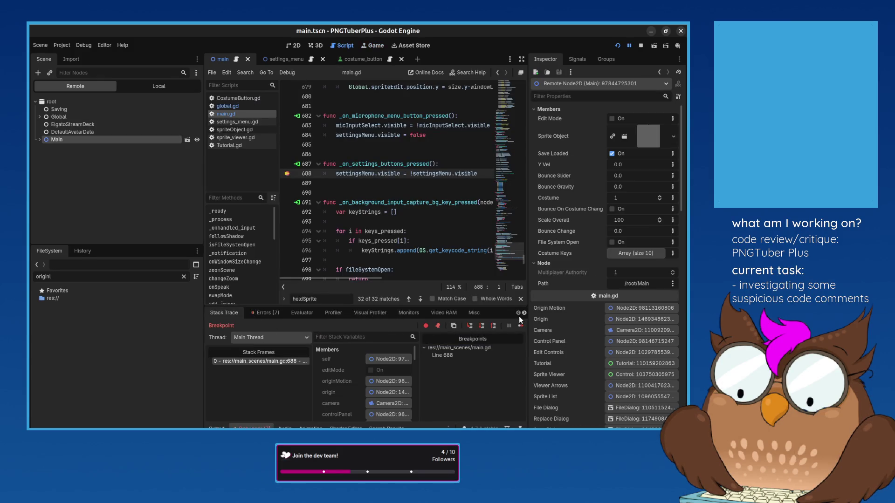
# - Inspect the settings handler at line 687, remove the line 688 breakpoint, and resume the game
pyautogui.click(357, 165)
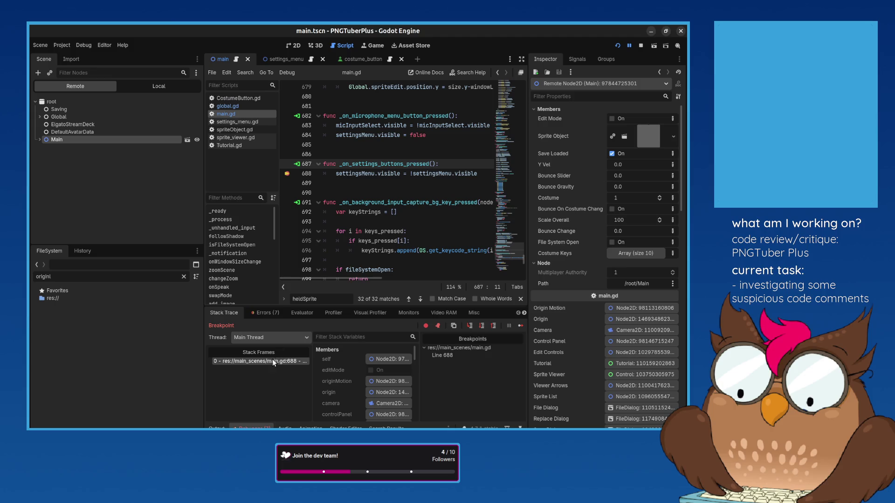
pyautogui.click(266, 312)
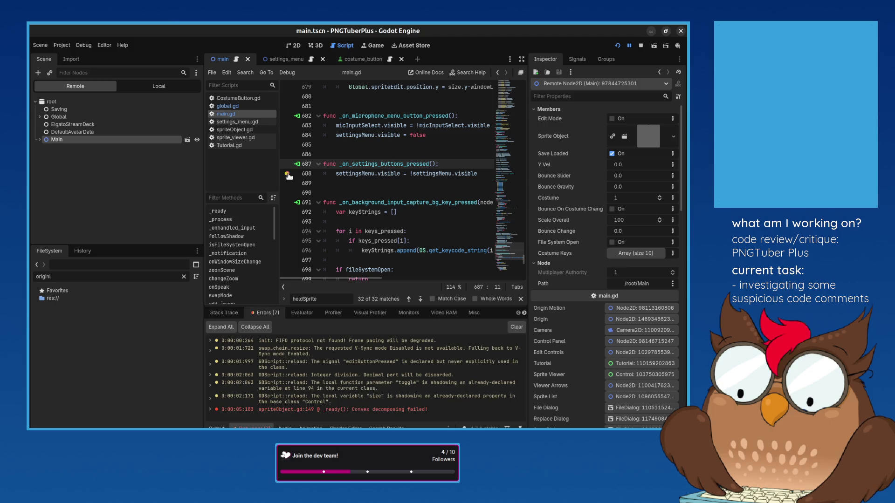
pyautogui.click(234, 313)
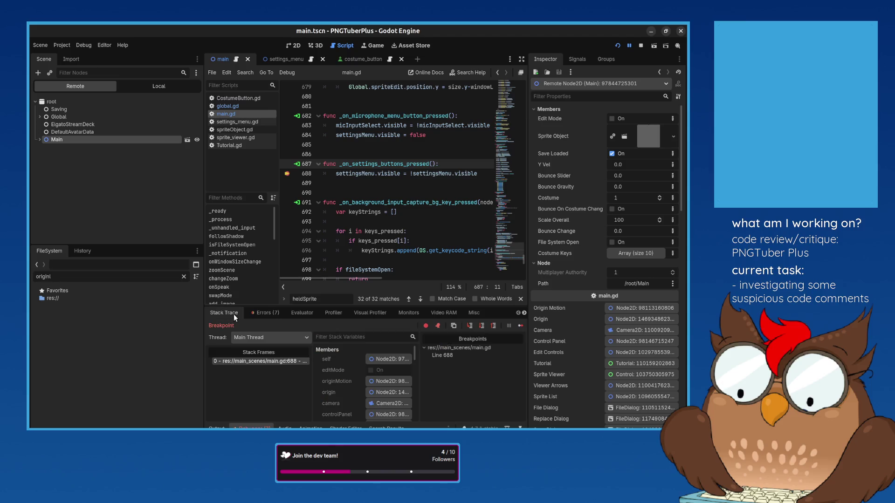
pyautogui.click(288, 174)
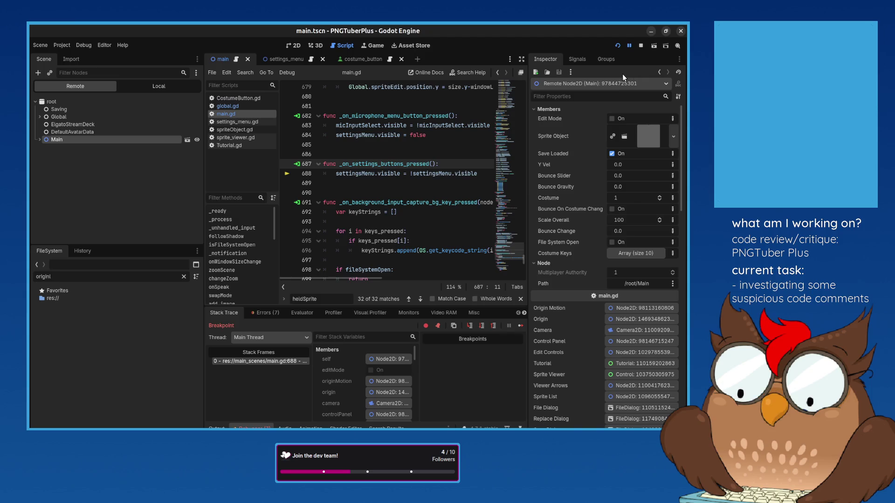
pyautogui.click(518, 326)
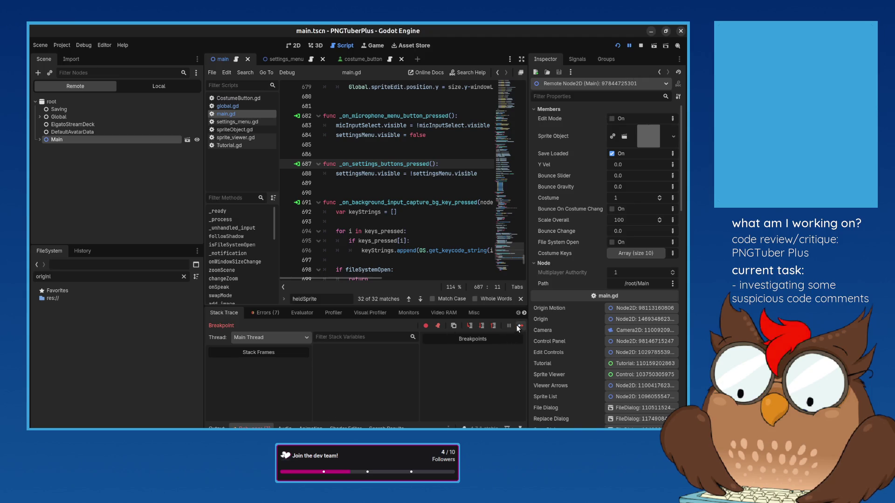
# - Recheck main.gd's code and the debugger's errors and stack trace, then restart the project
pyautogui.click(294, 46)
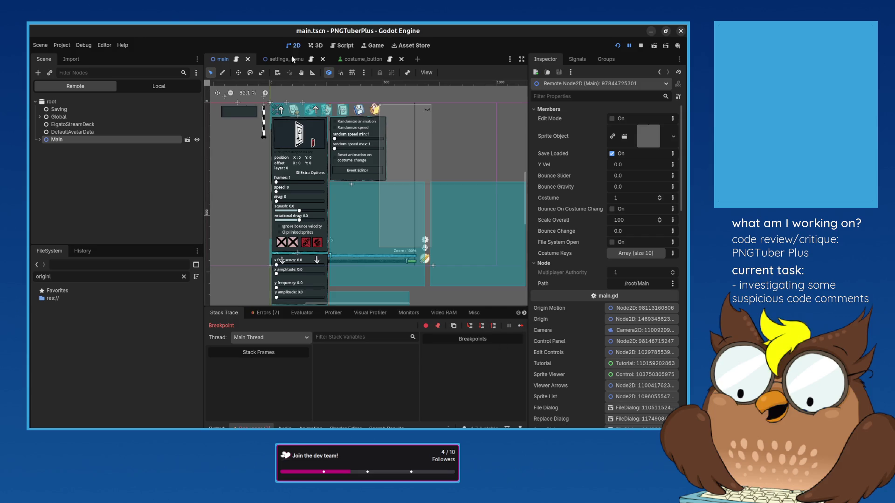
pyautogui.click(346, 45)
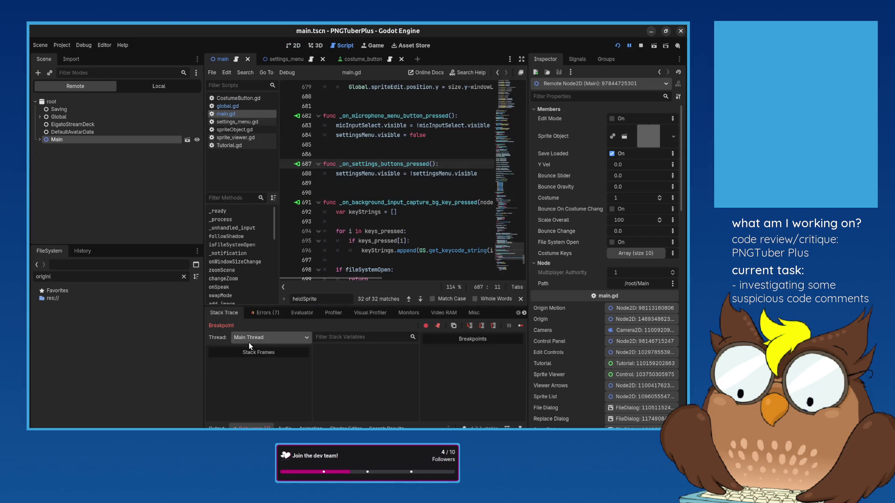
pyautogui.click(261, 313)
pyautogui.click(223, 313)
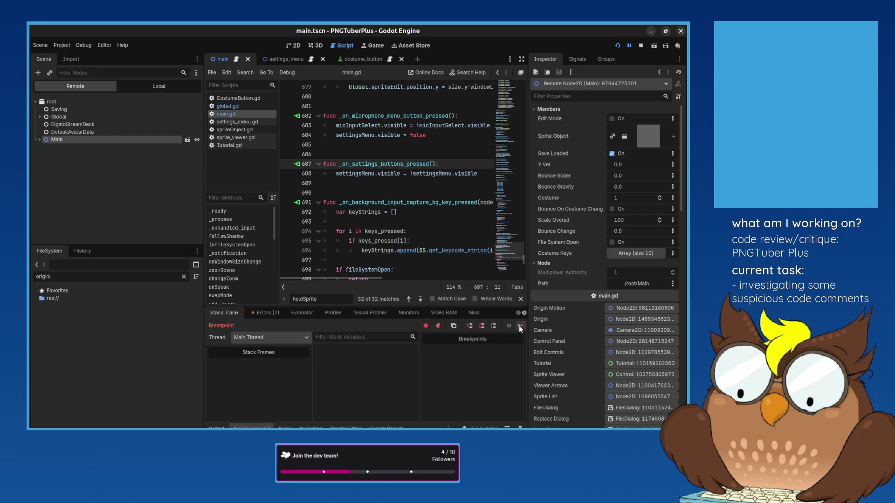
pyautogui.click(616, 45)
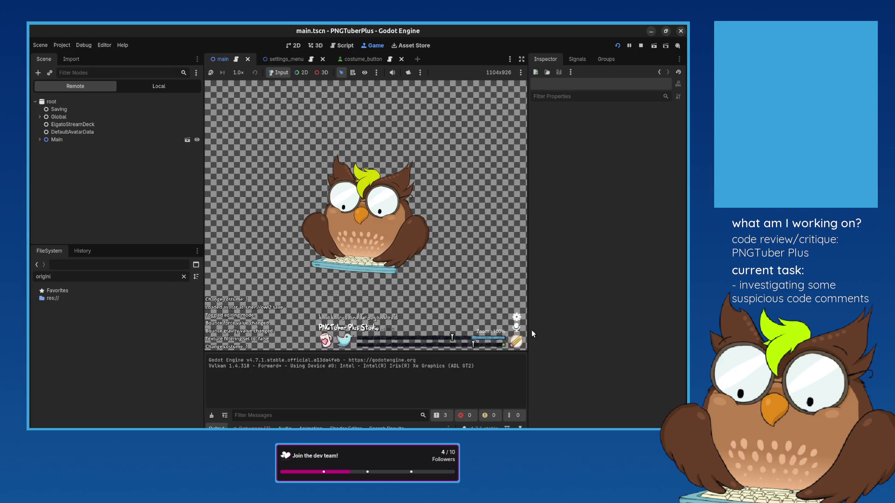
# - Open the in-game settings, click a costume hotkey to trigger the crash, and inspect costumeButtonsPressed
pyautogui.click(517, 317)
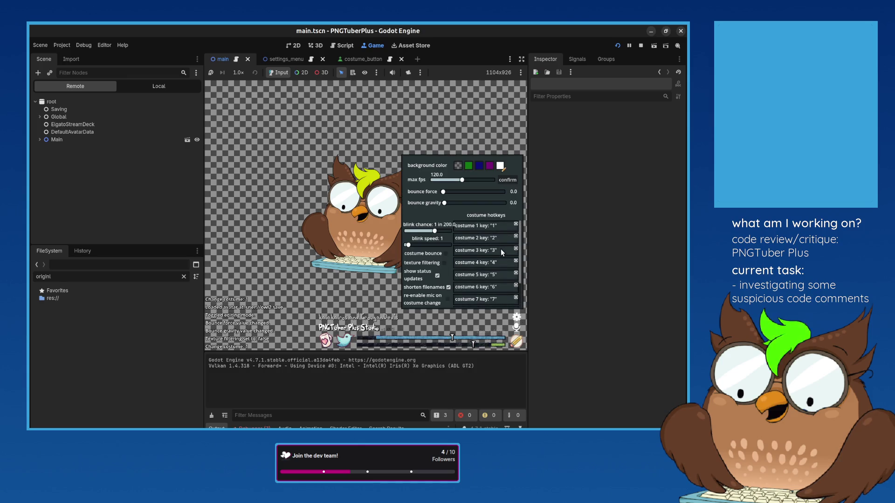
pyautogui.click(496, 228)
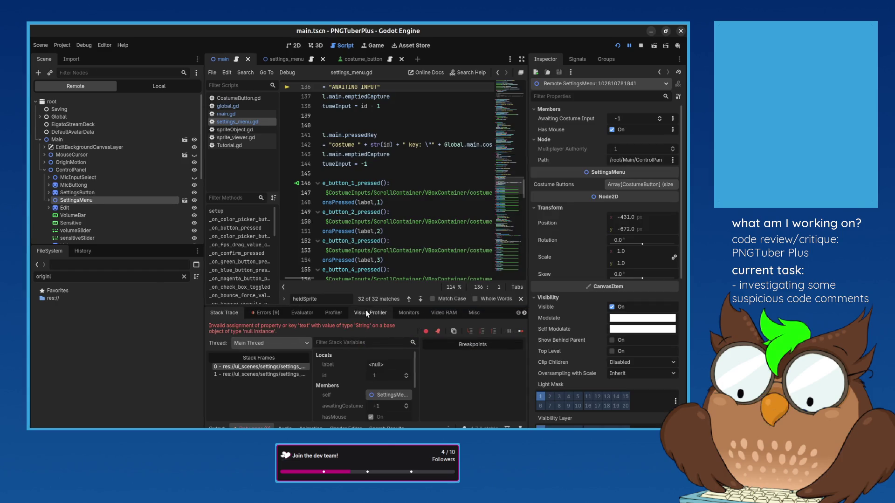
pyautogui.click(267, 367)
pyautogui.click(383, 184)
pyautogui.click(371, 163)
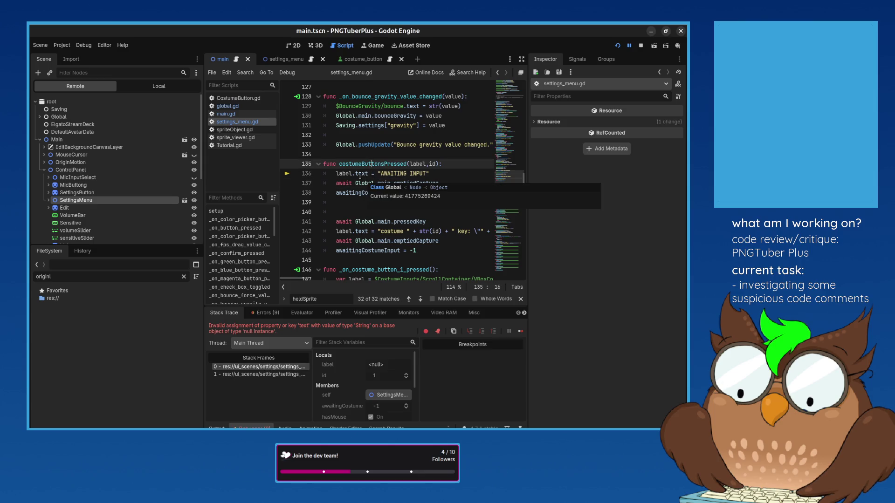
pyautogui.click(273, 367)
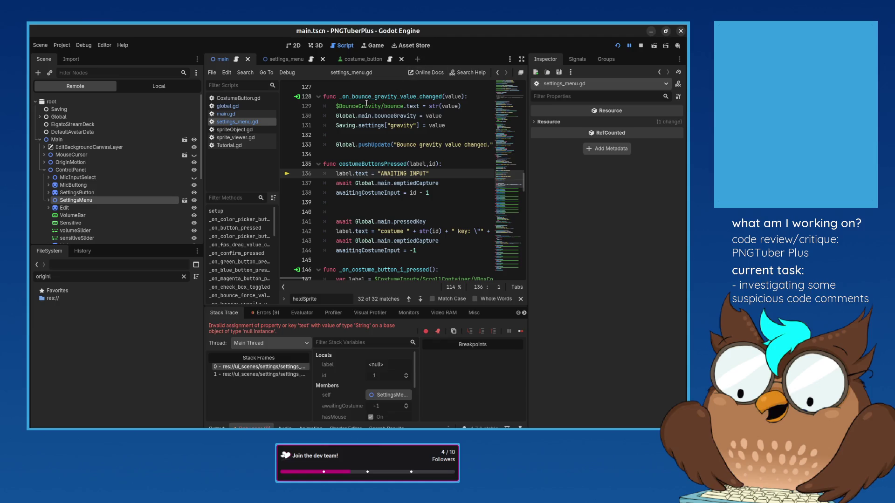
# - Follow the Errors tab to line 147 and _on_costume_button_1_pressed, then stop and select CostumeButton
pyautogui.click(365, 58)
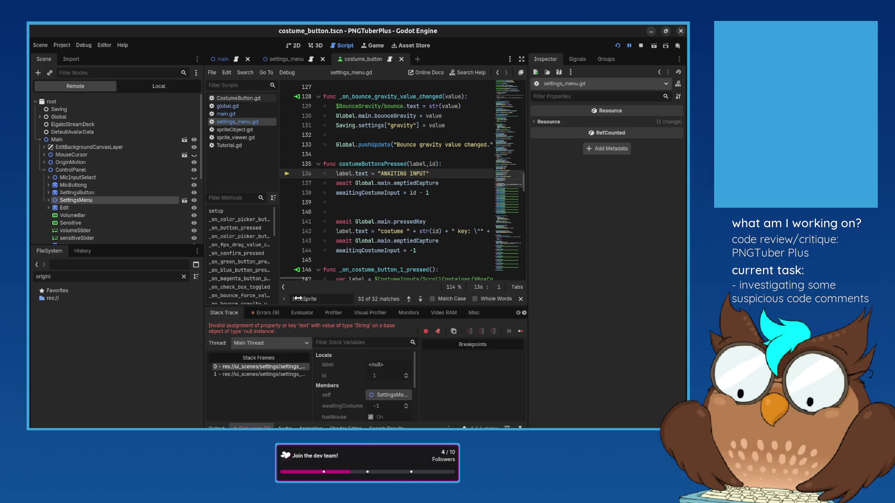
pyautogui.click(279, 312)
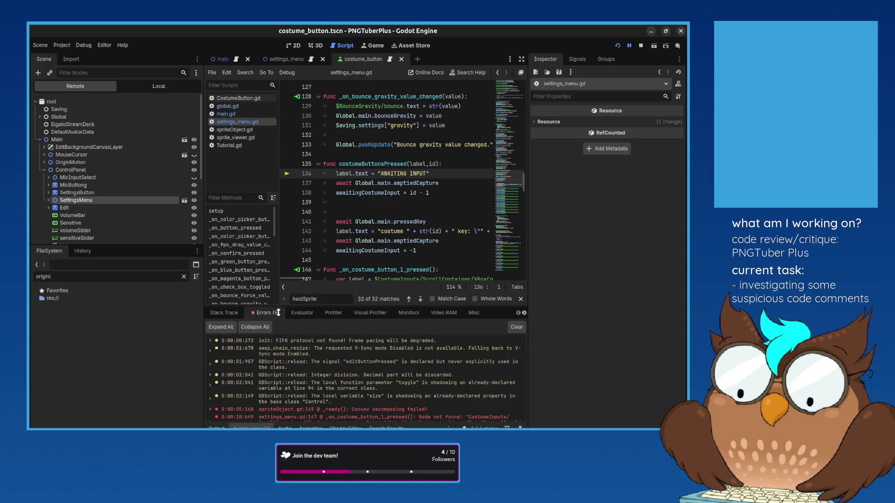
pyautogui.scroll(-2, 390, 394)
pyautogui.click(380, 393)
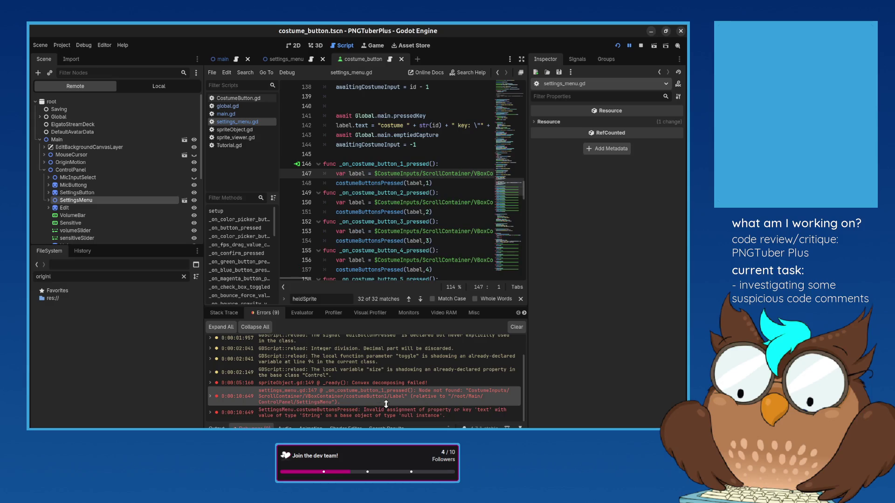
pyautogui.doubleClick(401, 394)
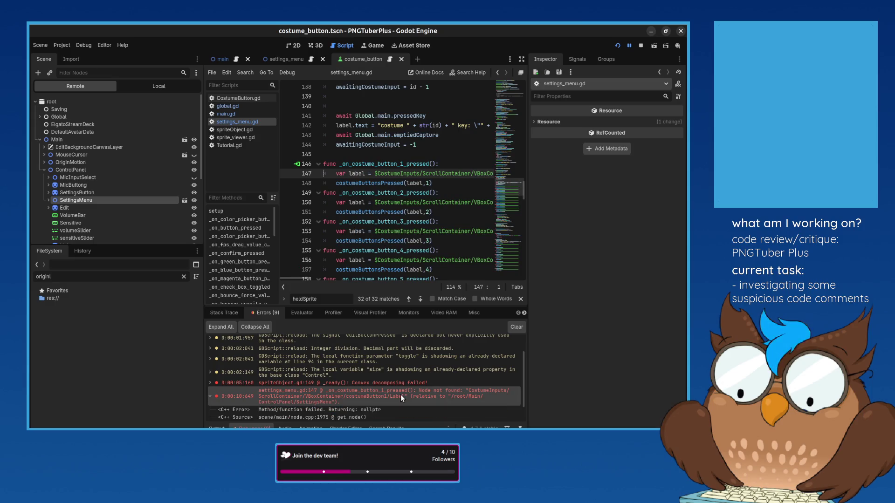
pyautogui.doubleClick(404, 162)
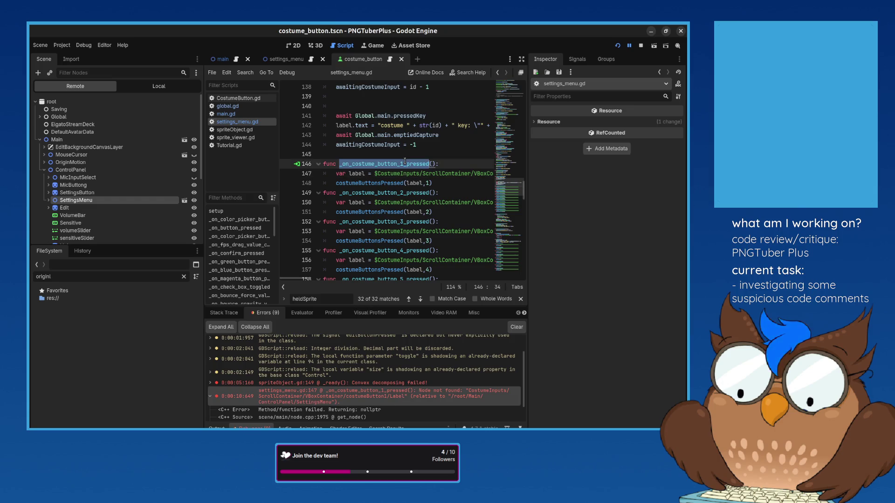
pyautogui.hotkey('ctrl', 'f')
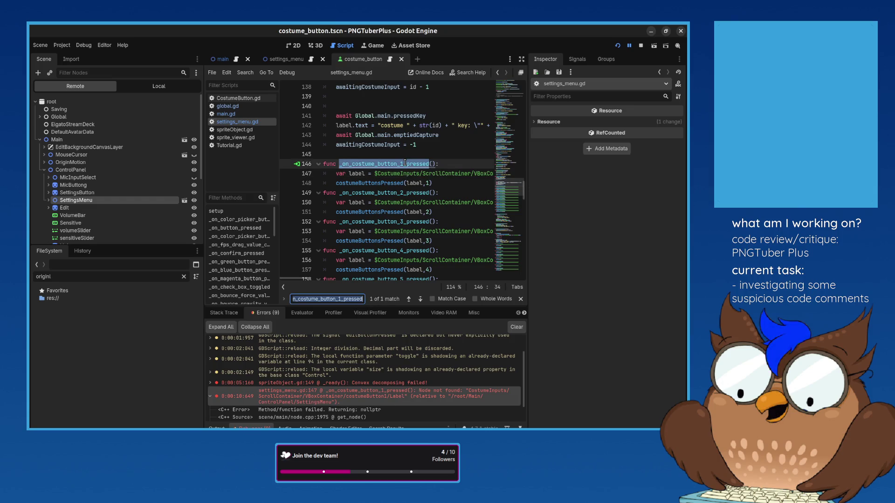
pyautogui.scroll(1, 404, 163)
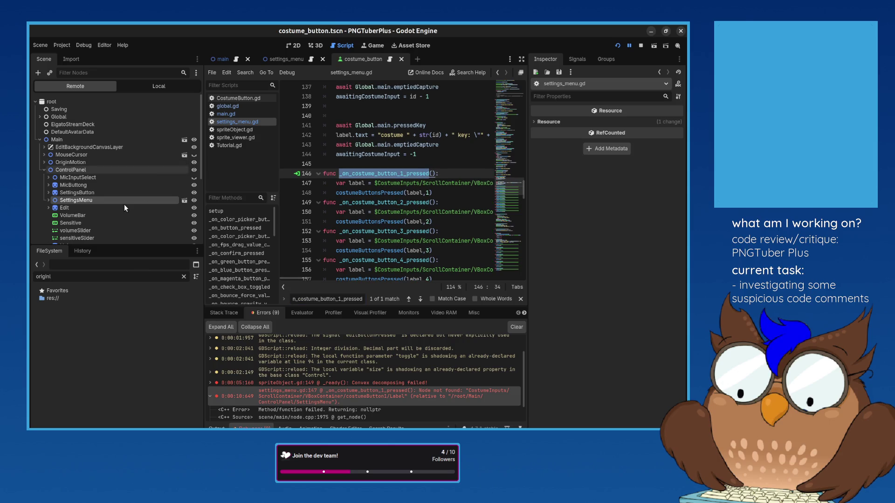
pyautogui.click(641, 45)
pyautogui.click(65, 87)
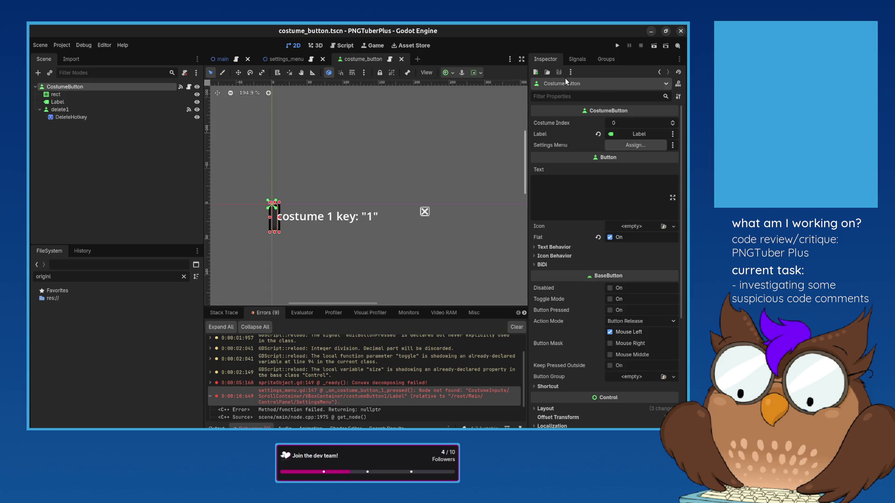
# - Review the signal connections of CostumeButton and SpriteViewer, then return to the settings_menu scene
pyautogui.click(570, 60)
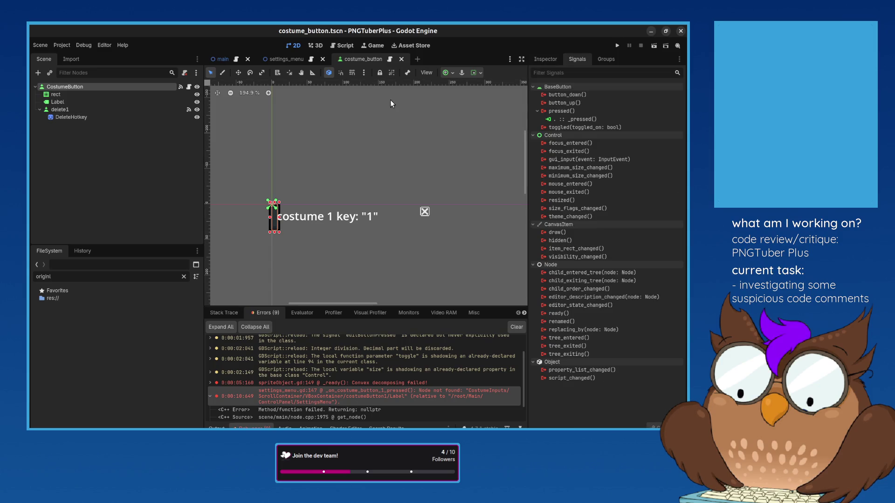
pyautogui.click(217, 59)
pyautogui.scroll(-5, 119, 168)
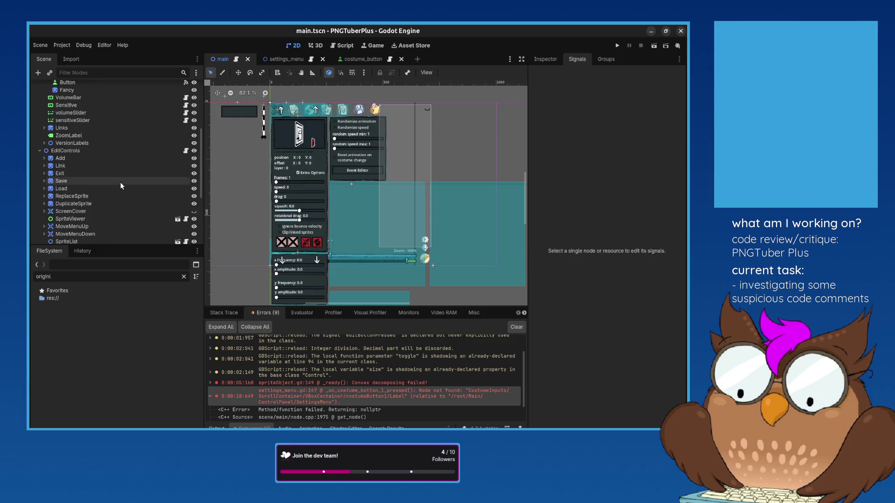
pyautogui.scroll(-4, 120, 183)
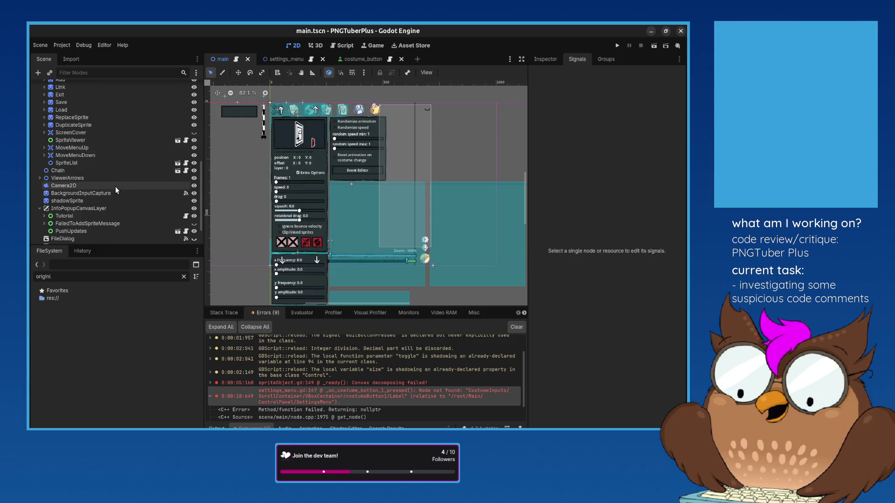
pyautogui.click(79, 141)
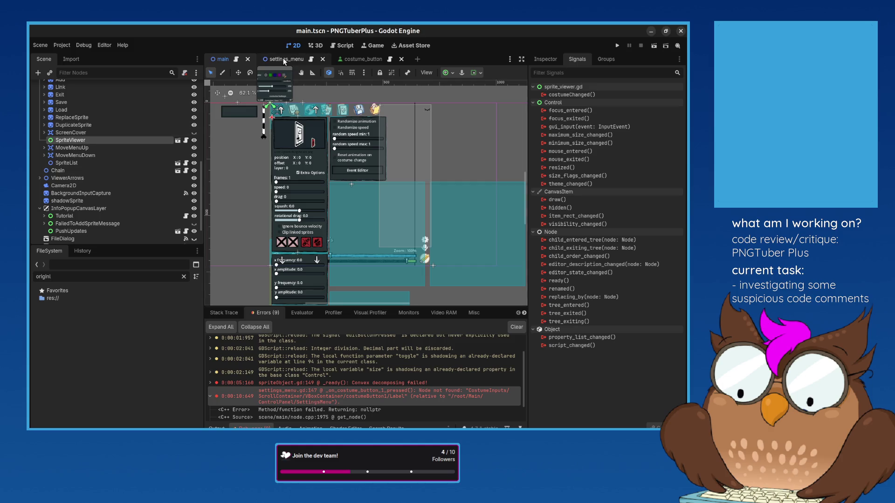
pyautogui.click(283, 59)
pyautogui.scroll(4, 344, 226)
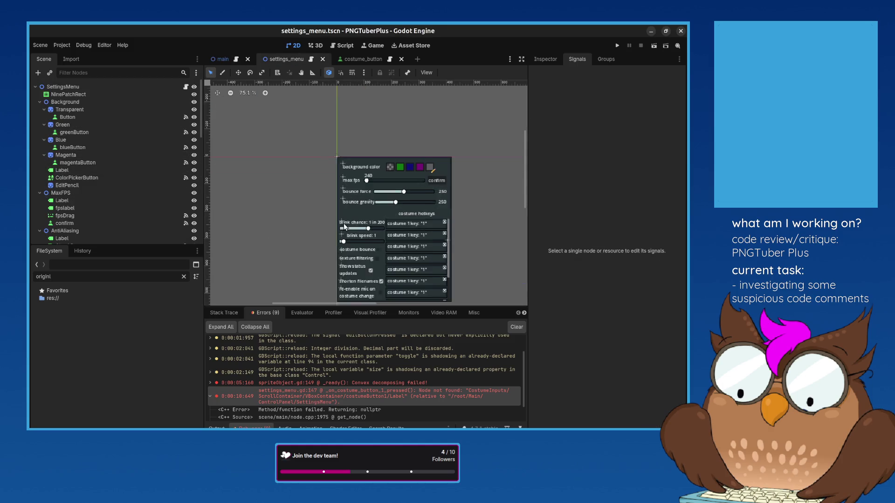
pyautogui.scroll(2, 343, 226)
pyautogui.scroll(-10, 106, 133)
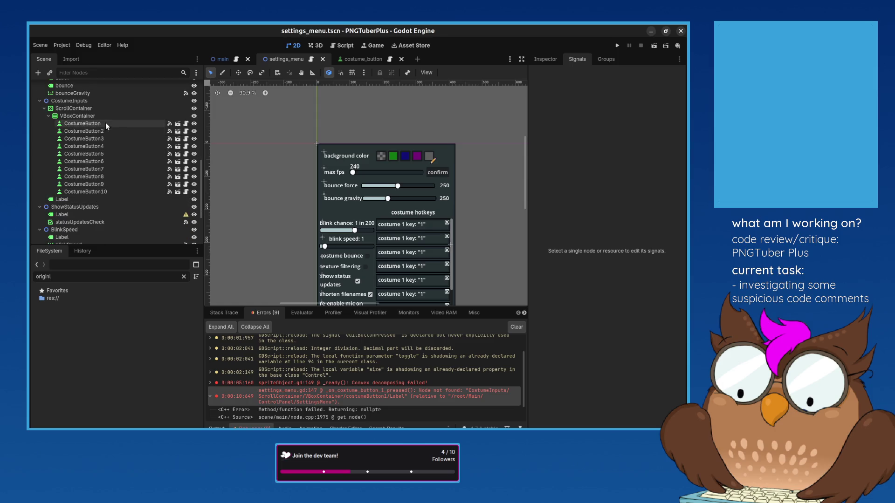
# - Disconnect the first CostumeButton from _on_costume_button_1_pressed, save with Ctrl+S, and run the project
pyautogui.click(105, 122)
pyautogui.click(608, 128)
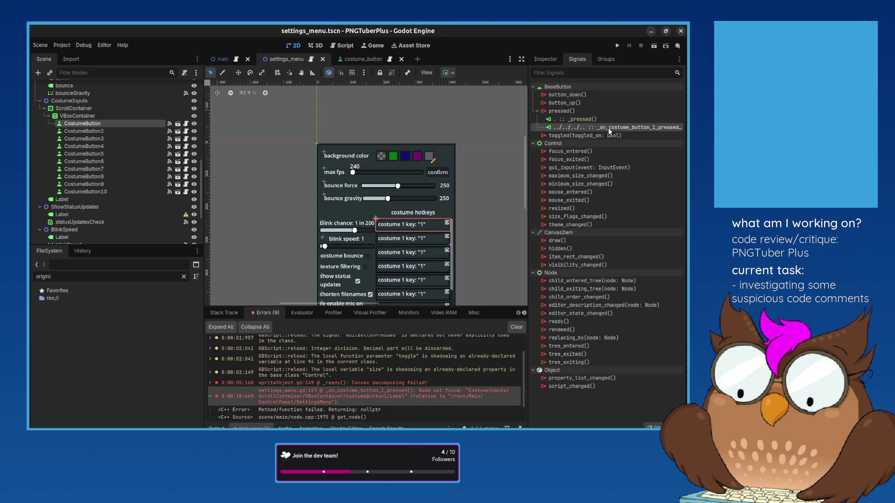
pyautogui.click(652, 426)
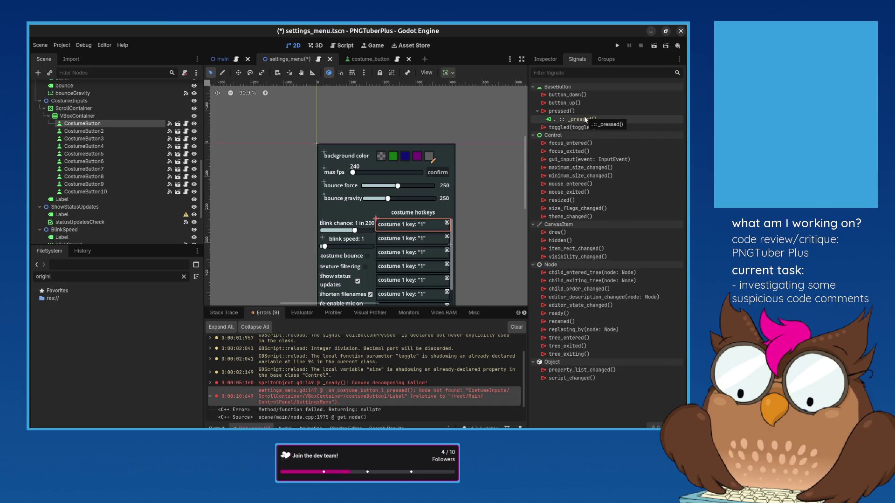
pyautogui.hotkey('ctrl', 's')
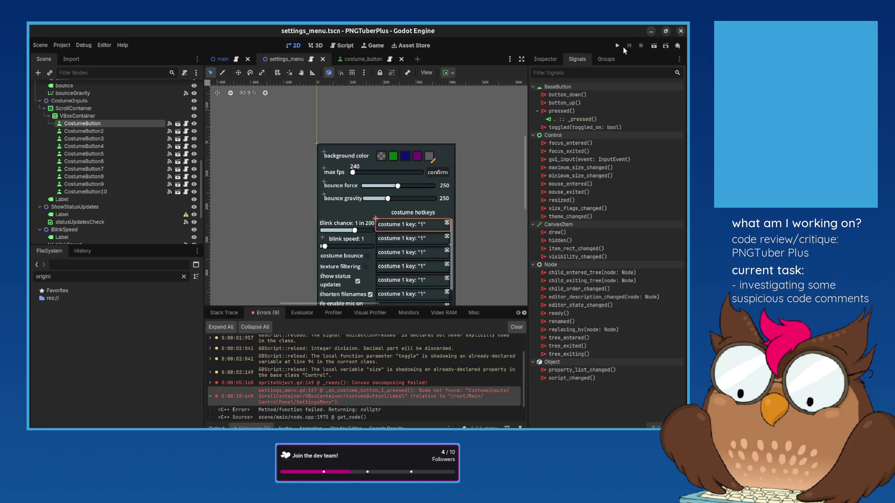
pyautogui.click(617, 46)
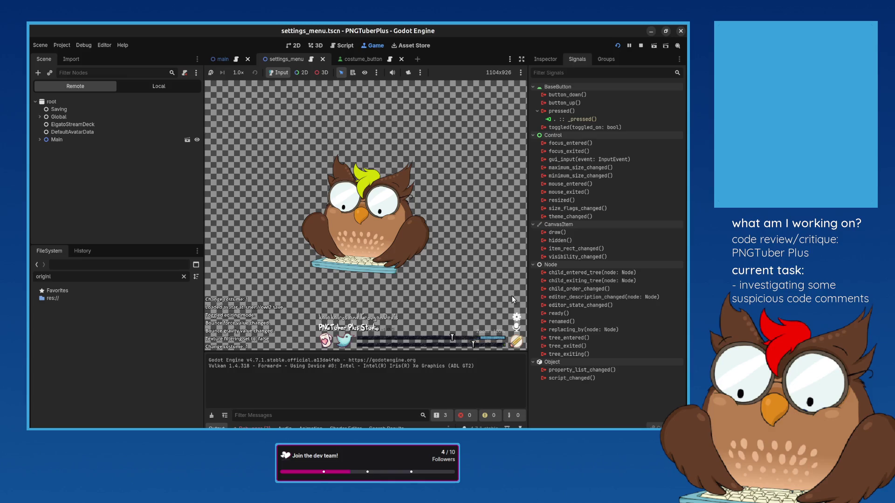
# - Open the gear settings panel, click the costume 1 key button without crashing, then restart and stop
pyautogui.click(516, 315)
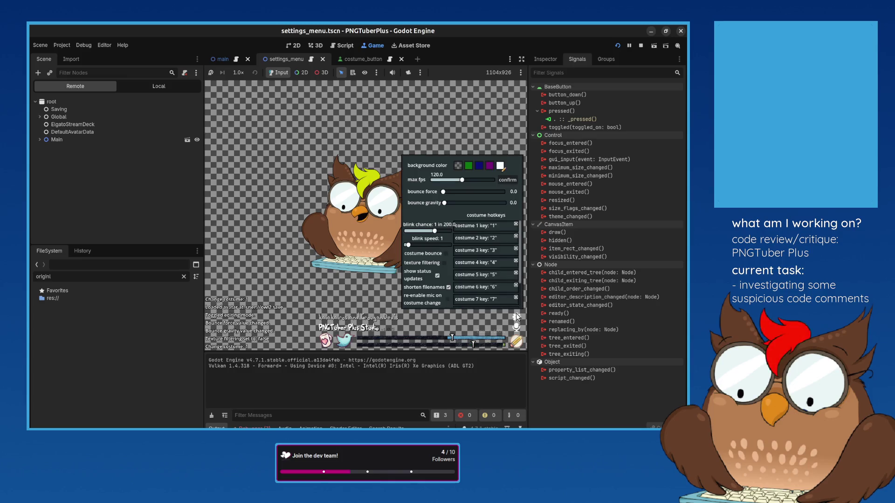
pyautogui.click(477, 225)
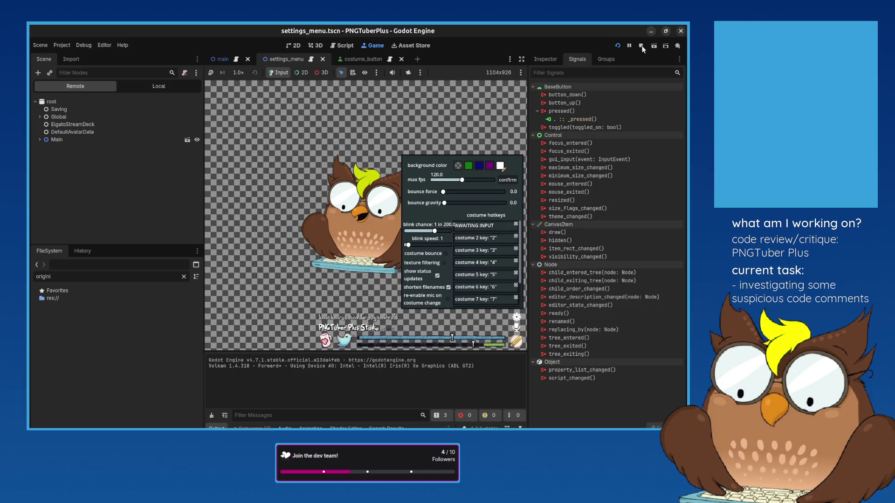
pyautogui.click(615, 45)
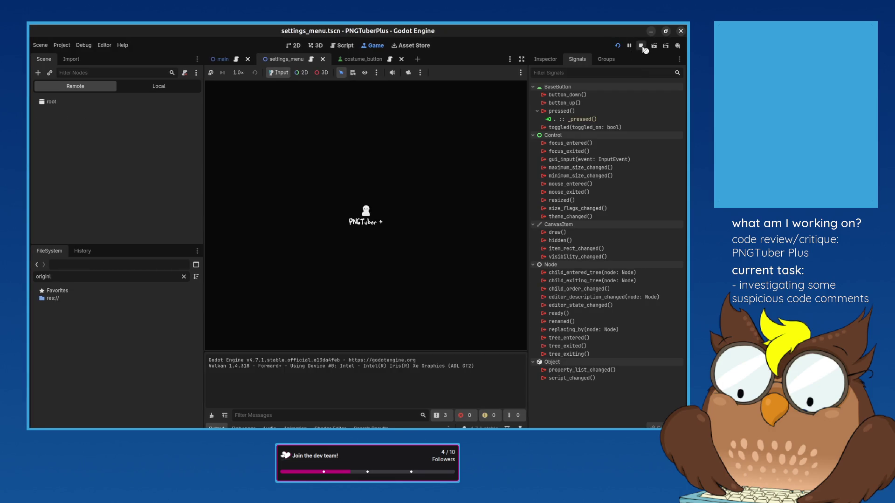
pyautogui.click(641, 46)
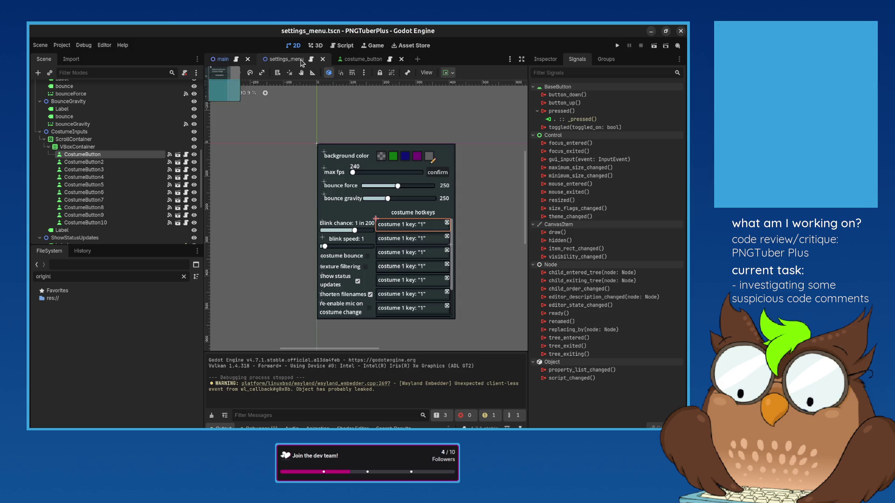
# - Cycle through the main, settings_menu and costume_button scenes, deselect CostumeButton, and return to Rider
pyautogui.click(371, 63)
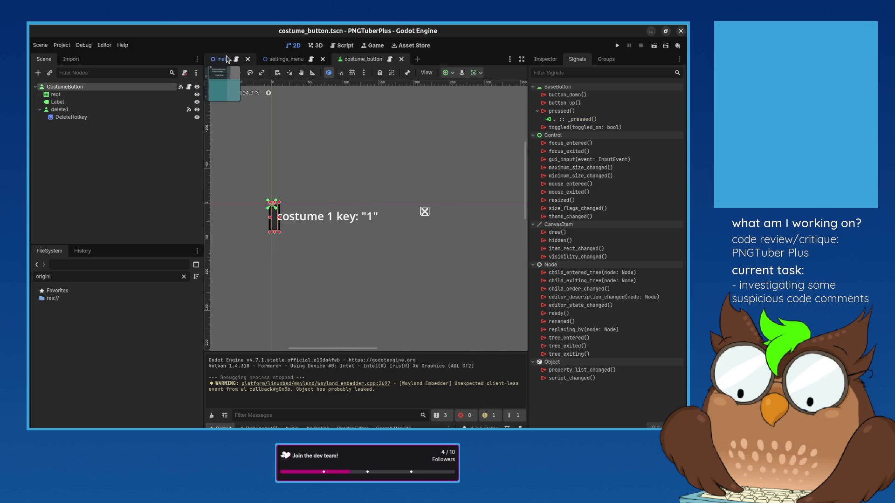
pyautogui.click(223, 59)
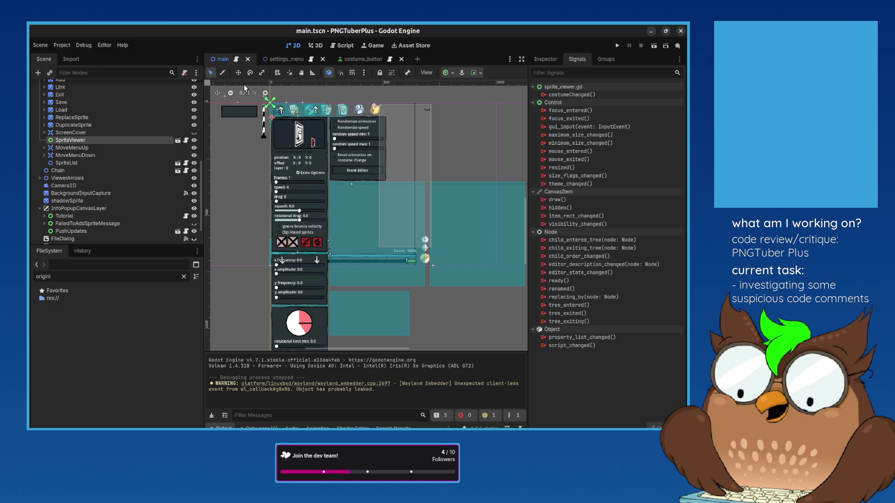
pyautogui.click(290, 54)
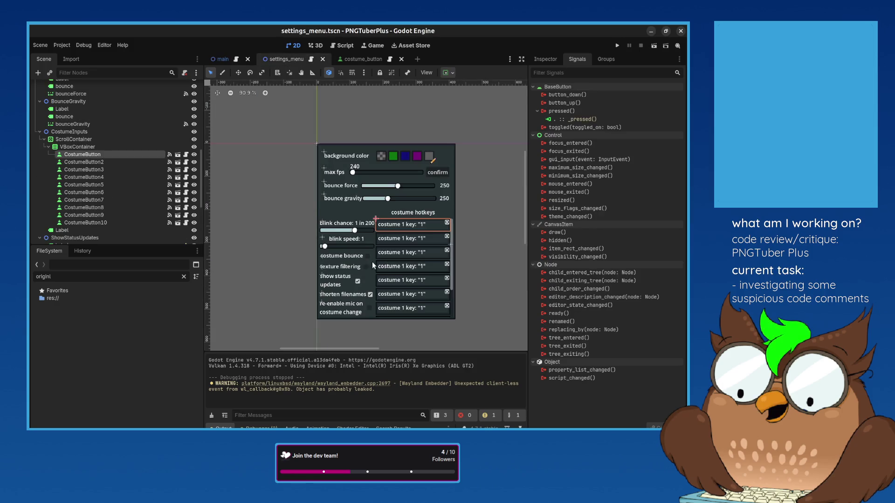
pyautogui.click(375, 61)
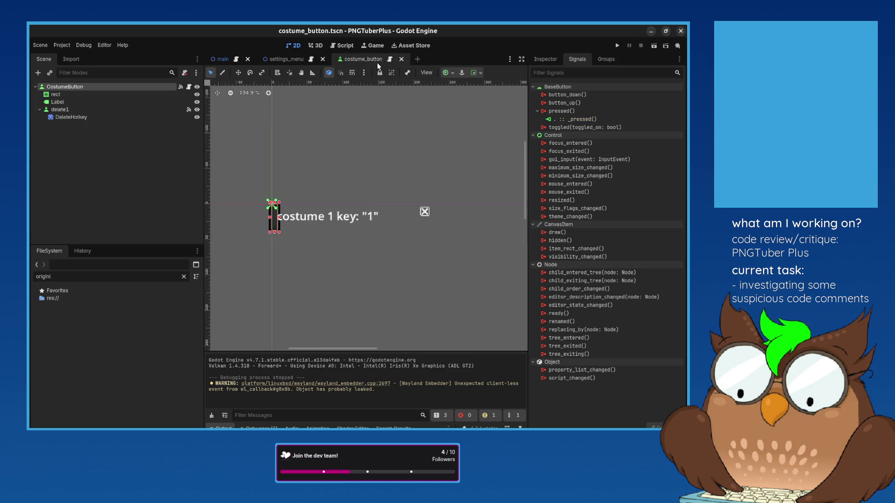
pyautogui.click(384, 305)
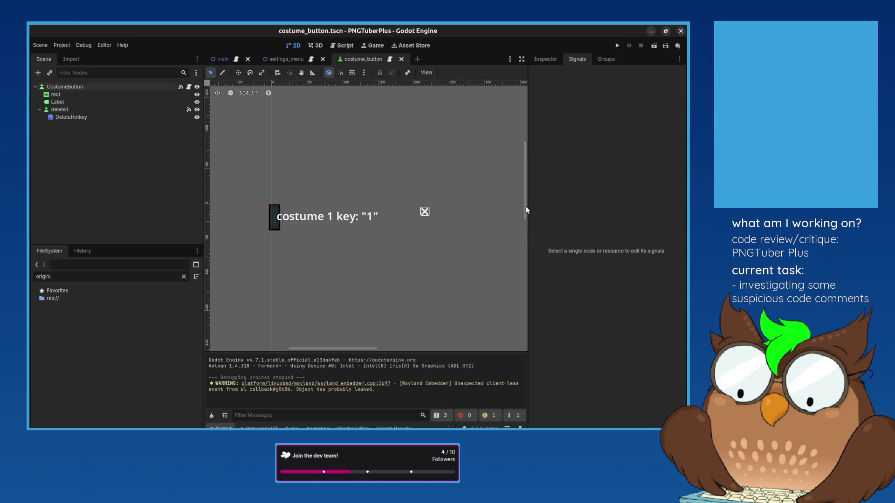
pyautogui.hotkey('alt', 'Tab')
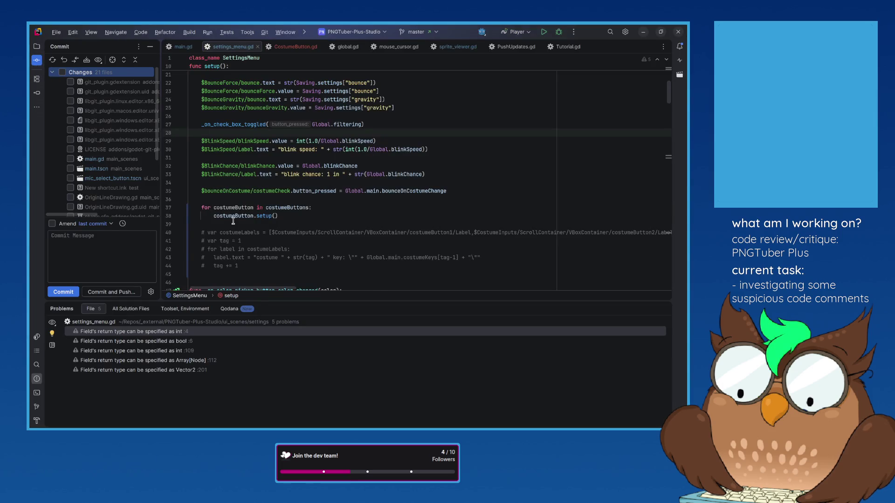
pyautogui.click(398, 240)
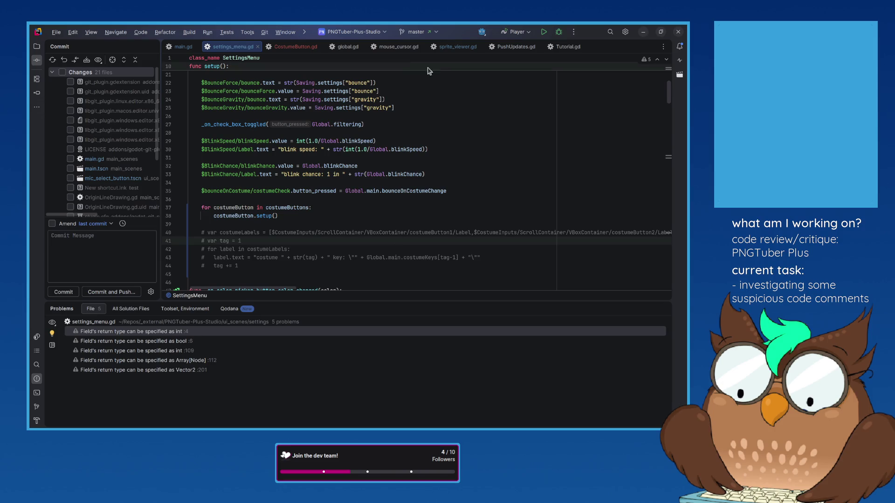
pyautogui.click(211, 223)
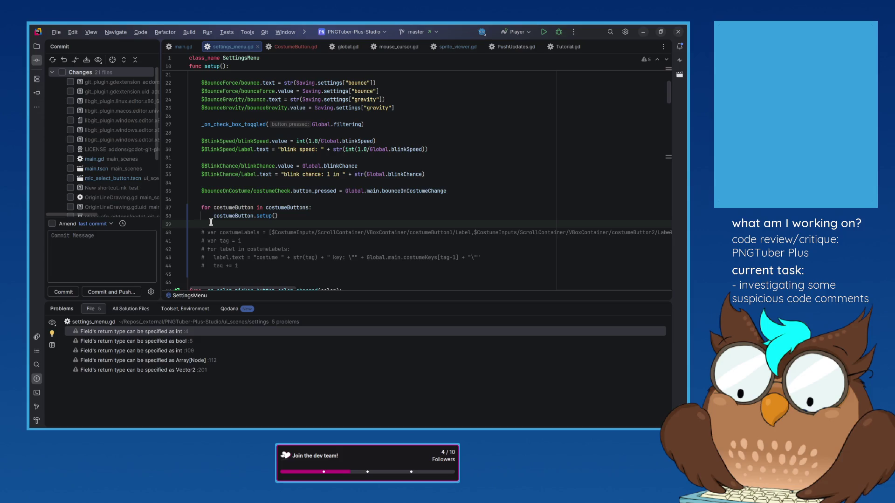
pyautogui.scroll(-10, 270, 209)
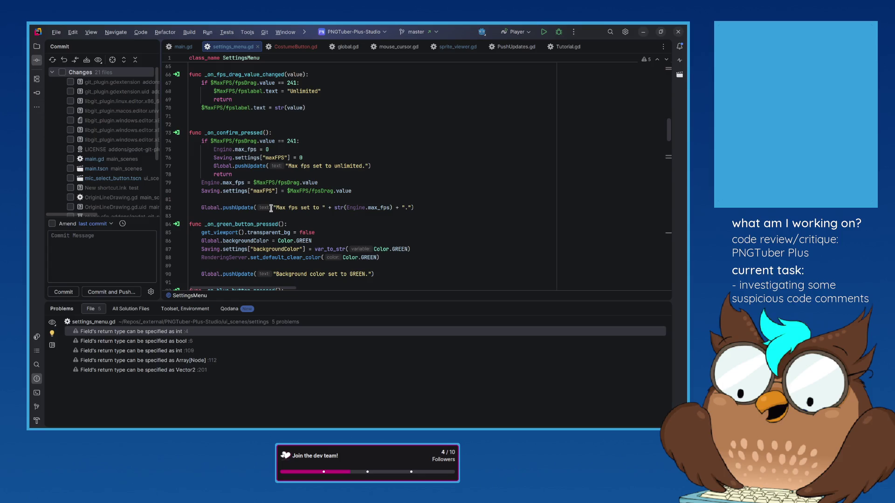
pyautogui.scroll(-10, 290, 193)
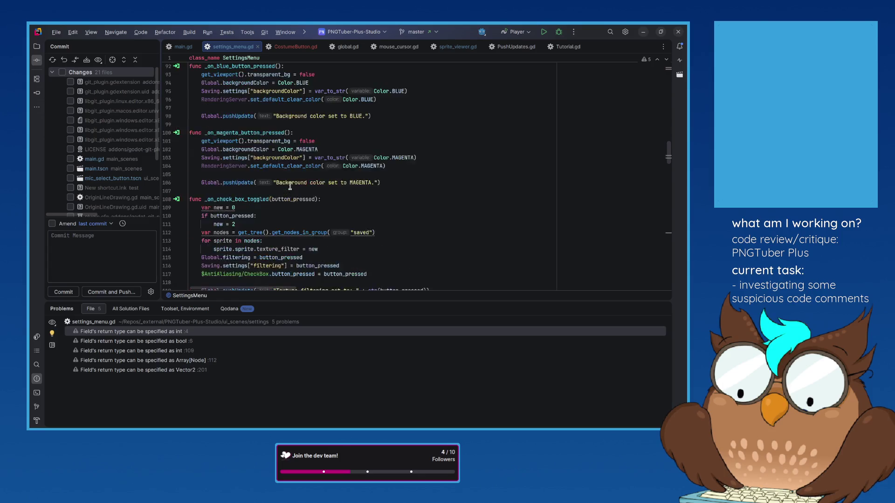
pyautogui.hotkey('alt', 'Tab')
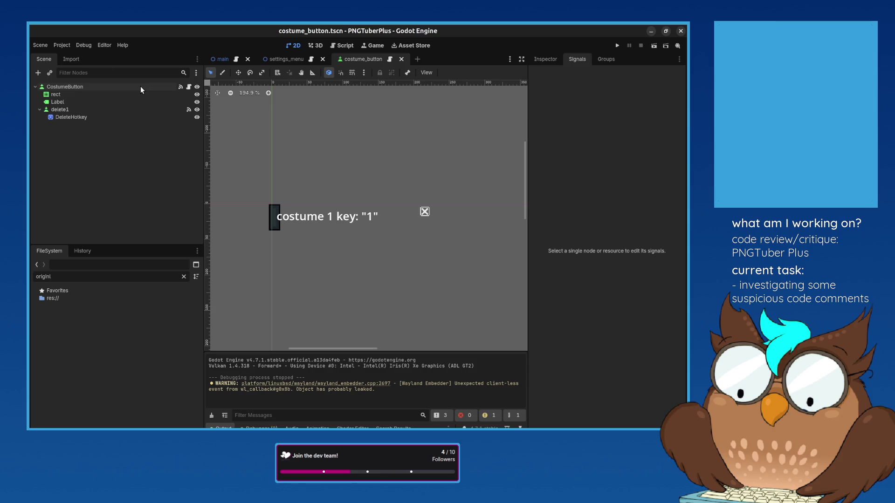
# - Switch from the settings_menu scene to costume_button for comparison, then back to settings_menu
pyautogui.click(278, 58)
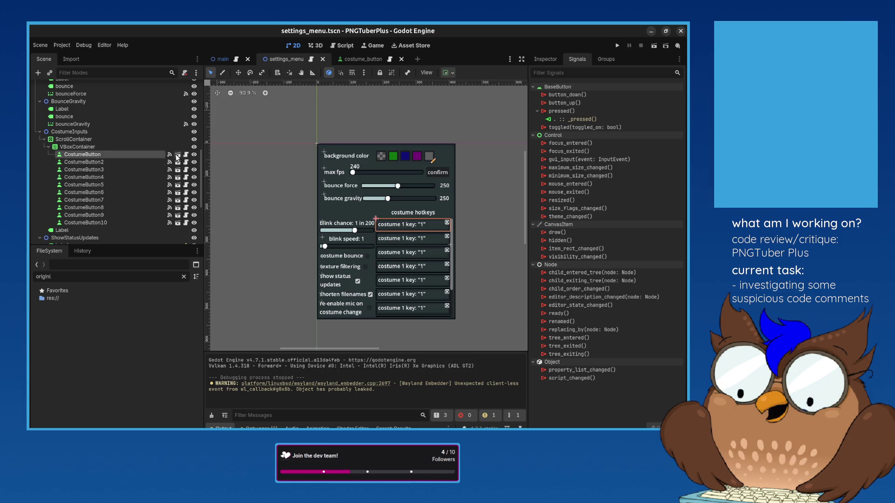
pyautogui.click(354, 61)
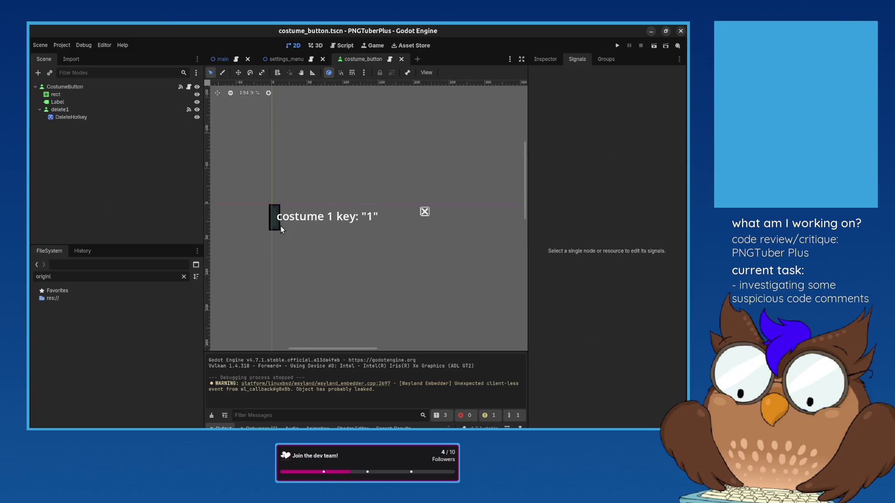
pyautogui.click(299, 62)
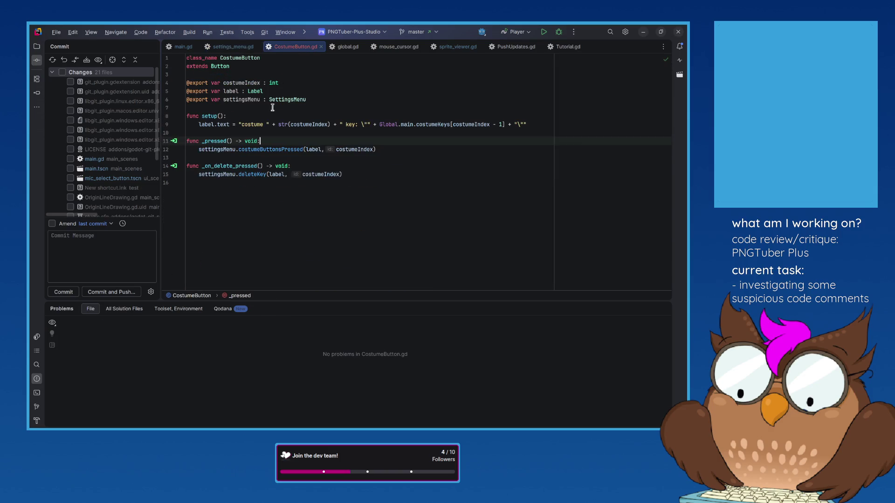
pyautogui.click(248, 84)
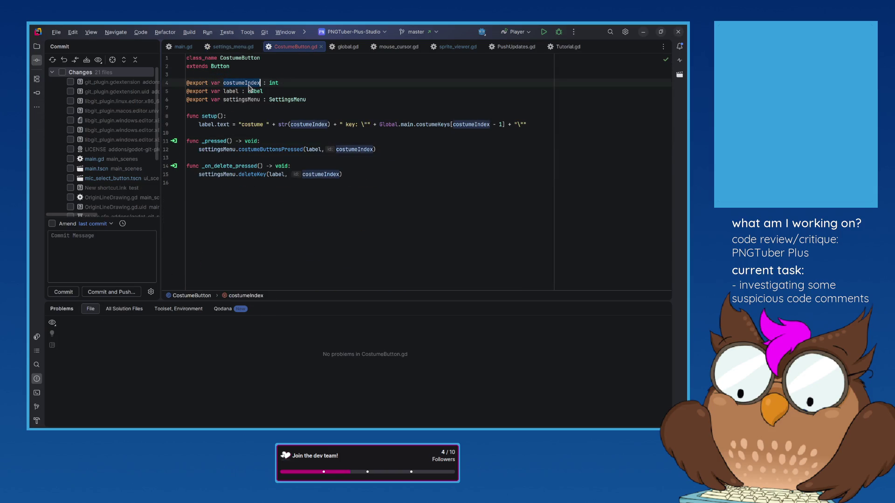
pyautogui.click(281, 84)
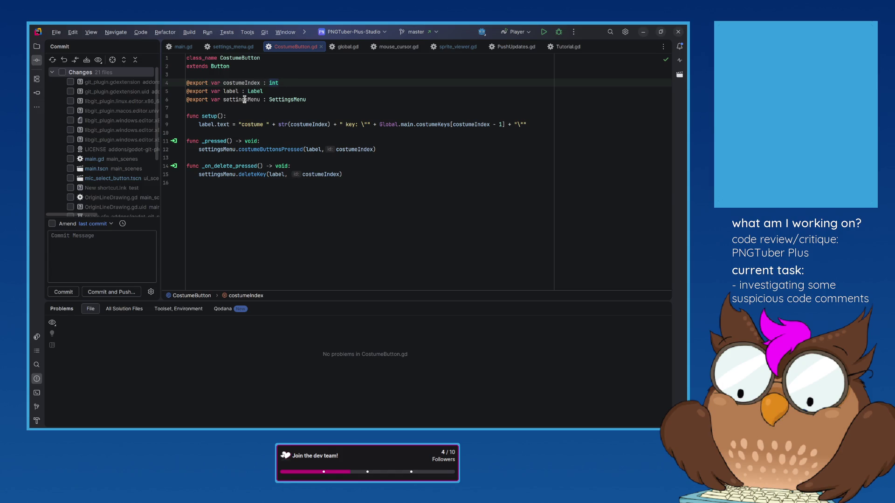
pyautogui.click(397, 165)
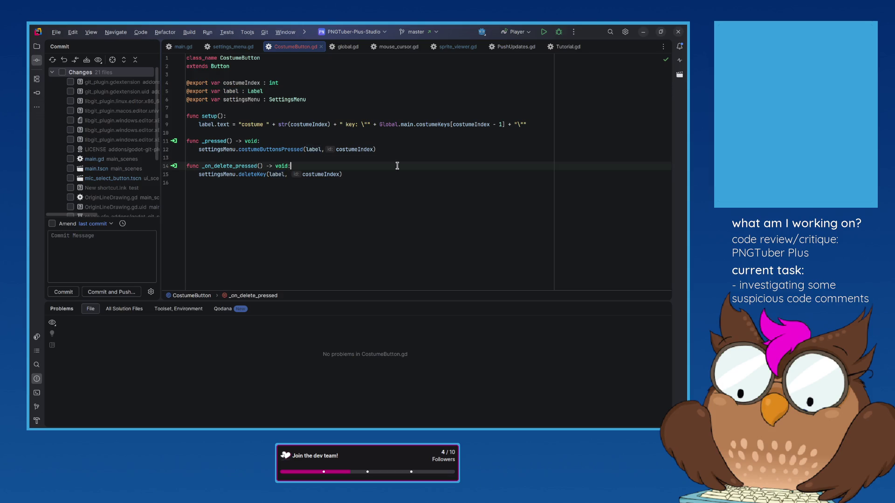
pyautogui.click(260, 100)
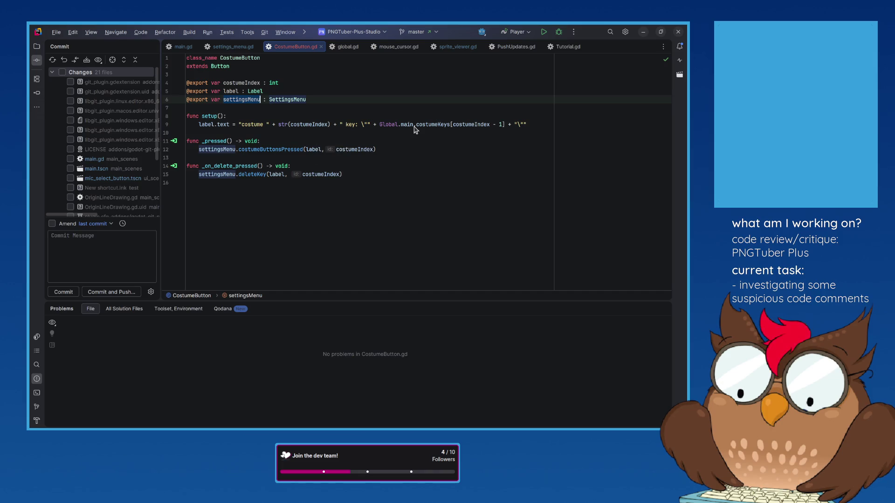
pyautogui.click(329, 187)
pyautogui.doubleClick(290, 149)
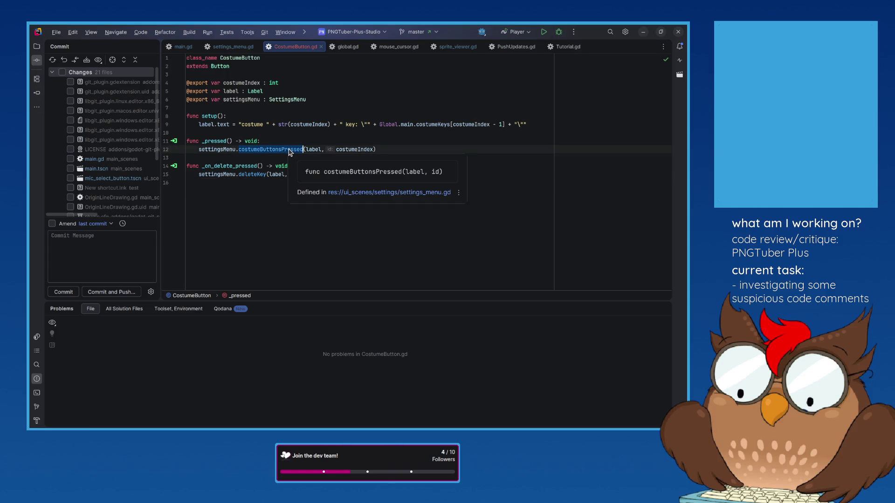
pyautogui.click(288, 150)
pyautogui.click(421, 154)
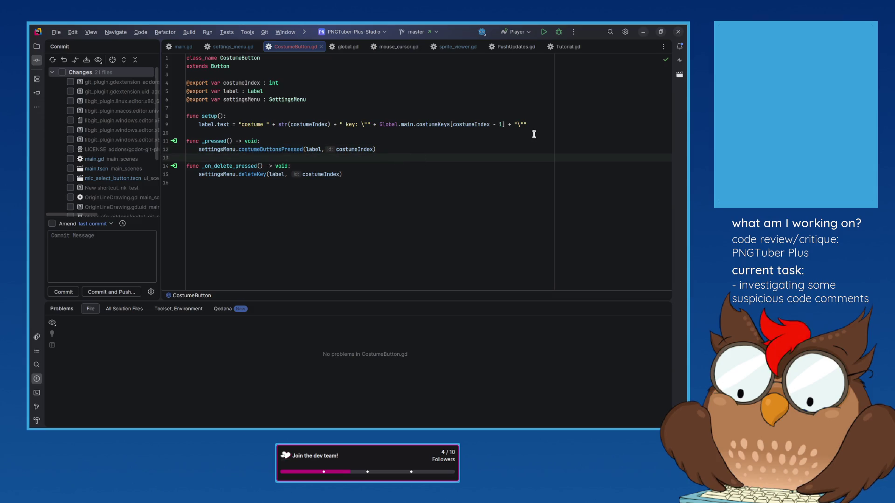
pyautogui.click(397, 148)
pyautogui.moveTo(365, 148); pyautogui.dragTo(365, 130)
pyautogui.click(334, 192)
pyautogui.keyDown('shift'); pyautogui.click(245, 140); pyautogui.keyUp('shift')
pyautogui.click(226, 205)
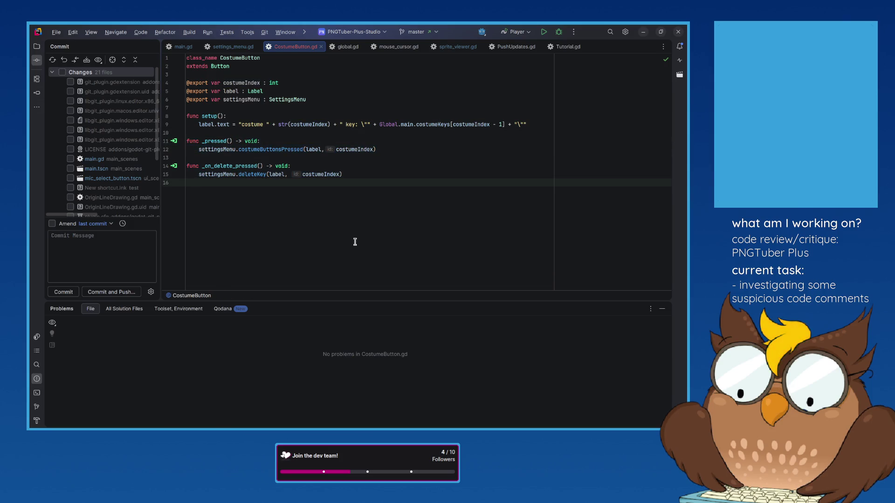
pyautogui.hotkey('alt', 'Tab')
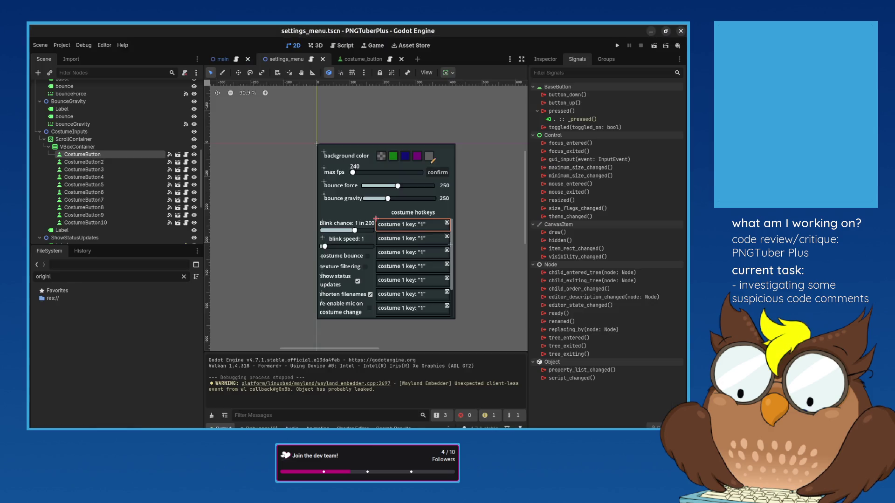
# - Select the SettingsMenu root node and review its ten-entry Costume Buttons array in the Inspector
pyautogui.scroll(10, 126, 103)
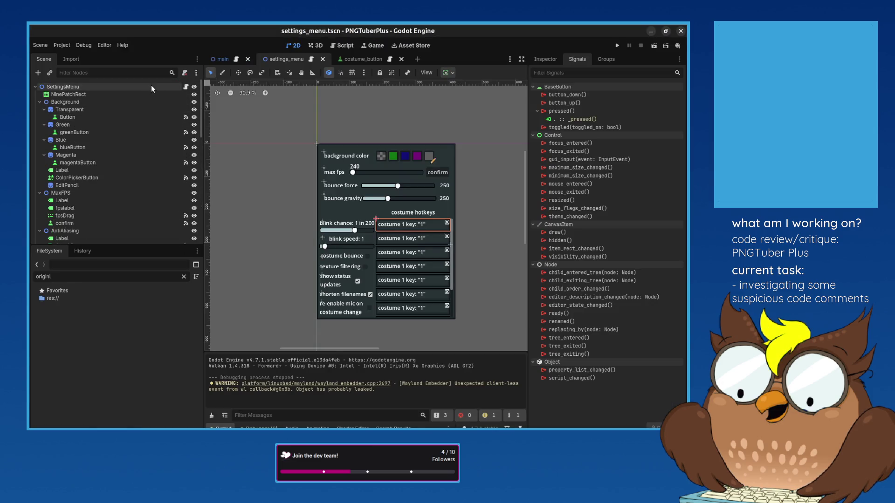
pyautogui.click(153, 87)
pyautogui.click(540, 60)
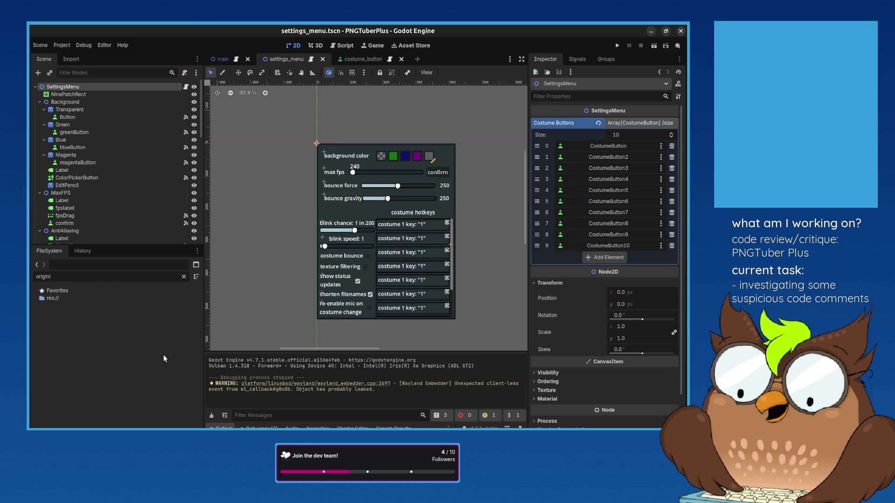
pyautogui.scroll(-5, 63, 124)
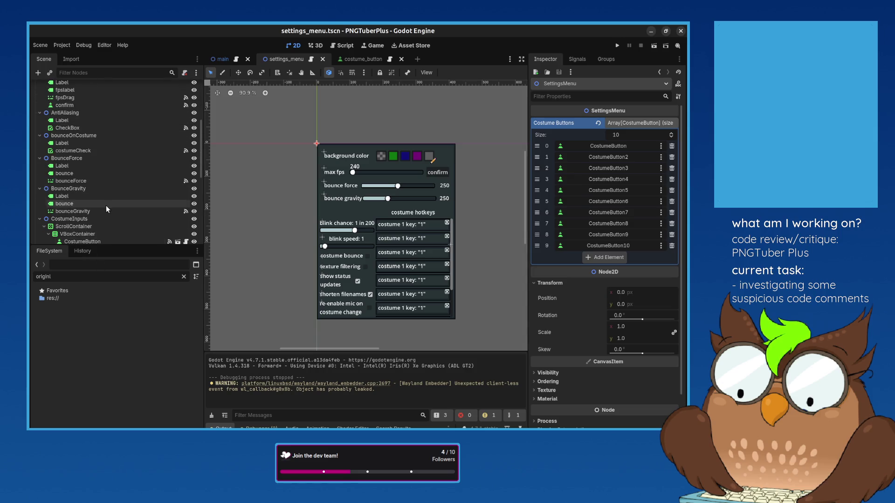
pyautogui.scroll(-5, 108, 210)
pyautogui.hotkey('alt', 'Tab')
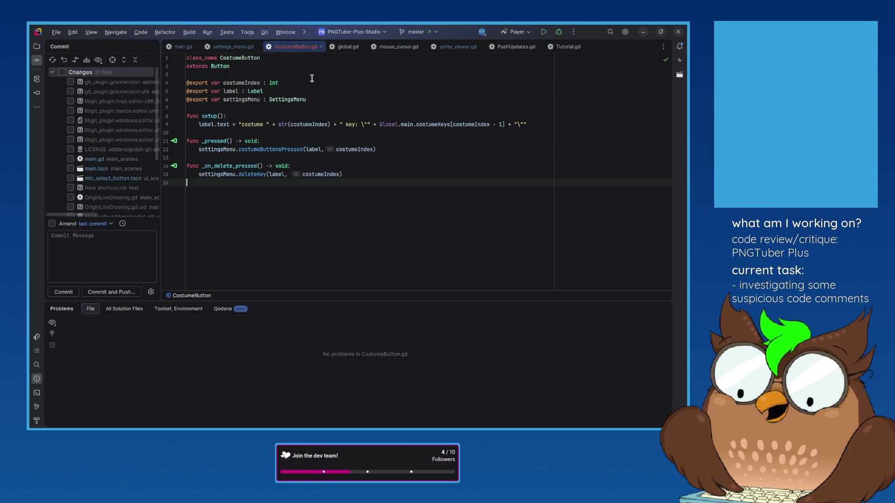
# - Widen the editor and delete the commented-out costumeLabels block and its leftover blank line
pyautogui.hotkey('ctrl', 'shift', 'F12')
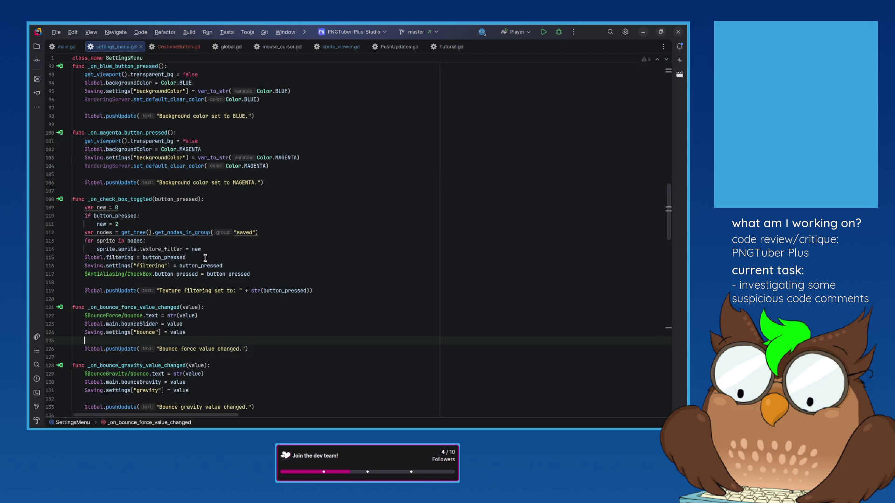
pyautogui.scroll(20, 205, 258)
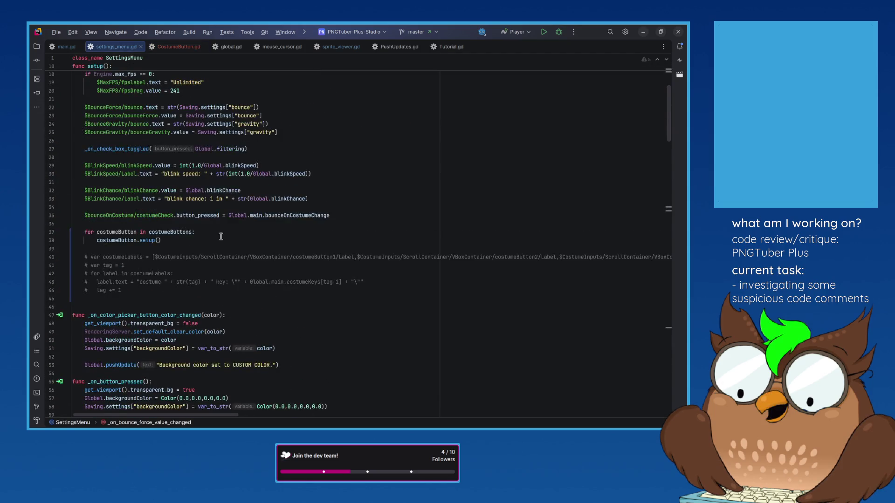
pyautogui.scroll(5, 221, 236)
pyautogui.scroll(-3, 252, 326)
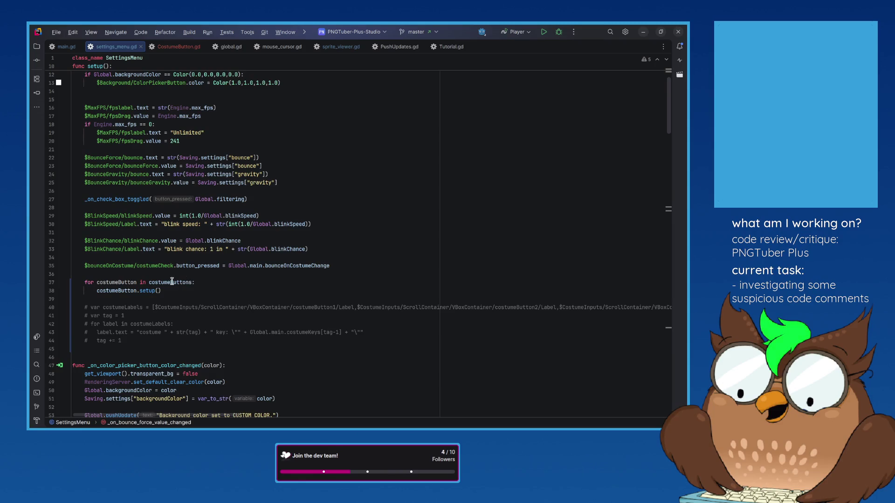
pyautogui.moveTo(171, 297); pyautogui.dragTo(176, 339)
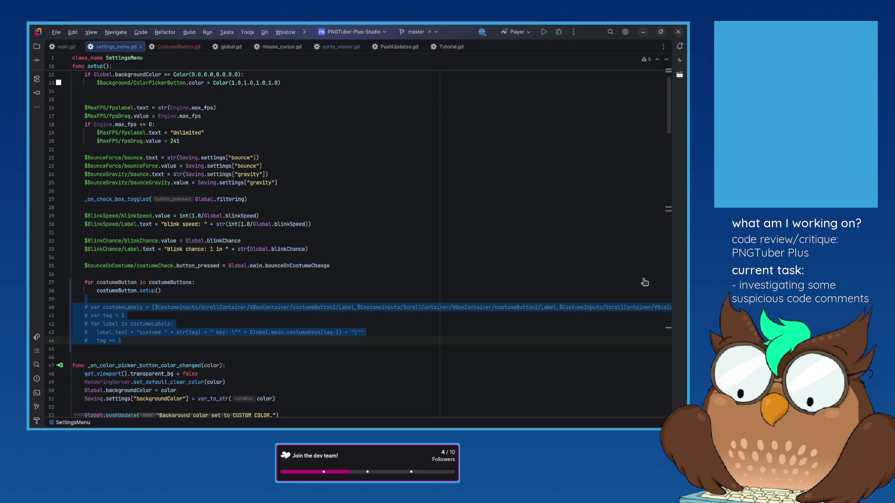
pyautogui.press('BackSpace')
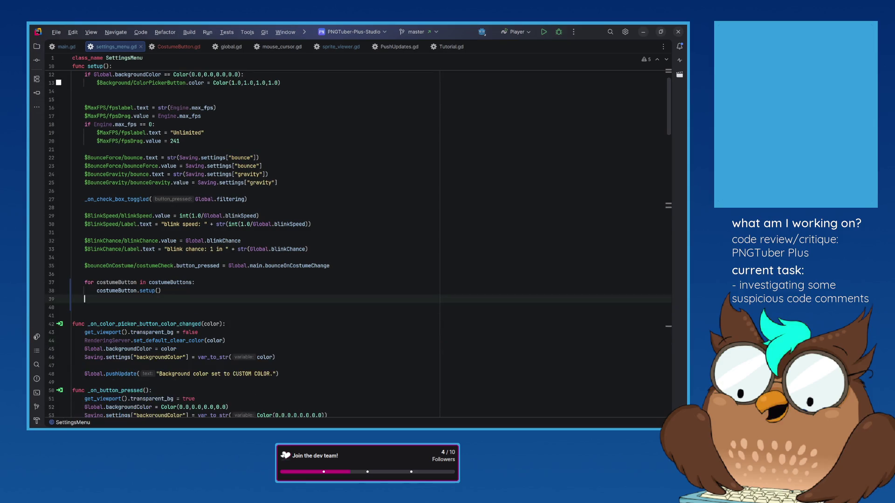
pyautogui.press('BackSpace')
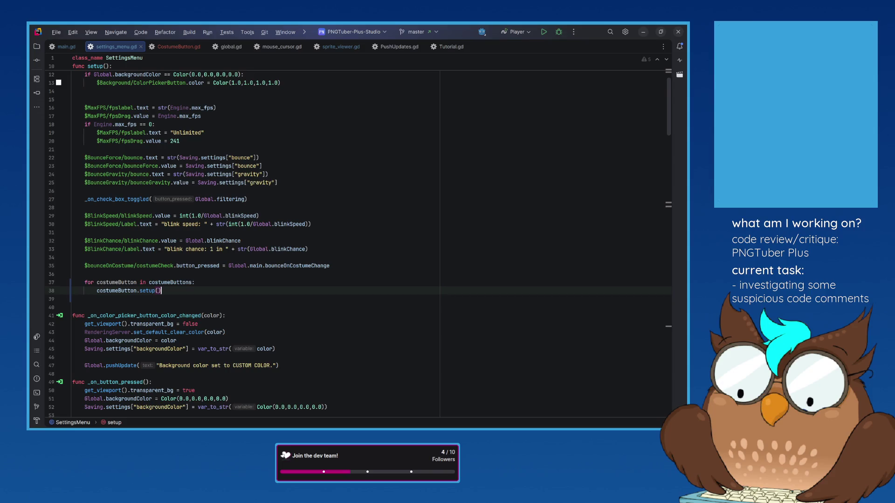
# - Glance at CostumeButton.gd, then select the _on_costume_button_N_pressed handlers in settings_menu.gd
pyautogui.scroll(-15, 358, 240)
pyautogui.click(178, 47)
pyautogui.click(116, 46)
pyautogui.scroll(-10, 259, 254)
pyautogui.scroll(-10, 259, 254)
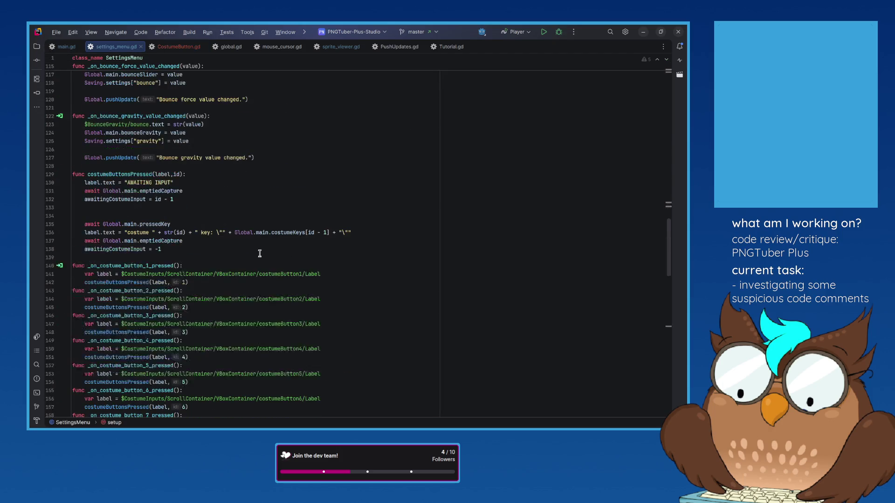
pyautogui.moveTo(155, 130)
pyautogui.mouseDown()
pyautogui.moveTo(156, 150)
pyautogui.moveTo(286, 415)
pyautogui.moveTo(289, 364)
pyautogui.mouseUp()
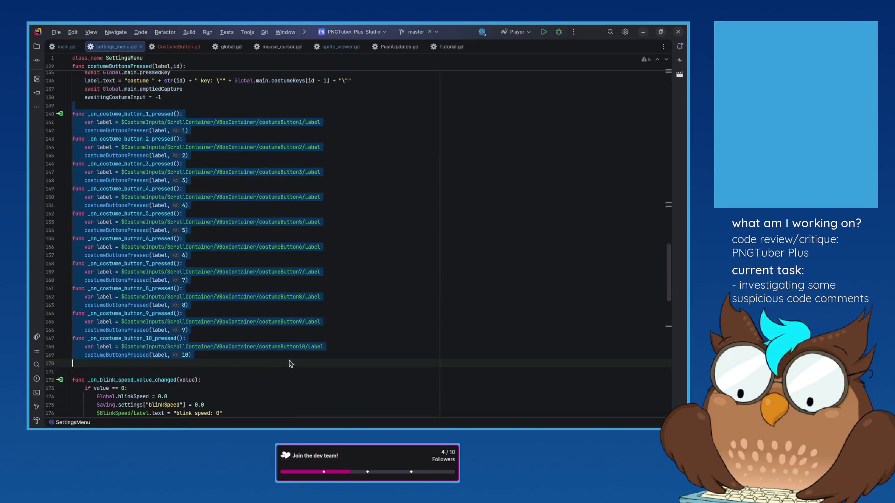
# - Delete the selected costume pressed handlers, then select and delete the ten _on_delete_N_pressed handlers
pyautogui.press('Delete')
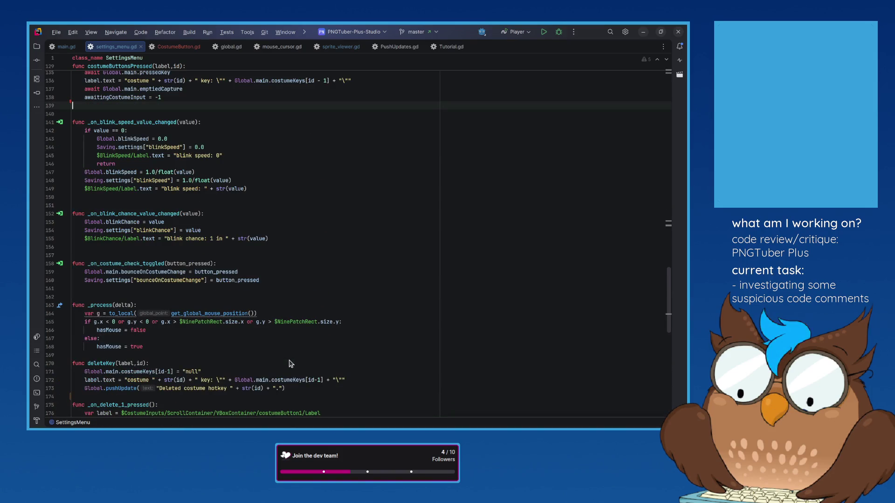
pyautogui.press('BackSpace')
pyautogui.scroll(-10, 298, 356)
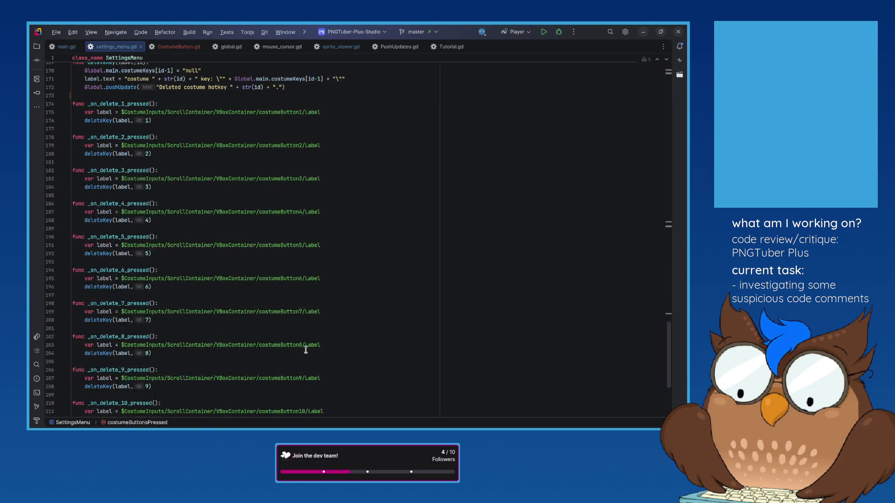
pyautogui.scroll(-6, 201, 225)
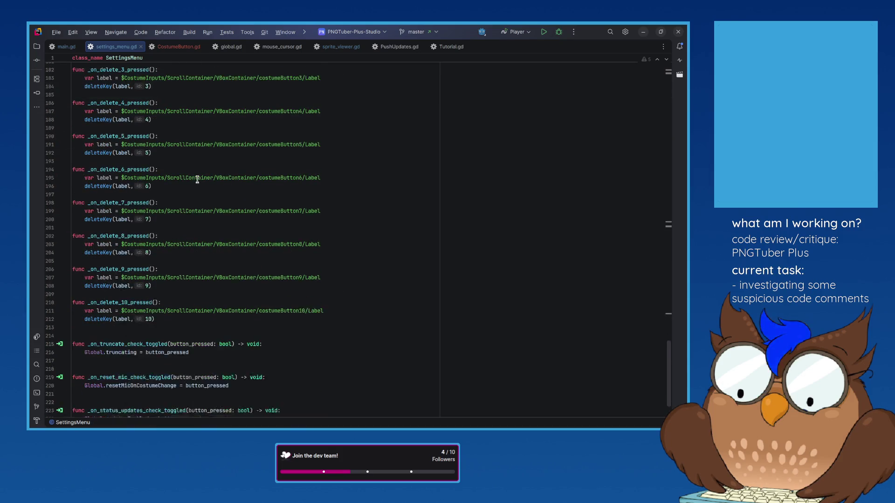
pyautogui.keyDown('shift'); pyautogui.click(178, 273); pyautogui.keyUp('shift')
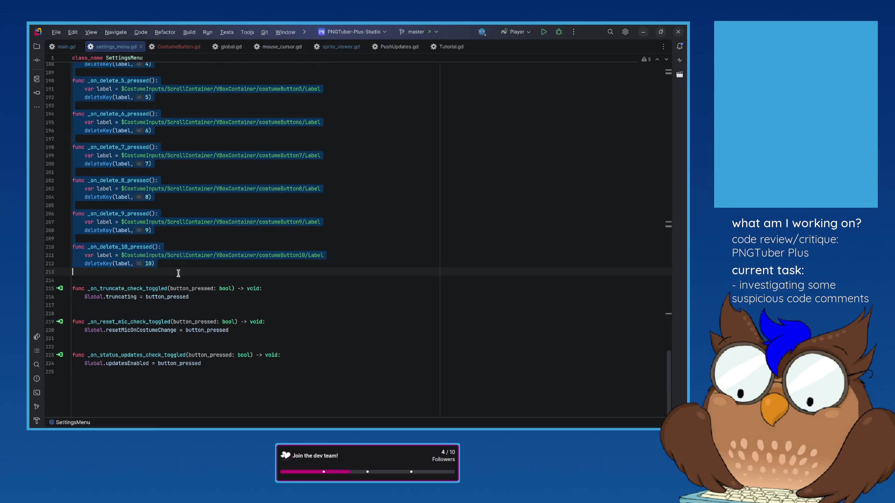
pyautogui.press('Delete')
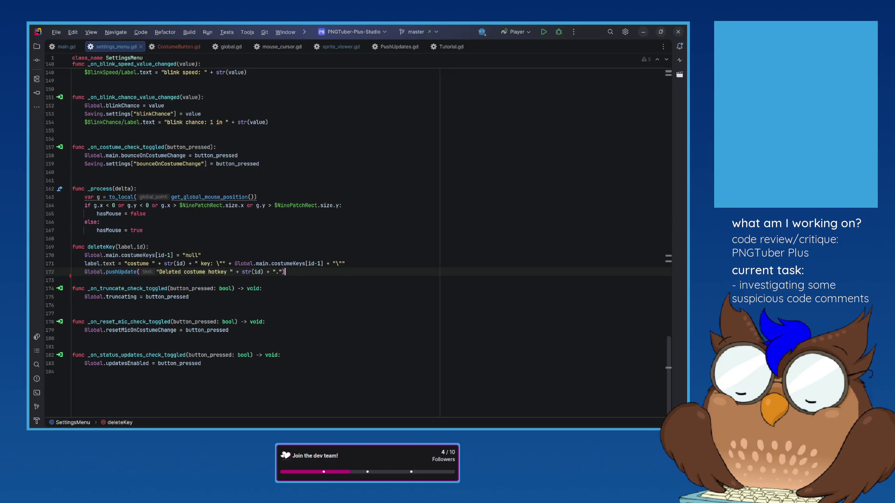
# - Add a blank line after deleteKey and show the pending changes since the last commit
pyautogui.scroll(4, 358, 240)
pyautogui.scroll(-2, 357, 239)
pyautogui.press('Return')
pyautogui.click(274, 370)
pyautogui.scroll(20, 472, 349)
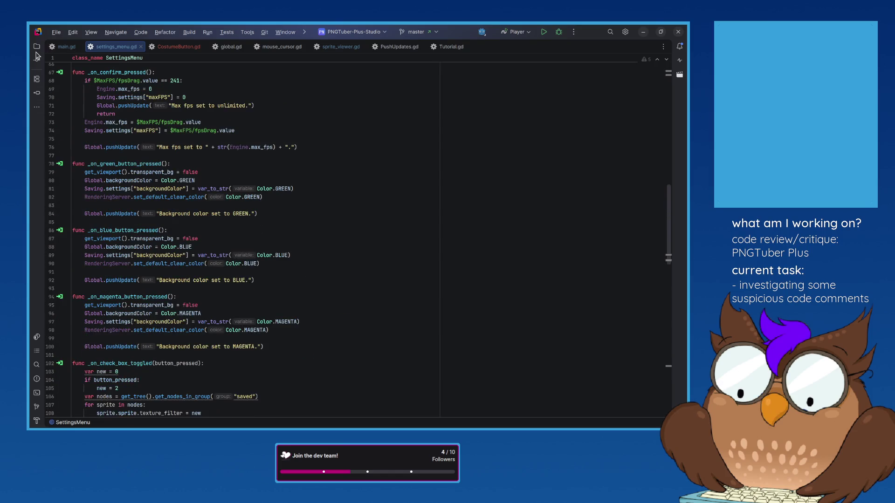
pyautogui.click(37, 47)
pyautogui.click(37, 60)
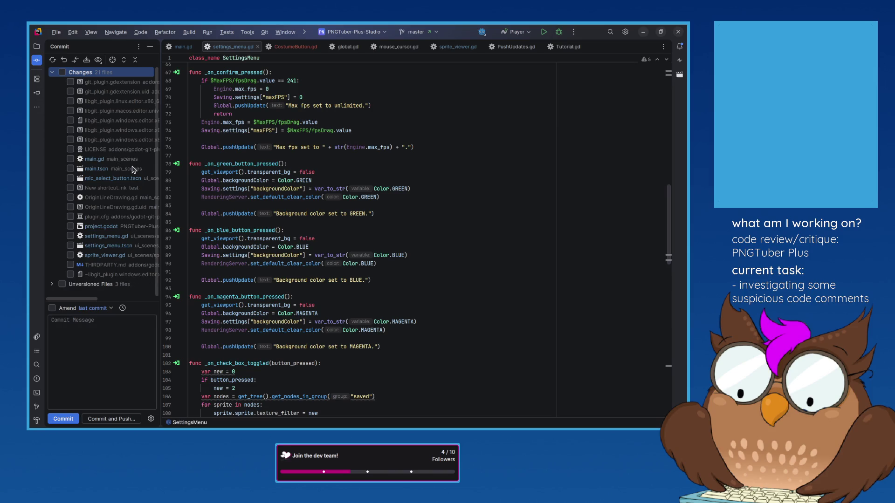
# - Review CostumeButton.gd's setup and _pressed code, then open the settings_menu.gd commit diff
pyautogui.scroll(-1, 131, 186)
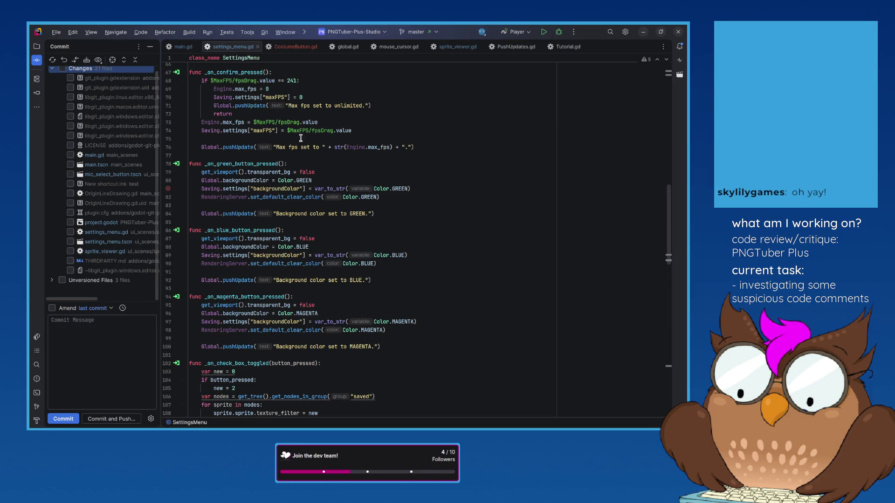
pyautogui.click(293, 47)
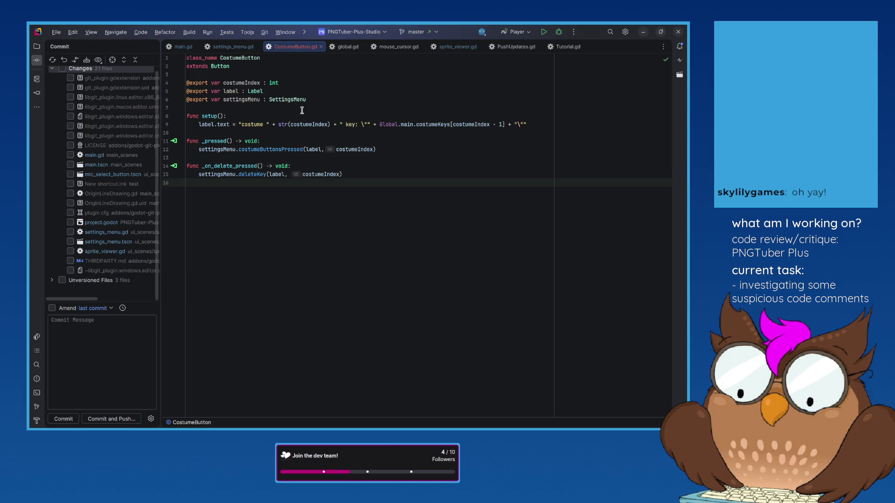
pyautogui.click(210, 116)
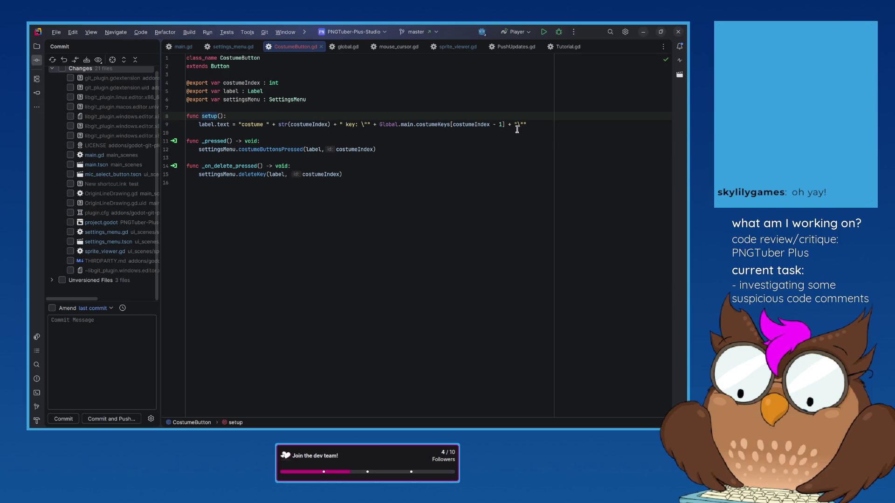
pyautogui.click(347, 124)
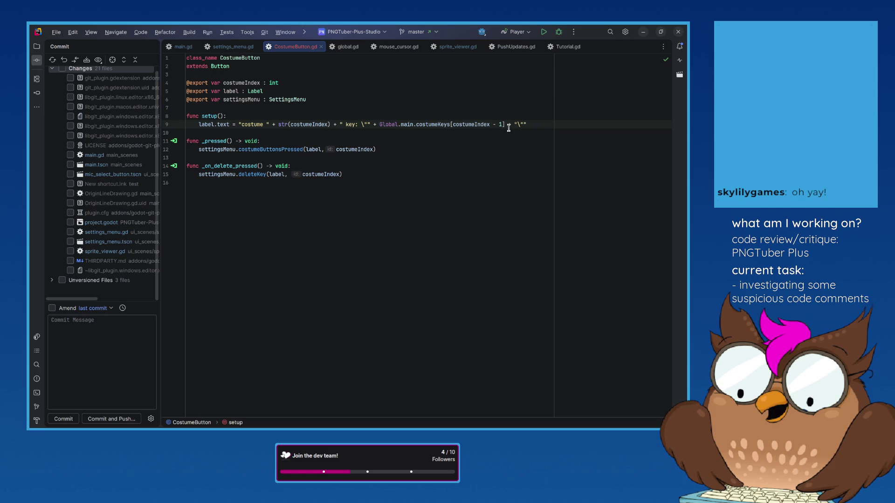
pyautogui.click(238, 150)
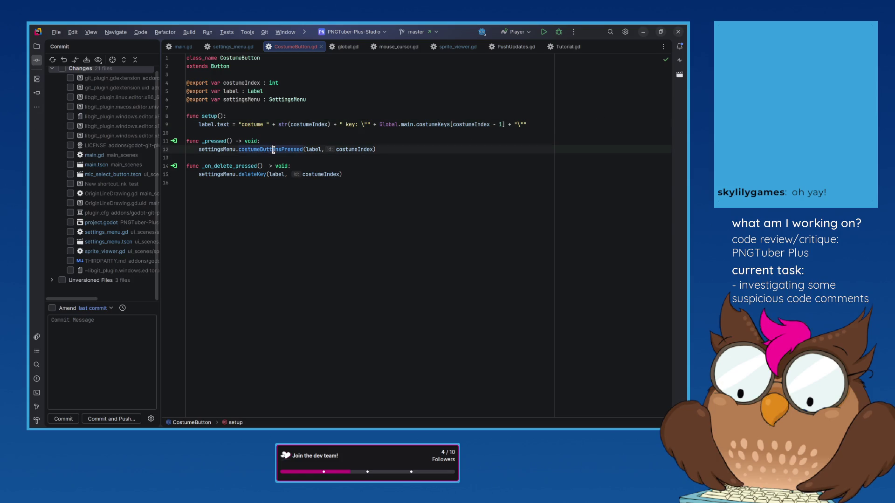
pyautogui.click(259, 141)
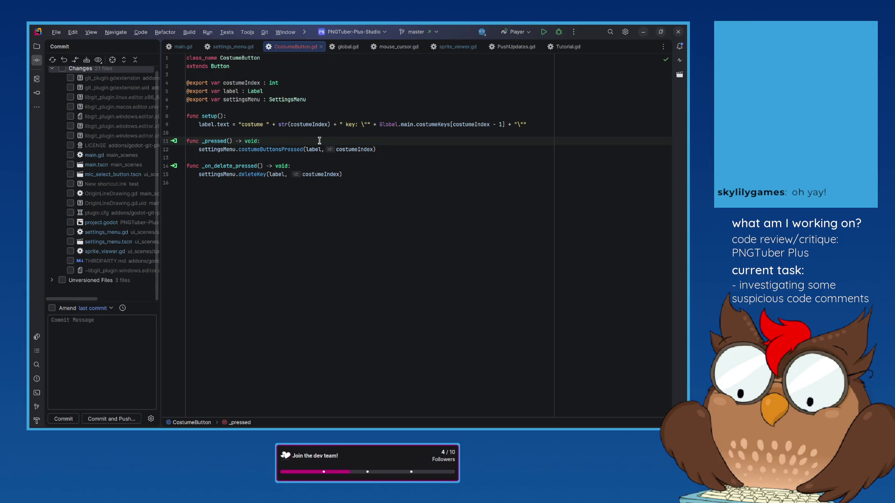
pyautogui.moveTo(189, 141); pyautogui.dragTo(385, 148)
pyautogui.click(388, 149)
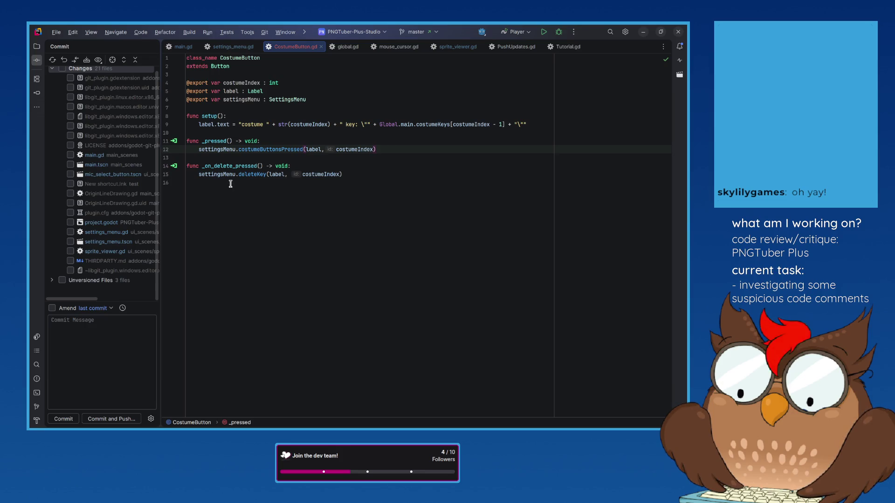
pyautogui.doubleClick(122, 233)
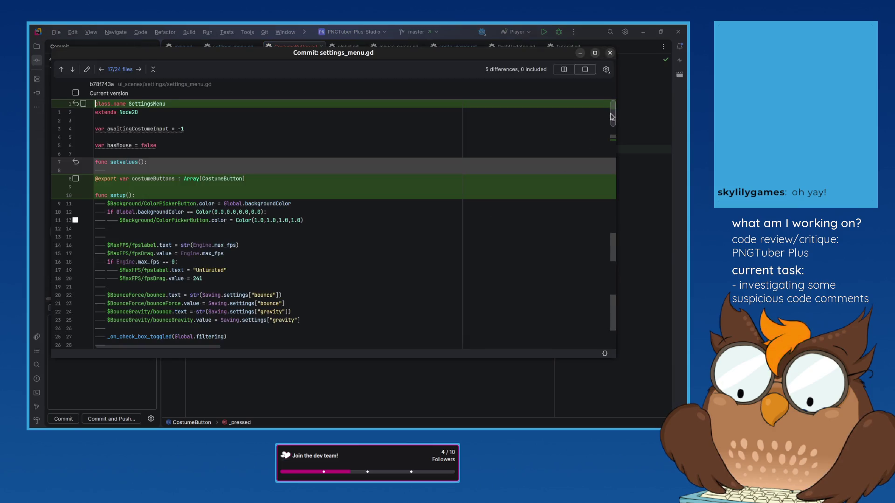
# - Scroll through the settings_menu.gd diff to the end and close it
pyautogui.scroll(-20, 577, 278)
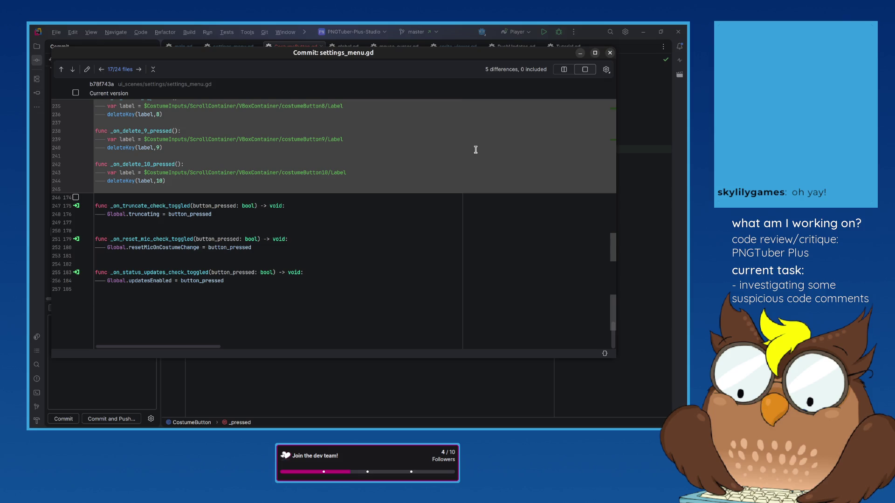
pyautogui.click(610, 53)
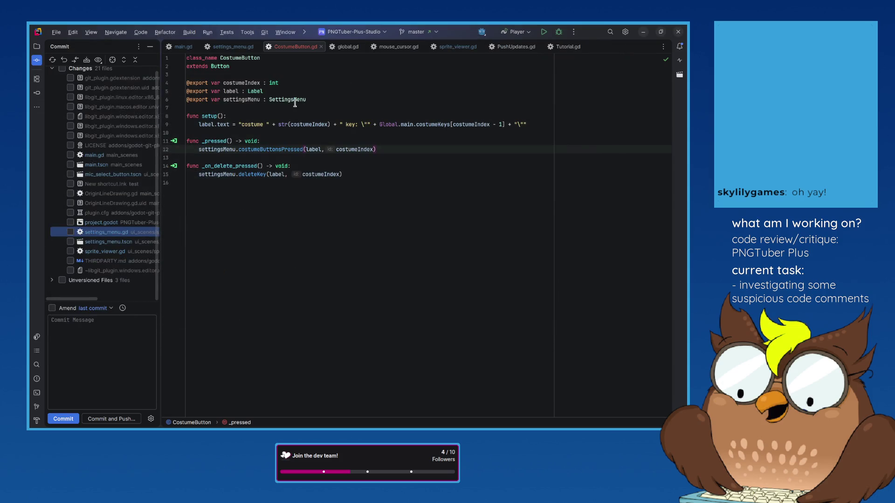
# - Highlight the usages of costumeButtons in settings_menu.gd, comparing with CostumeButton.gd
pyautogui.click(232, 46)
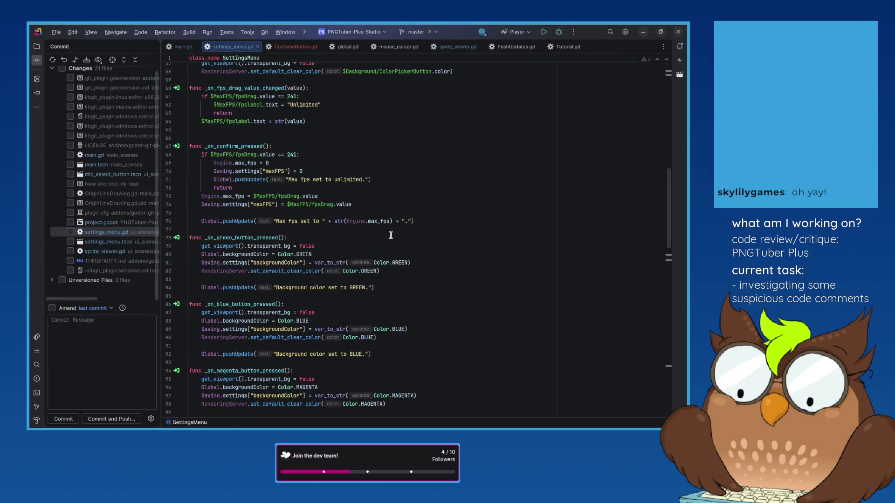
pyautogui.scroll(10, 386, 229)
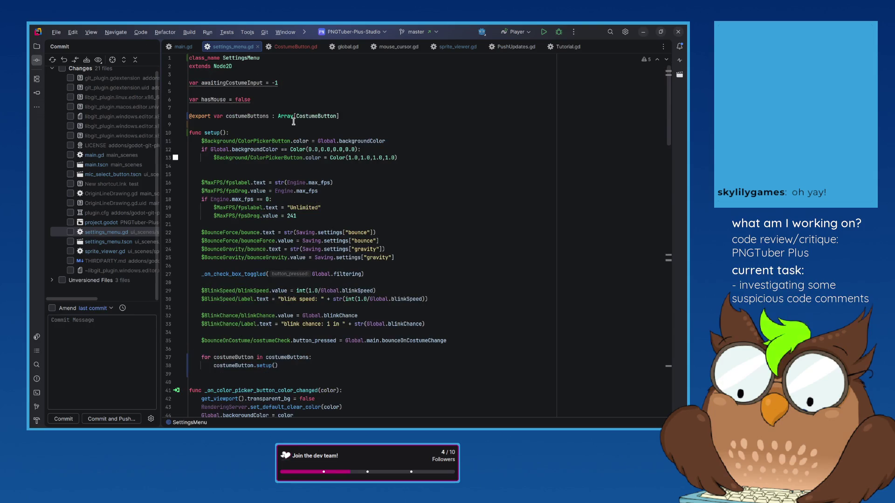
pyautogui.click(267, 116)
pyautogui.scroll(-10, 405, 214)
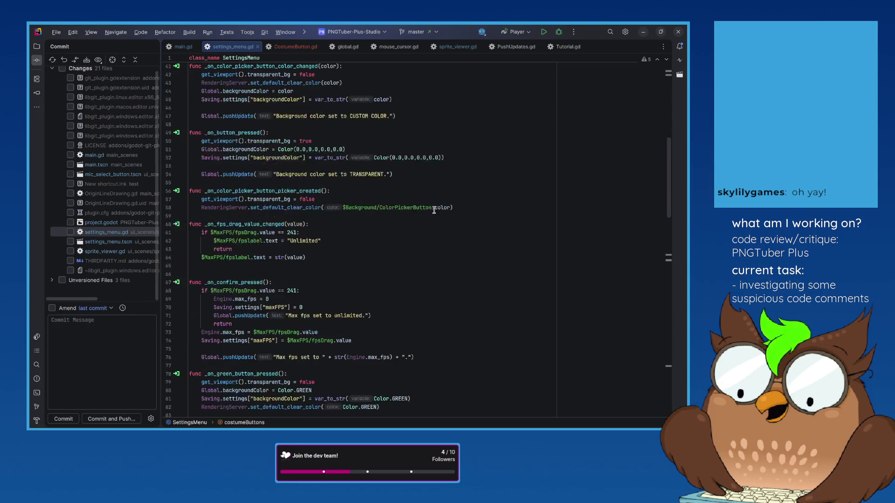
pyautogui.click(296, 47)
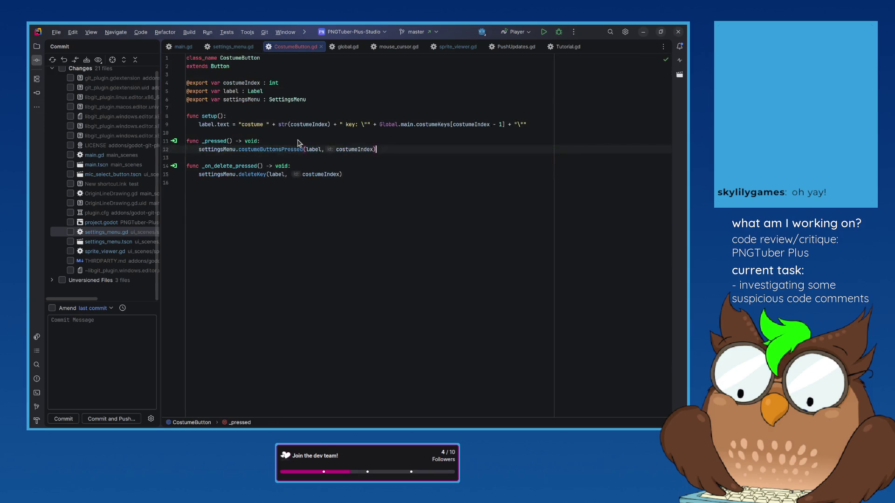
pyautogui.click(233, 47)
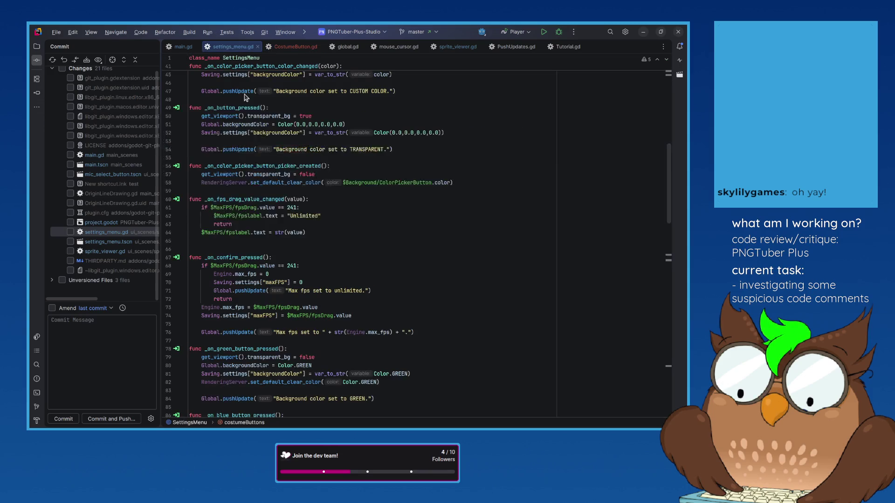
pyautogui.scroll(10, 346, 139)
pyautogui.scroll(2, 346, 139)
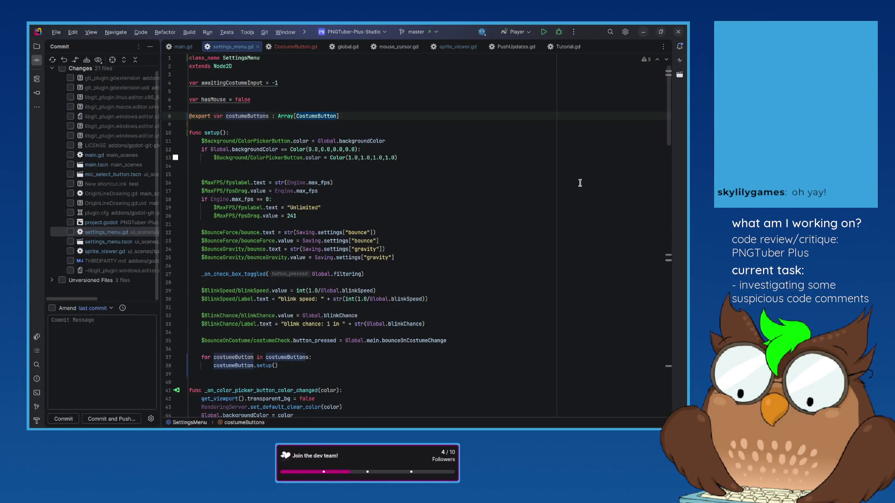
# - Jump from the loop's setup call to its declaration in CostumeButton.gd, then return to settings_menu.gd
pyautogui.click(265, 365)
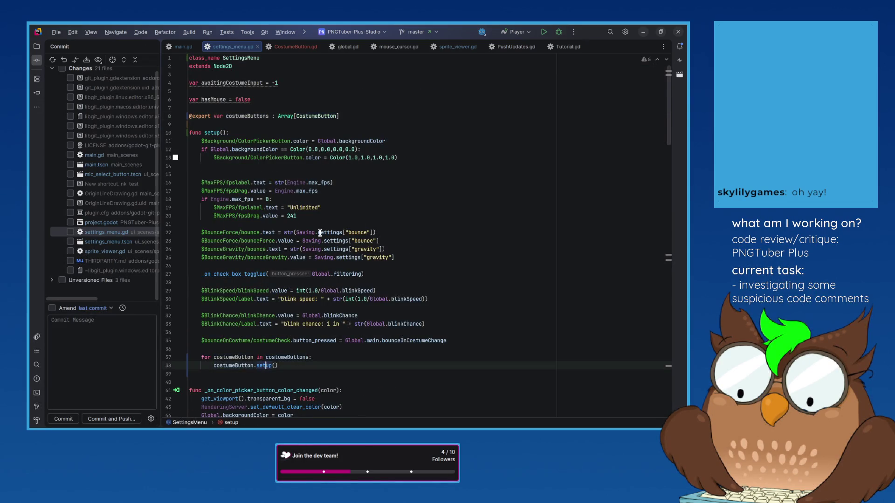
pyautogui.rightClick(263, 367)
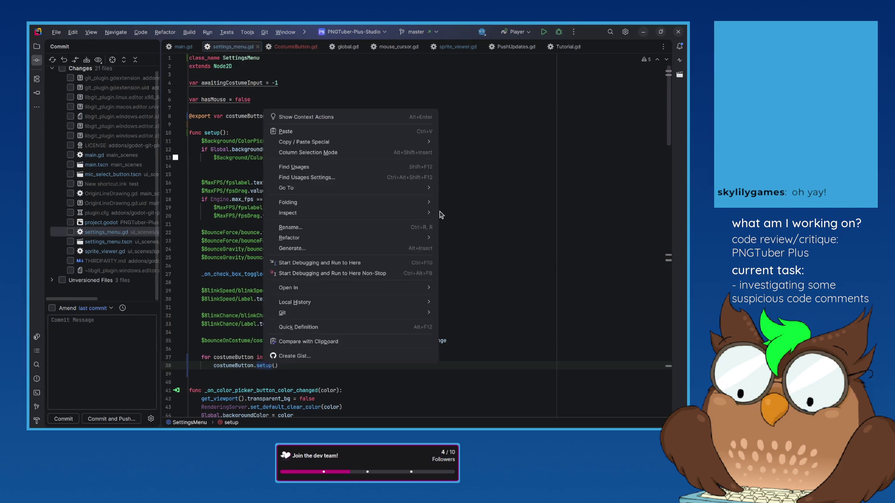
pyautogui.moveTo(303, 191)
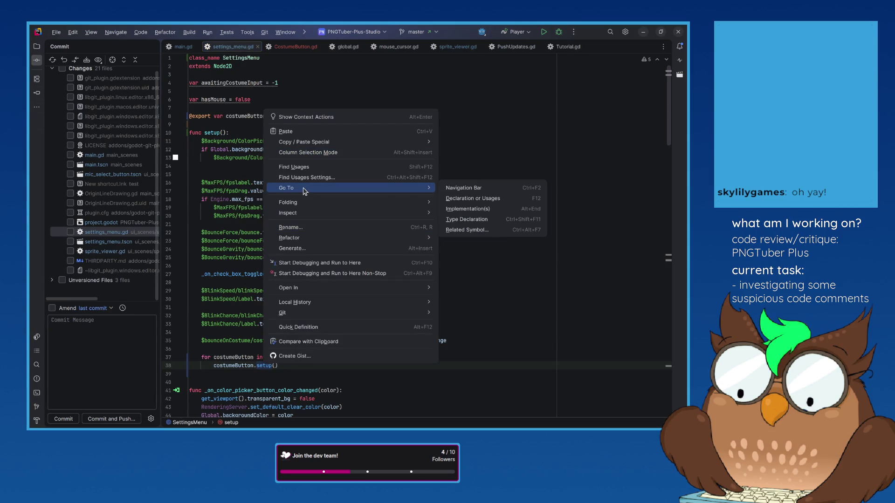
pyautogui.click(489, 198)
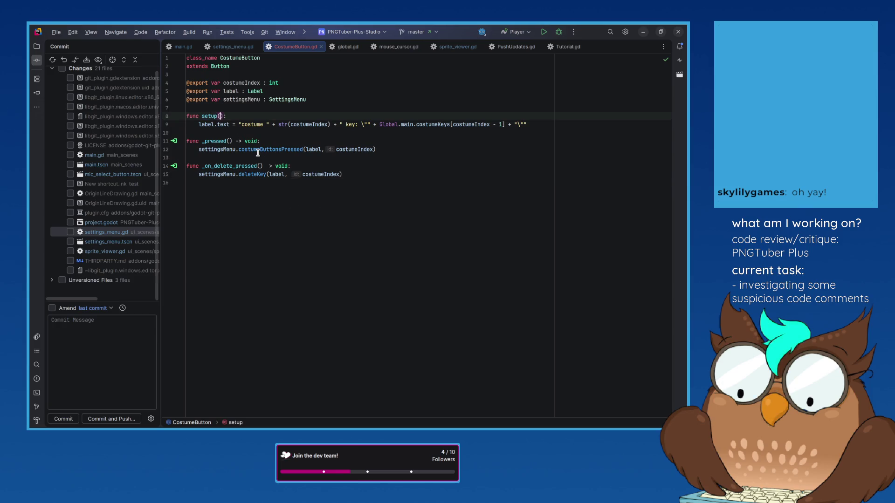
pyautogui.click(249, 58)
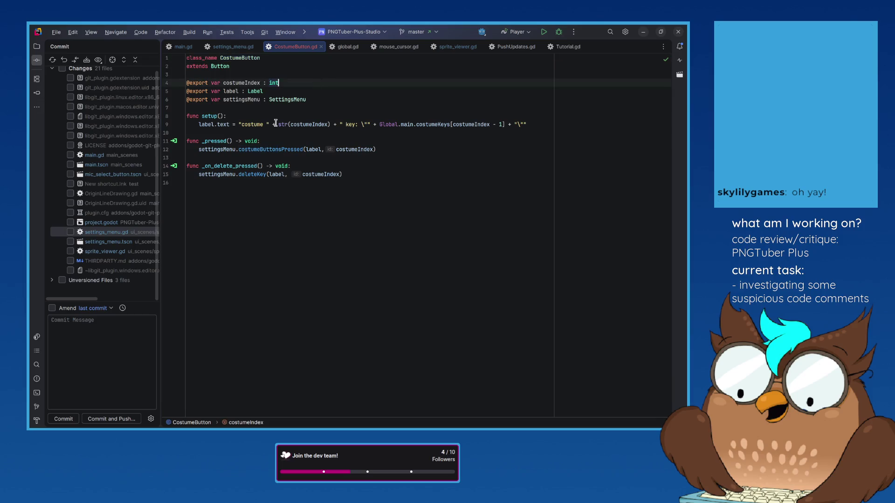
pyautogui.click(233, 49)
pyautogui.scroll(1, 136, 158)
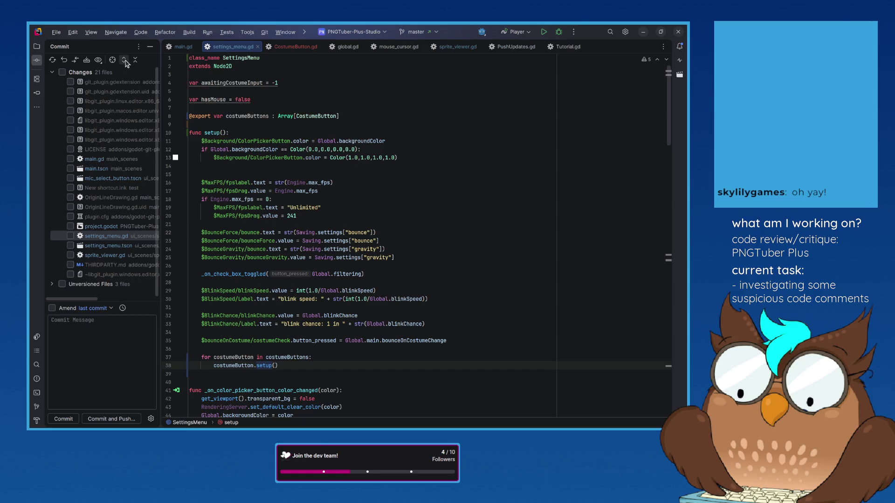
# - Group changes by directory and mark the deleted godot-git-plugin addon folder for commit
pyautogui.click(98, 60)
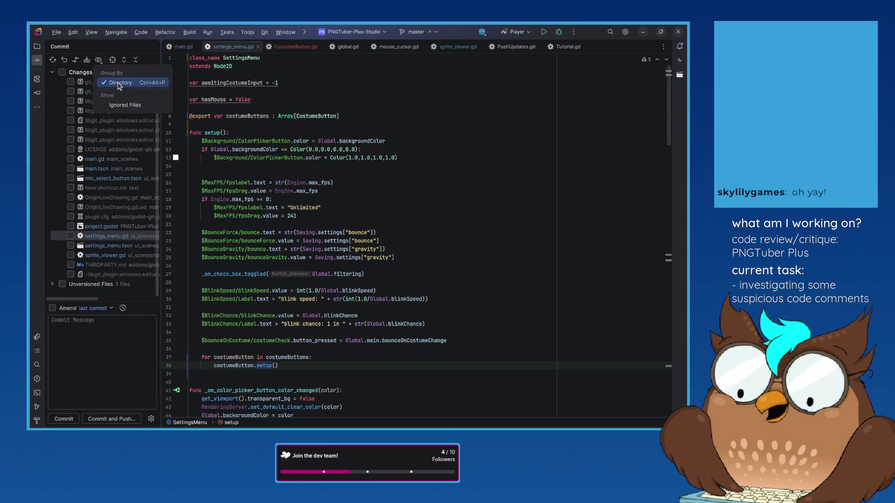
pyautogui.click(119, 84)
pyautogui.click(79, 91)
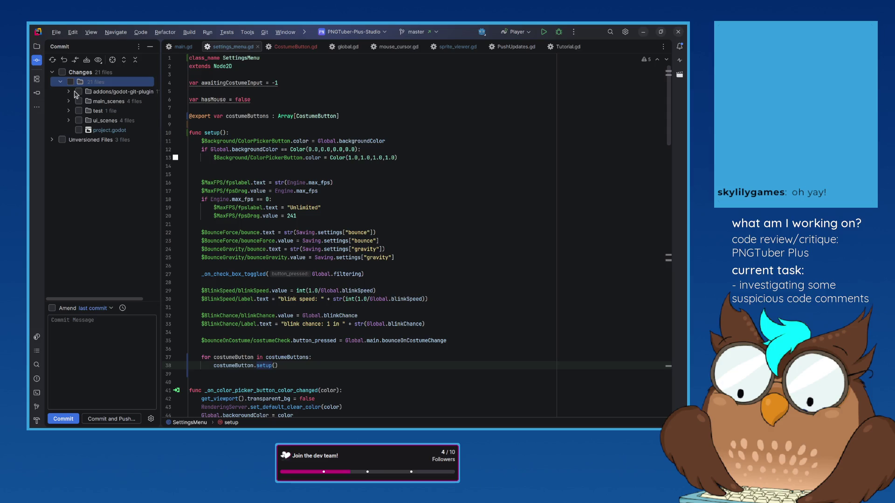
pyautogui.click(114, 367)
# - Commit the addon deletion with the message "deleted addon i wasn't using"
pyautogui.write('delted')
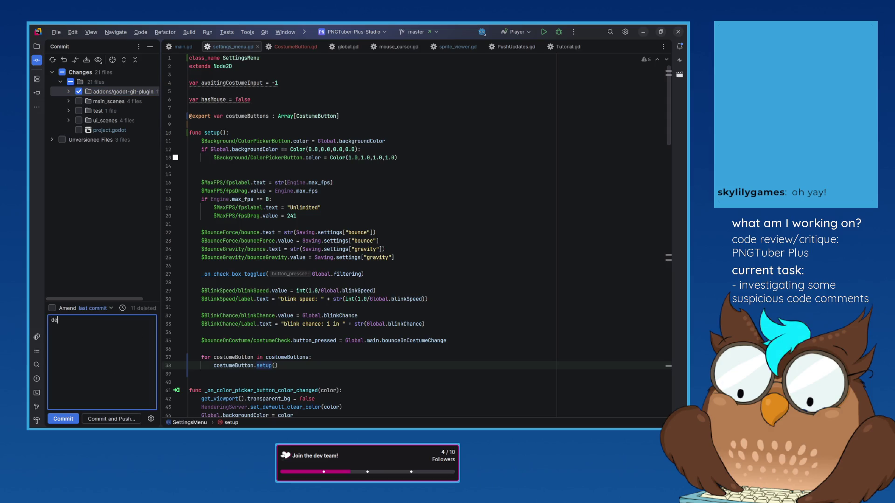
pyautogui.press('BackSpace')
pyautogui.press('BackSpace')
pyautogui.press('BackSpace')
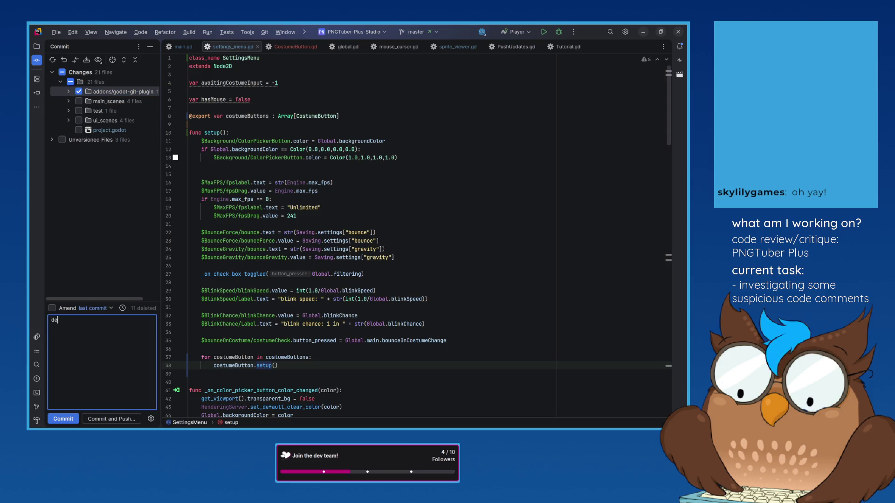
pyautogui.write('ted addon i wa')
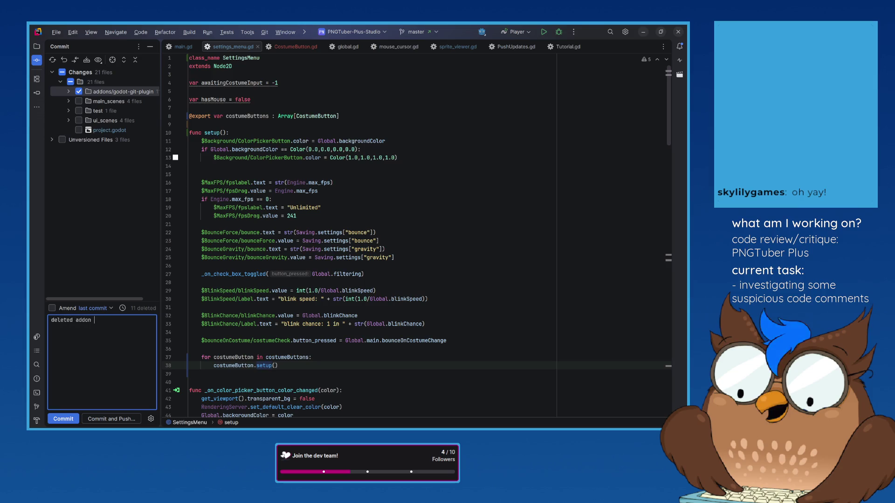
pyautogui.write("sn't using")
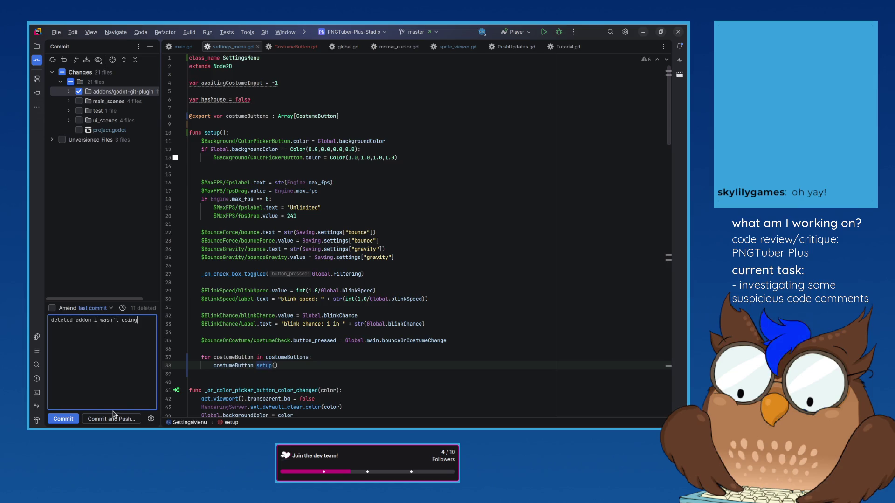
pyautogui.hotkey('ctrl', 'Return')
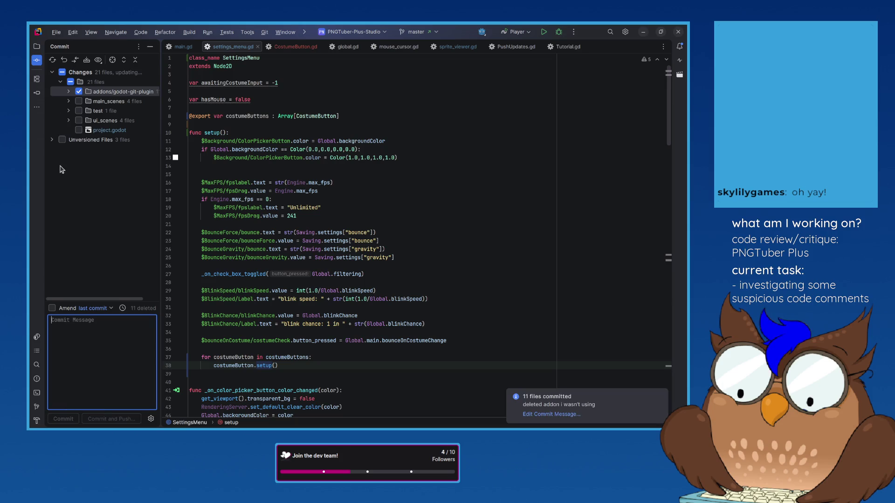
# - Include the three new settings files and project.godot, and view project.godot's diff
pyautogui.click(52, 168)
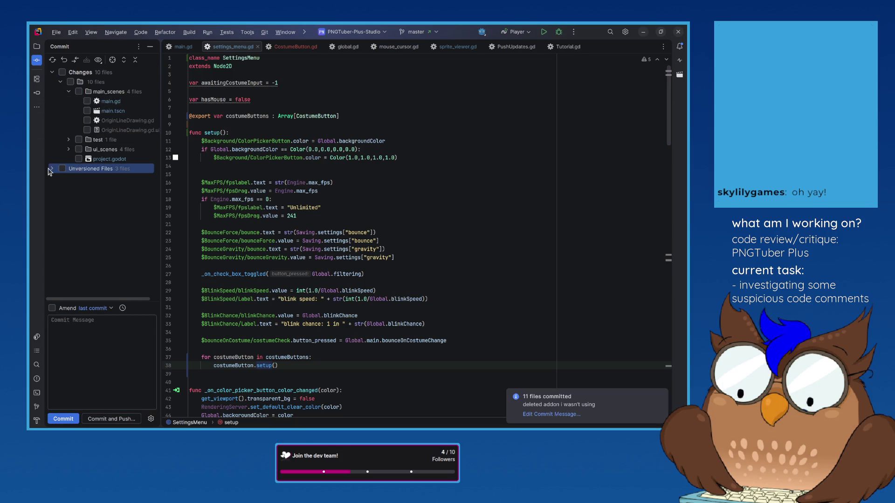
pyautogui.click(53, 169)
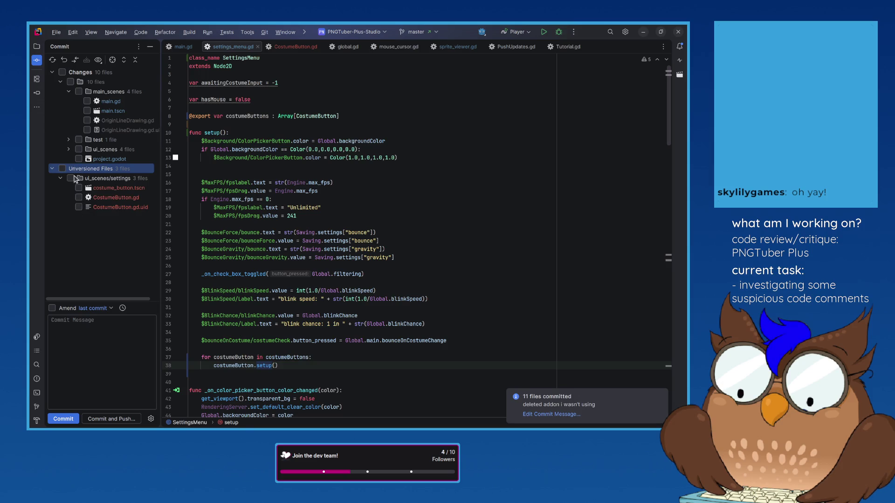
pyautogui.click(71, 178)
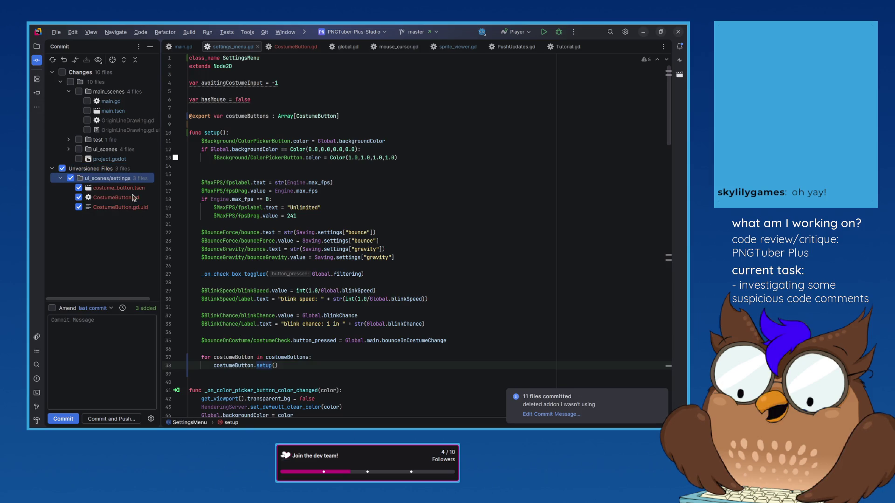
pyautogui.click(136, 209)
pyautogui.click(68, 149)
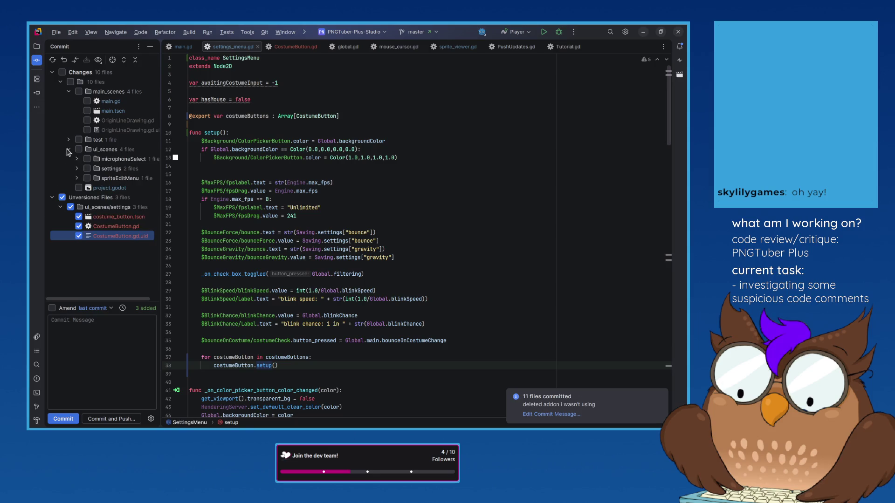
pyautogui.click(79, 187)
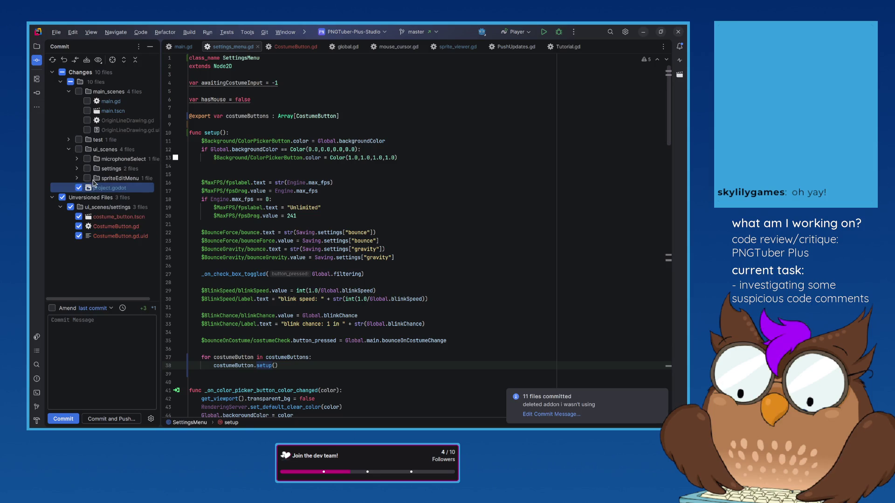
pyautogui.click(76, 178)
pyautogui.doubleClick(106, 198)
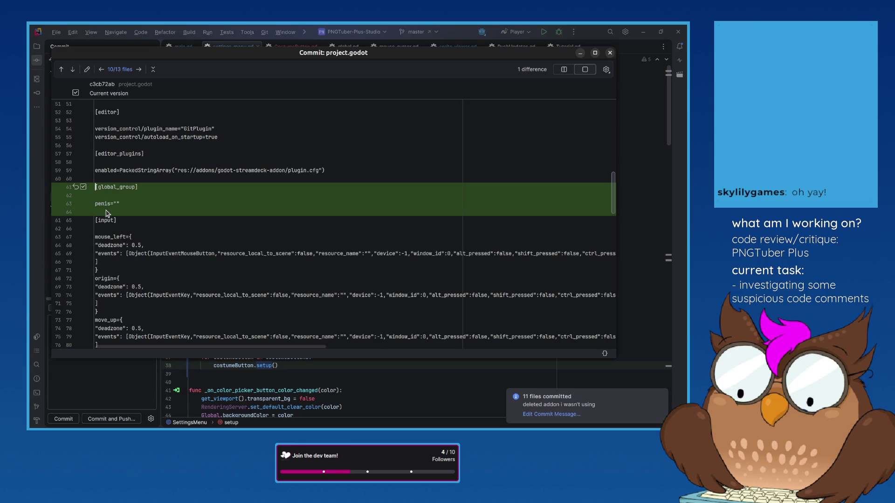
pyautogui.scroll(-5, 142, 195)
pyautogui.scroll(3, 140, 193)
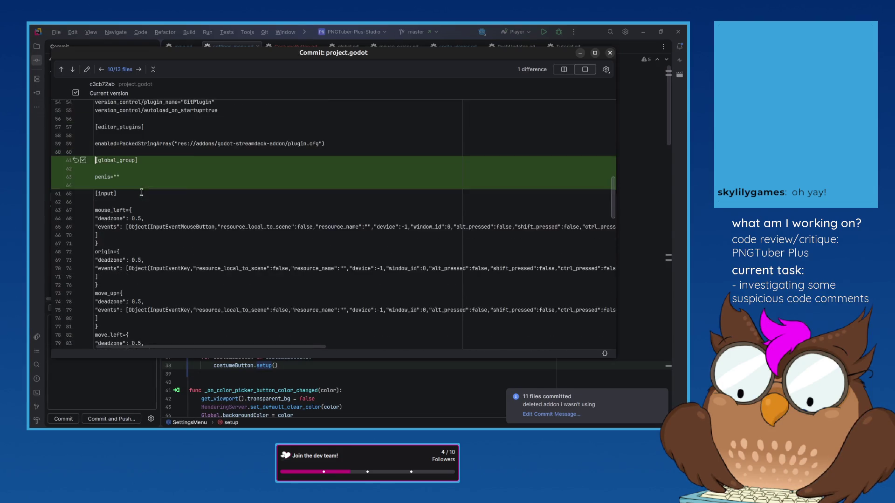
pyautogui.click(610, 53)
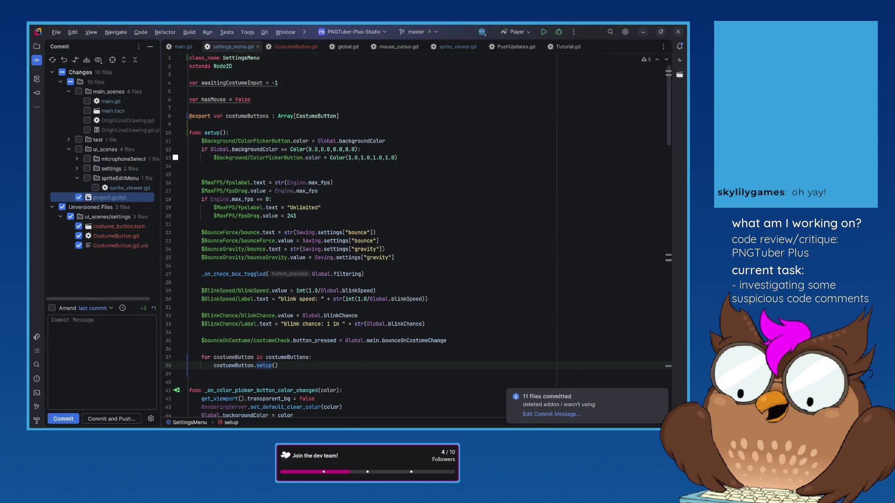
pyautogui.hotkey('alt', 'Tab')
# - Delete the leftover global group in Project Settings, removing its references from all scenes
pyautogui.click(68, 47)
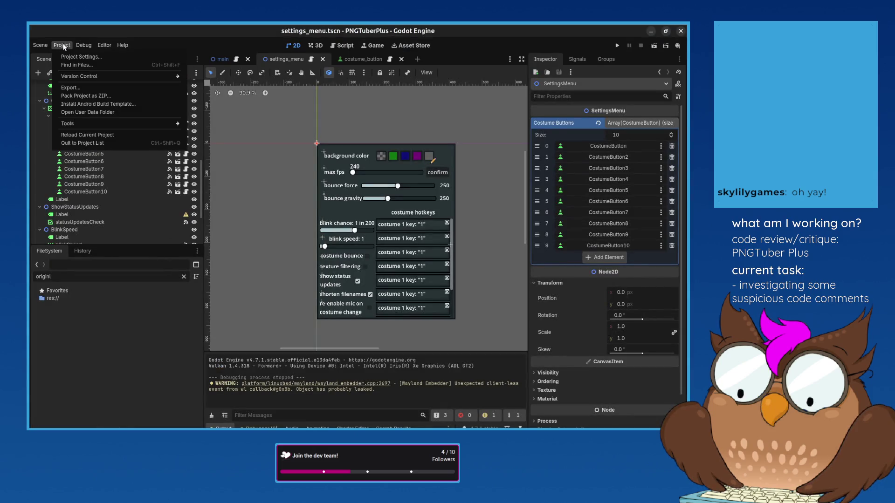
pyautogui.click(65, 56)
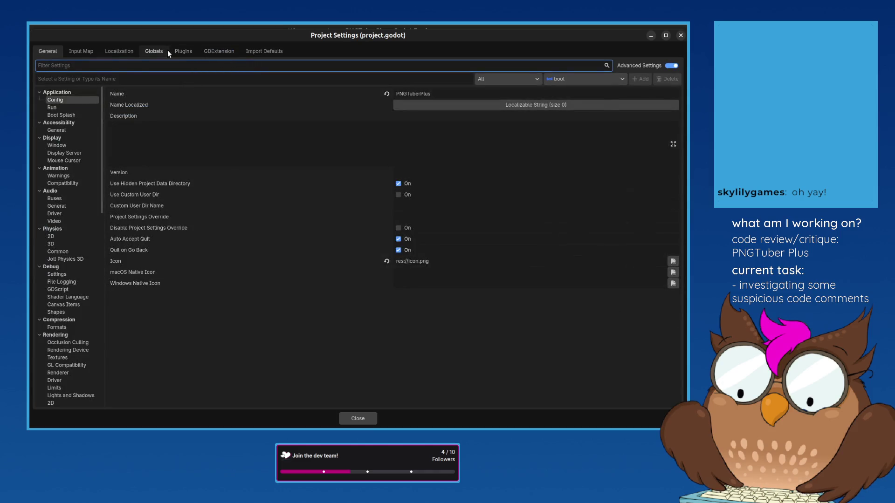
pyautogui.click(153, 51)
pyautogui.click(135, 66)
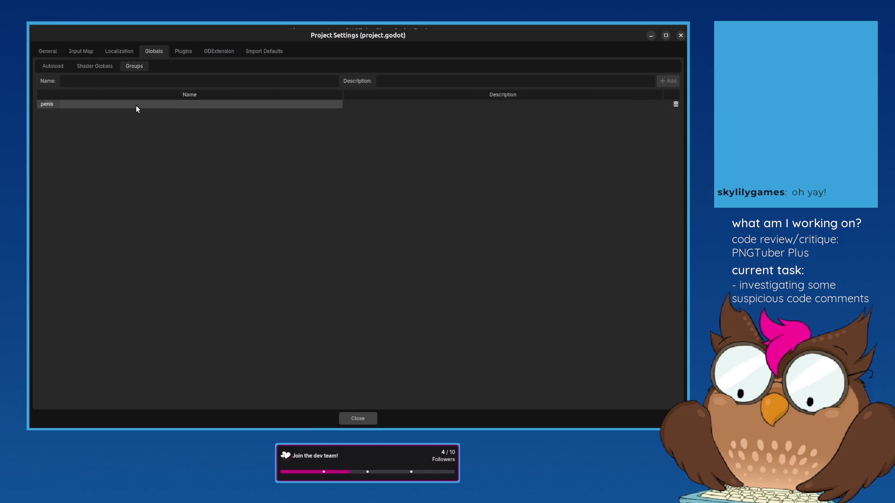
pyautogui.click(676, 105)
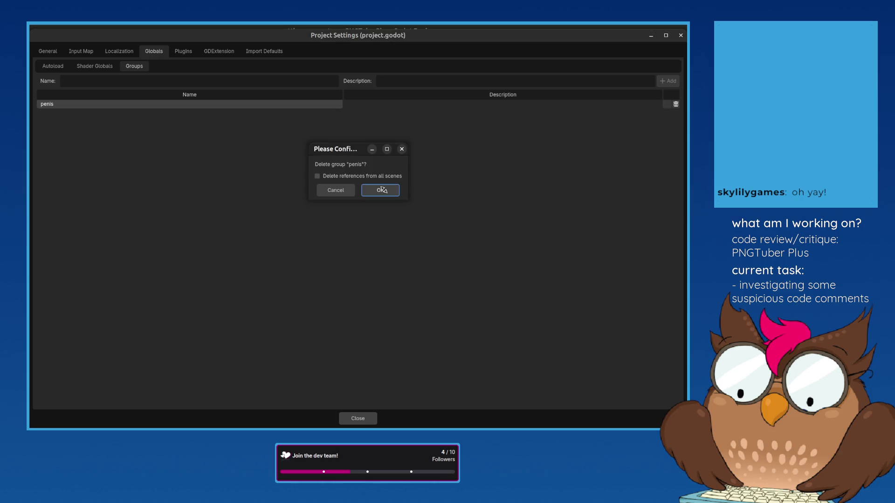
pyautogui.click(366, 178)
pyautogui.click(380, 190)
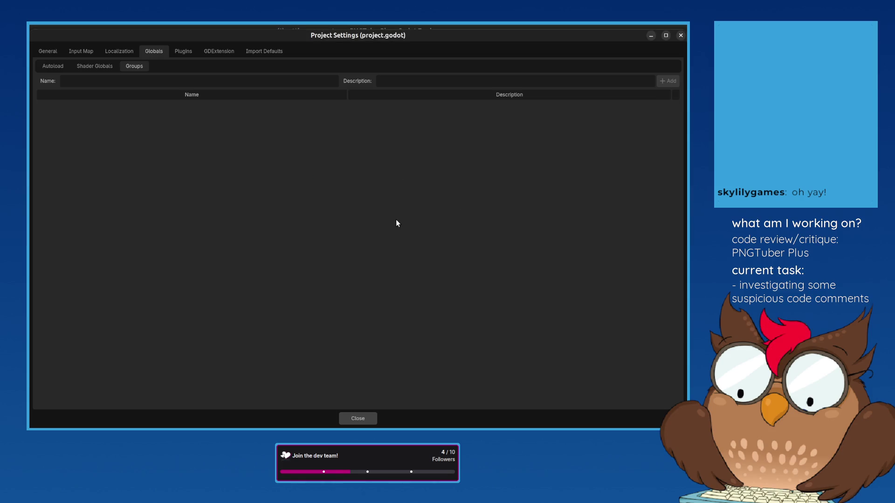
pyautogui.click(356, 418)
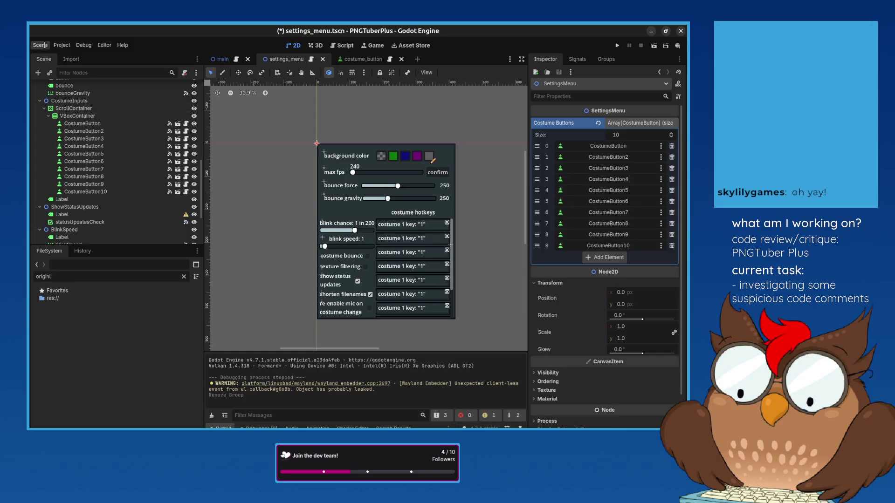
# - Save the settings menu scene and return to Rider
pyautogui.click(40, 45)
pyautogui.click(58, 101)
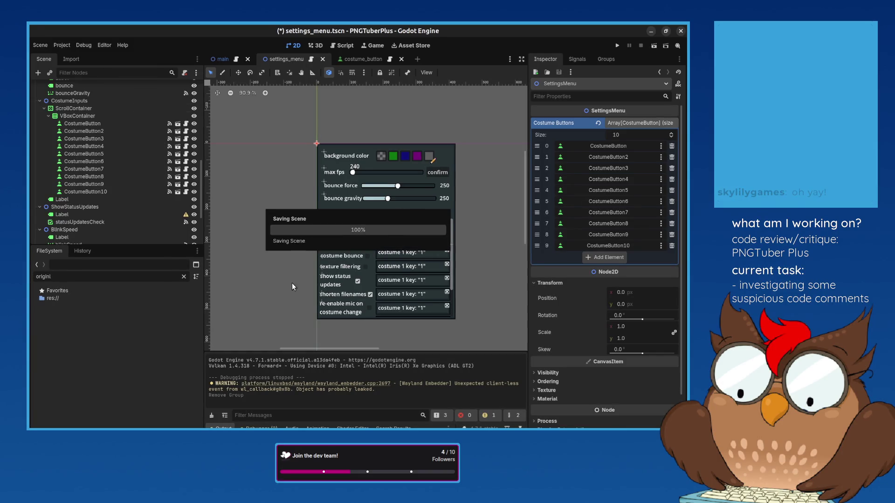
pyautogui.click(36, 47)
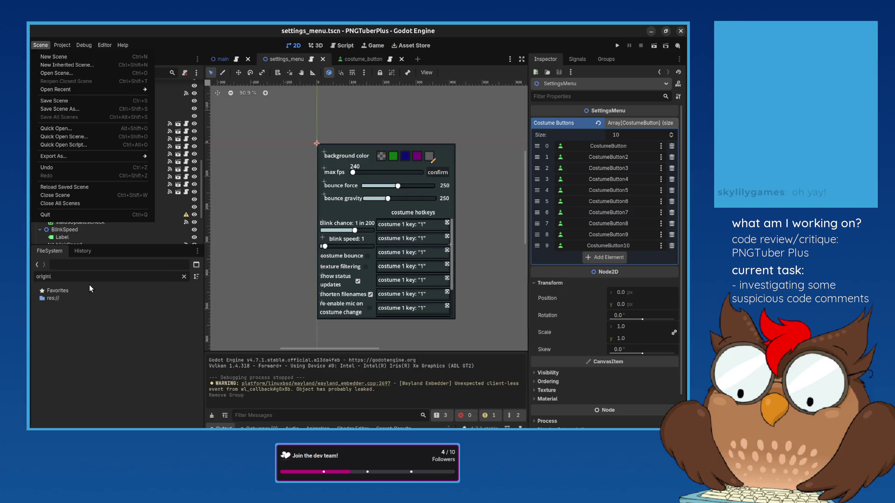
pyautogui.press('Escape')
pyautogui.hotkey('alt', 'Tab')
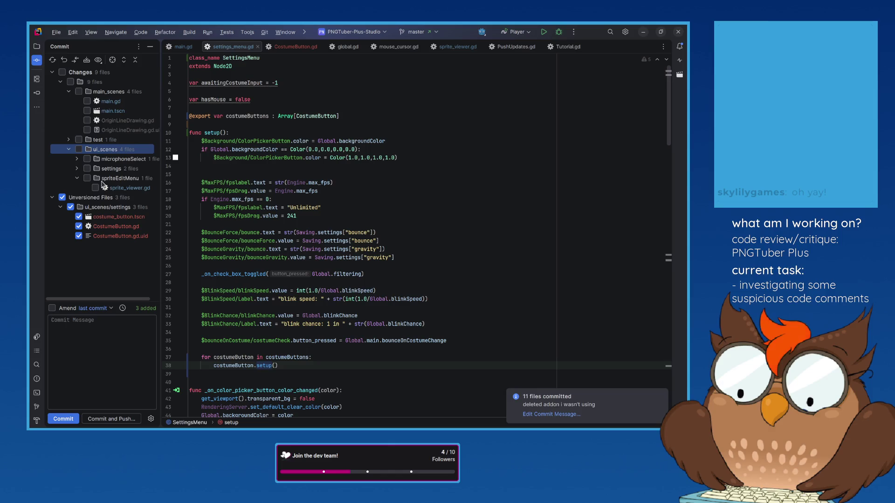
# - Mark the spriteEditMenu, settings and microphoneSelect folder changes for commit
pyautogui.click(77, 169)
pyautogui.click(77, 158)
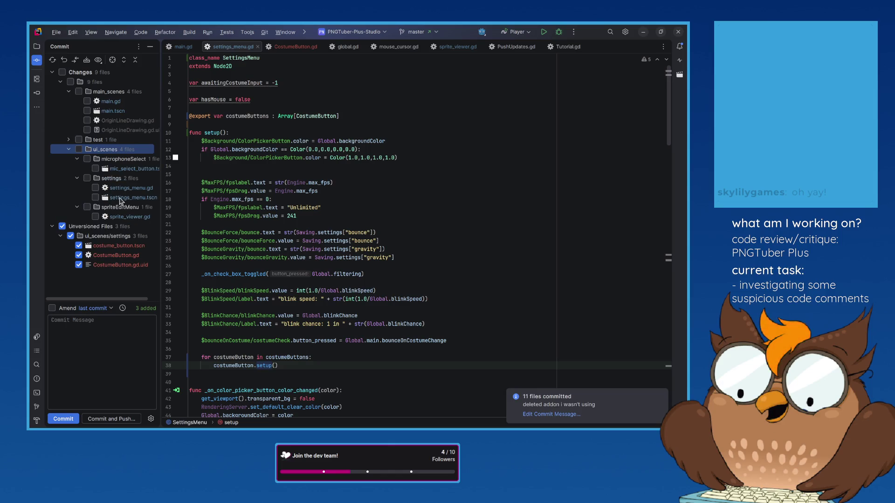
pyautogui.click(130, 198)
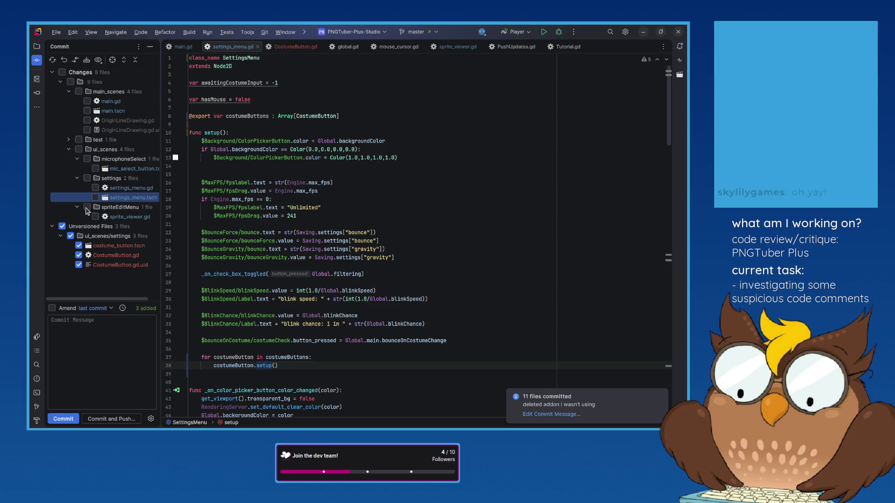
pyautogui.click(87, 207)
pyautogui.click(86, 178)
pyautogui.click(87, 159)
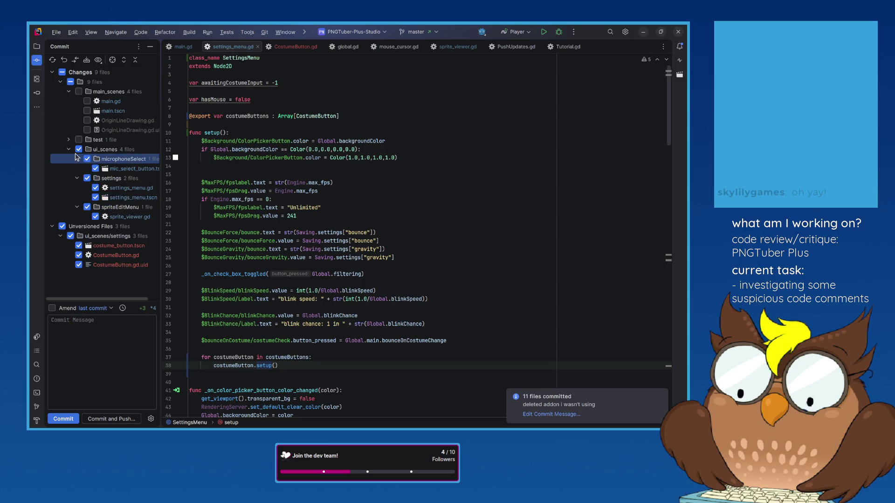
# - Include New shortcut.lnk from the test folder and all main_scenes files in the commit
pyautogui.click(68, 140)
pyautogui.click(69, 140)
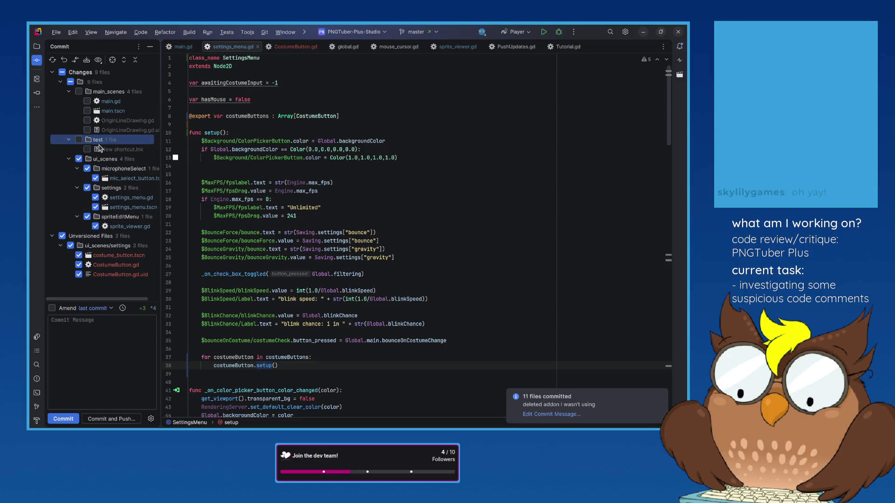
pyautogui.click(107, 151)
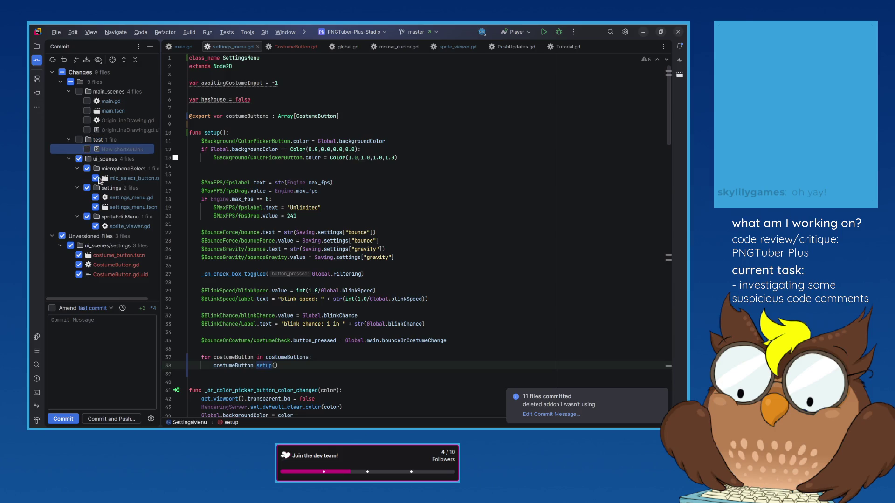
pyautogui.click(88, 149)
pyautogui.click(78, 93)
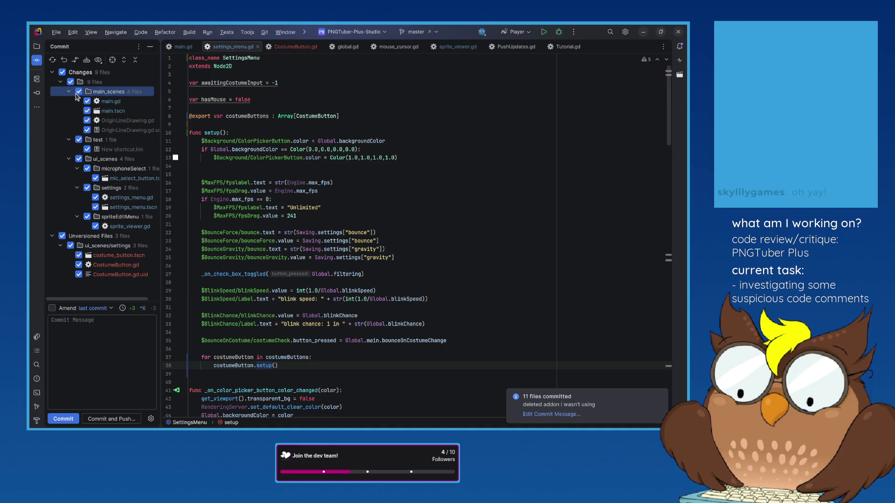
pyautogui.click(91, 325)
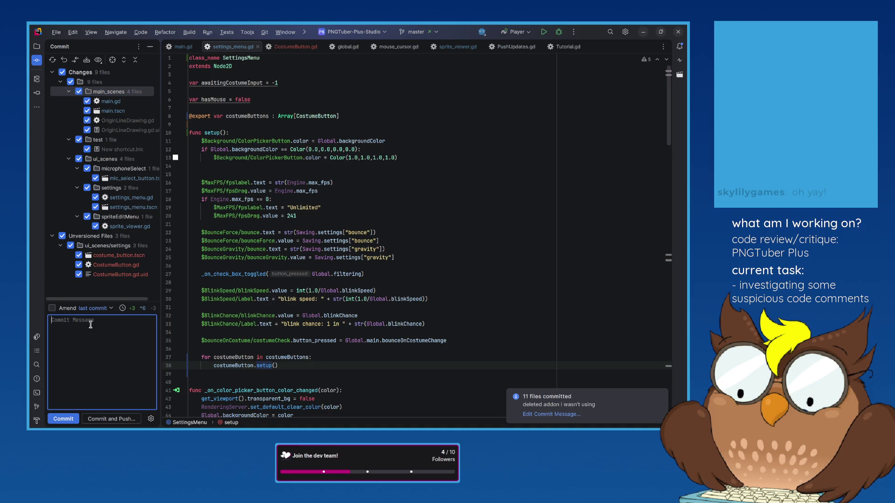
# - Commit all 12 files with a message about cleaning up lines and sorting out the repetitive costume buttons
pyautogui.write('cleaning up the lines')
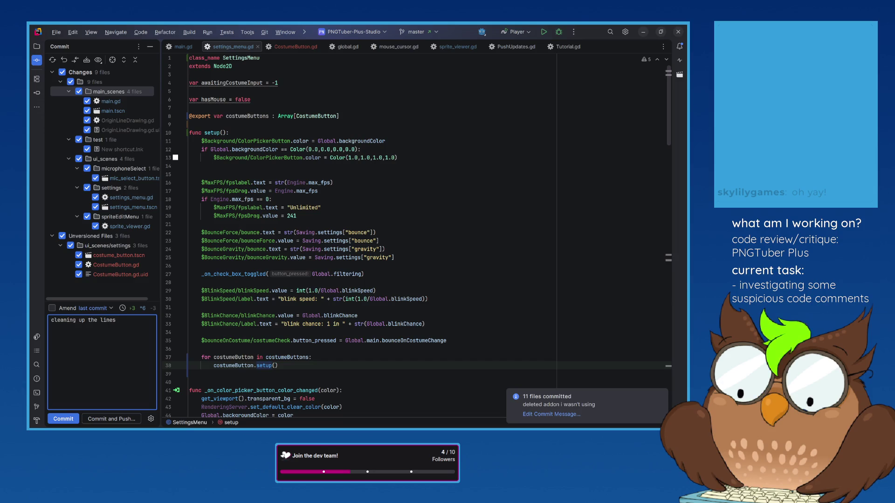
pyautogui.write('gainto h')
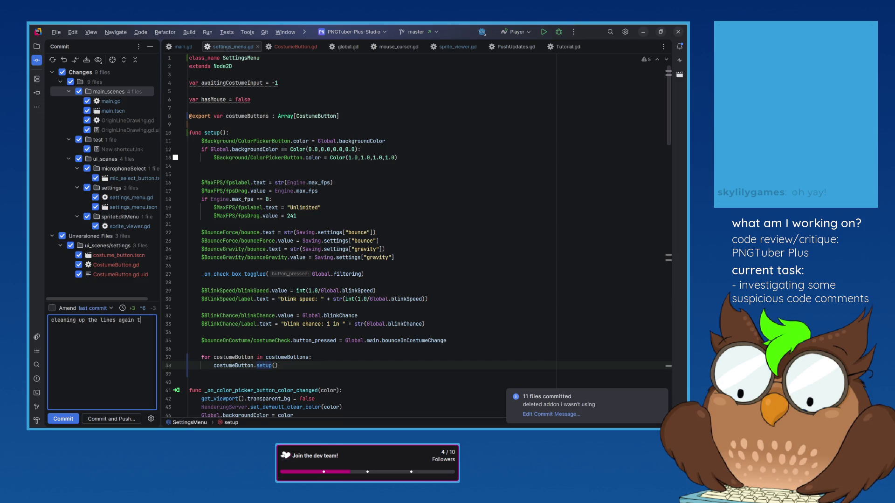
pyautogui.write('less co')
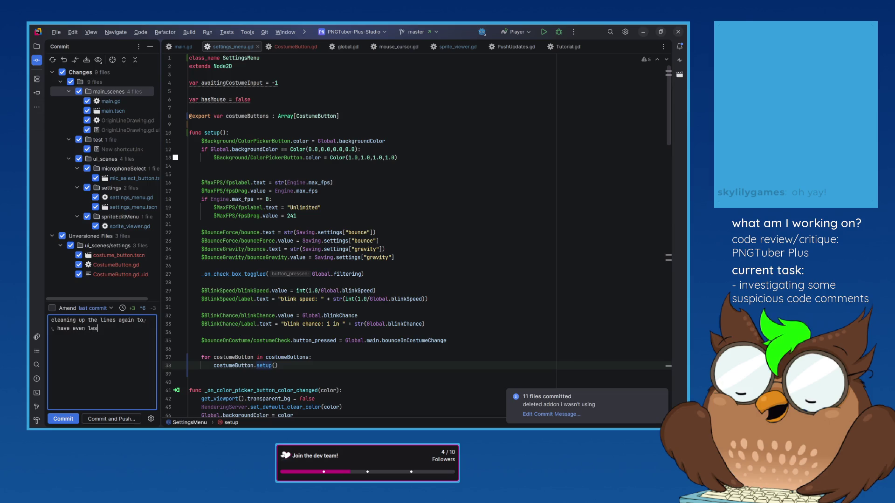
pyautogui.write(', ')
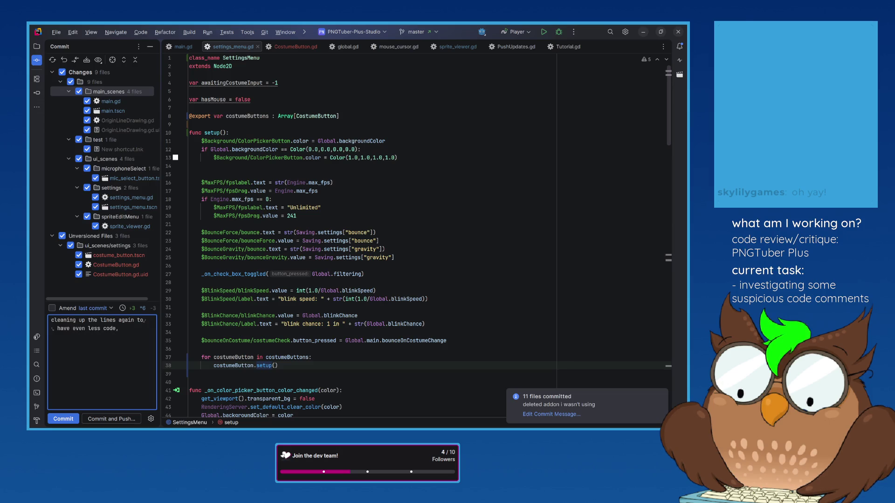
pyautogui.write('d so')
pyautogui.write('rting ou')
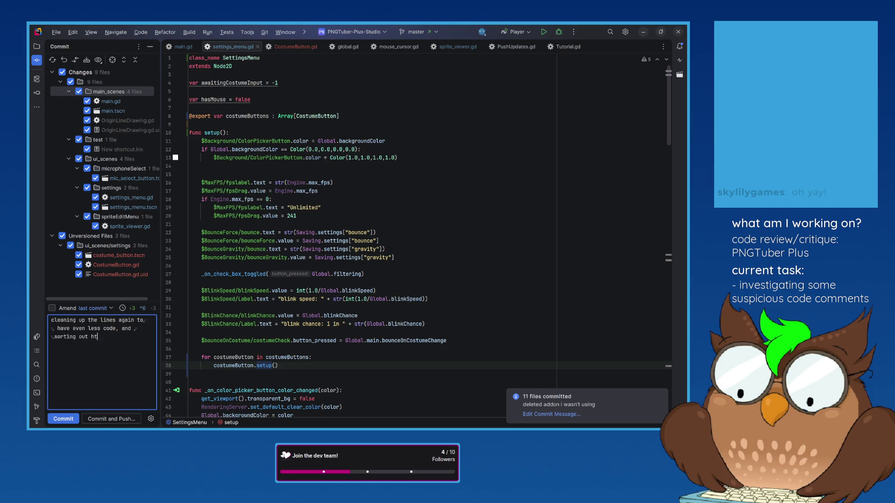
pyautogui.write('t the v')
pyautogui.write('ery repetitive c')
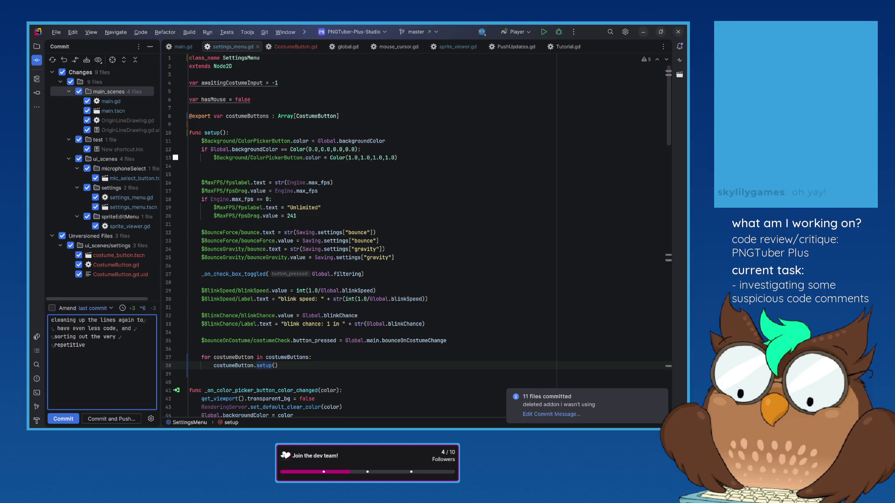
pyautogui.write('ostume button code')
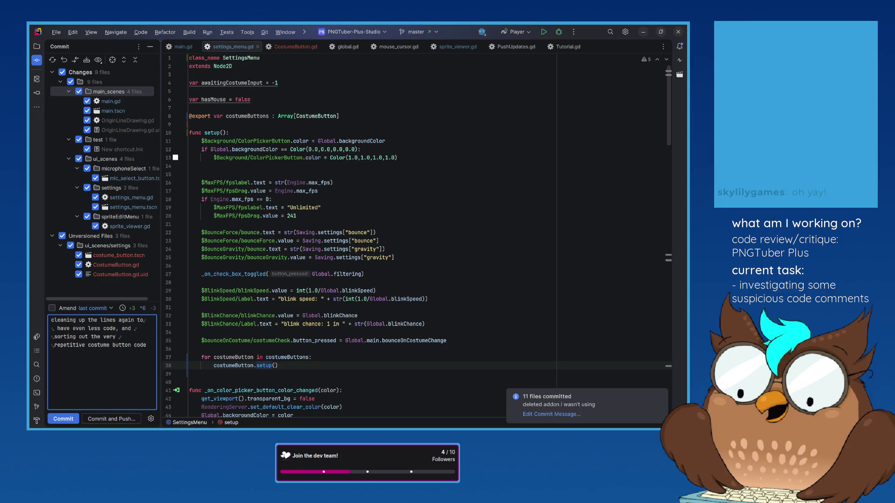
pyautogui.click(74, 419)
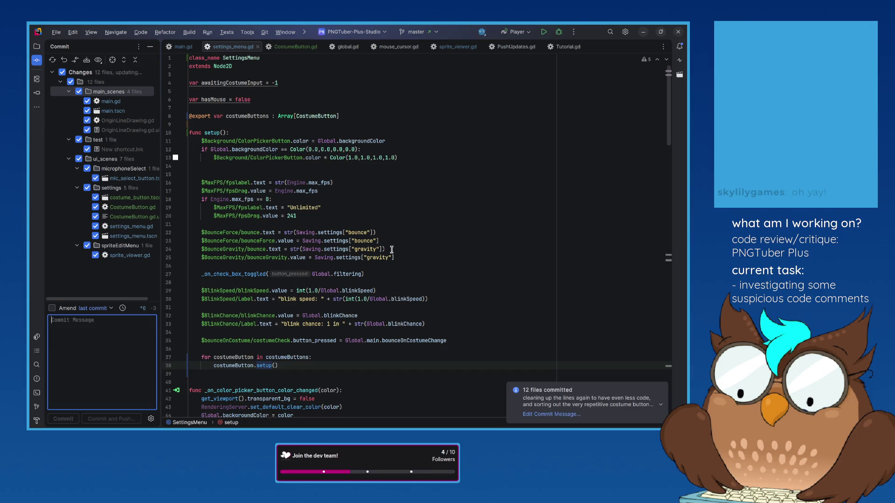
pyautogui.click(391, 250)
# - Read down settings_menu.gd, checking the max fps check on line 18 and bounce gravity on line 25
pyautogui.click(391, 202)
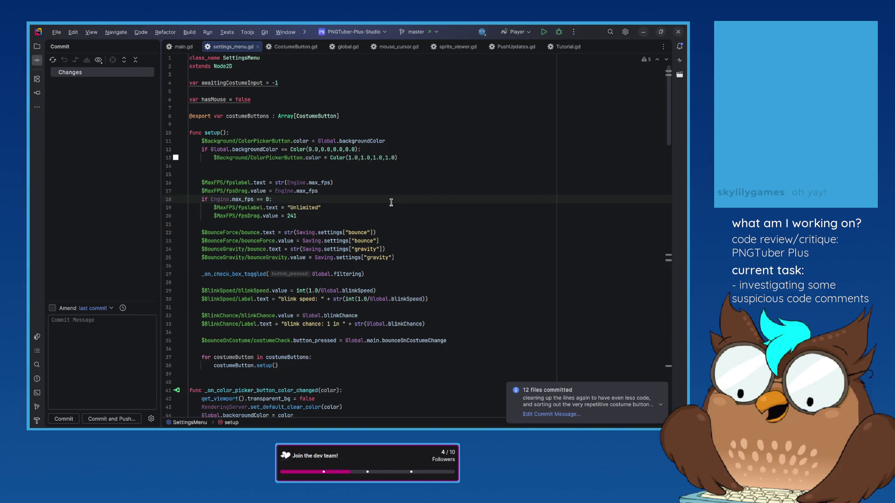
pyautogui.scroll(-1, 385, 233)
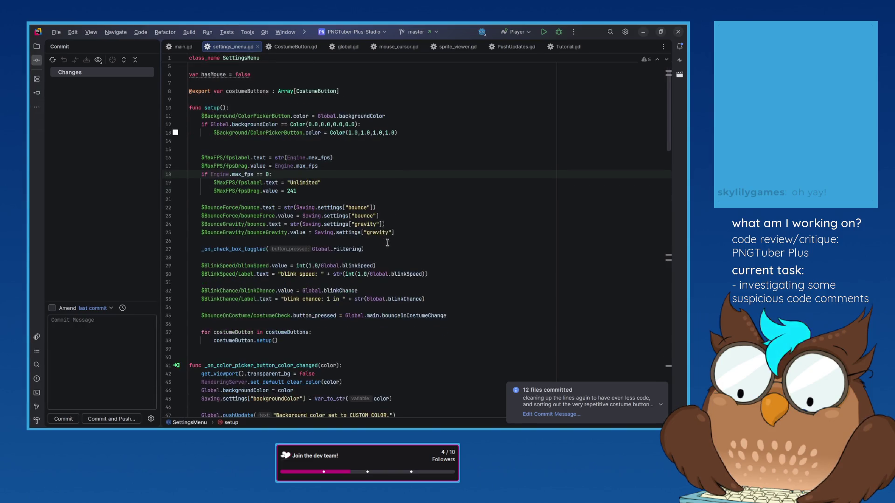
pyautogui.click(411, 234)
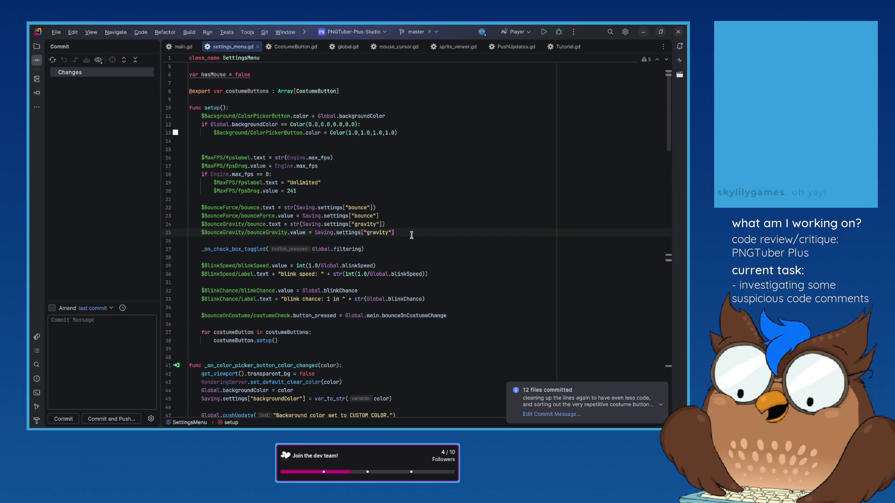
pyautogui.scroll(-3, 411, 234)
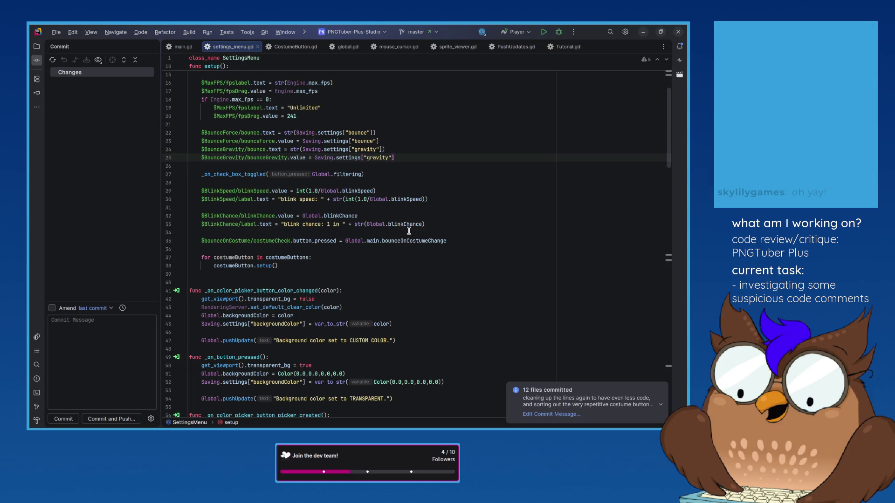
pyautogui.scroll(-3, 409, 231)
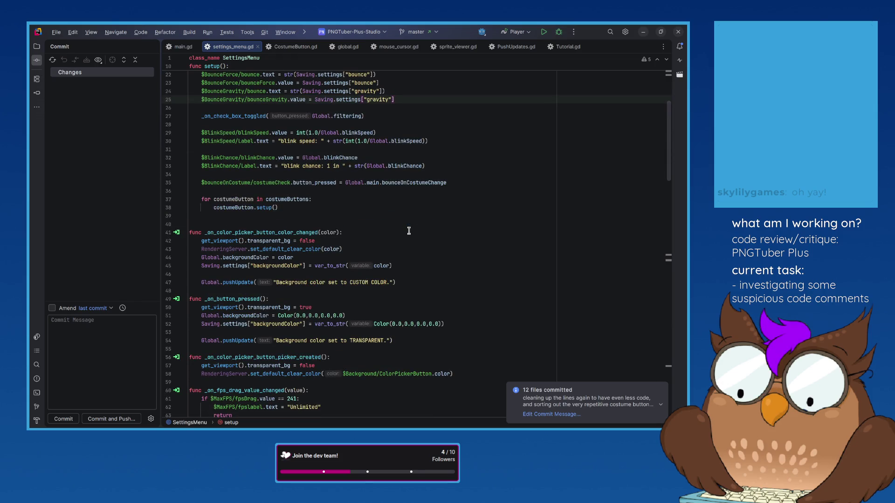
pyautogui.scroll(-10, 409, 231)
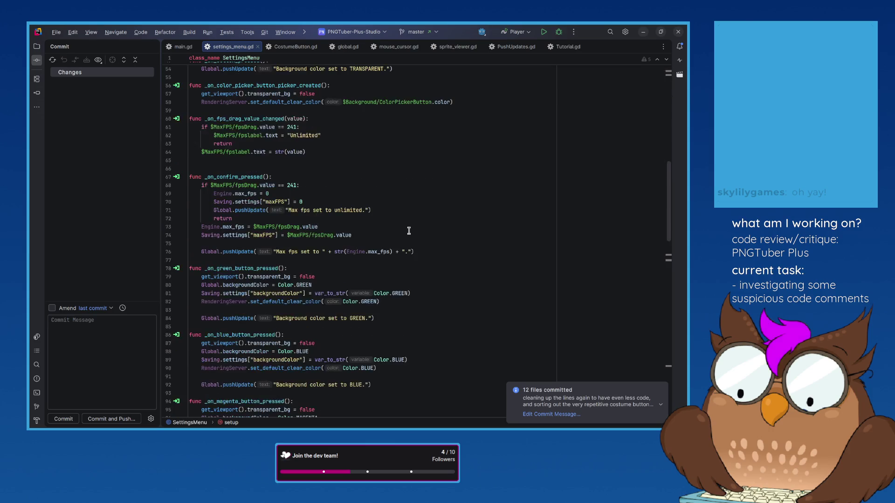
pyautogui.scroll(-10, 409, 230)
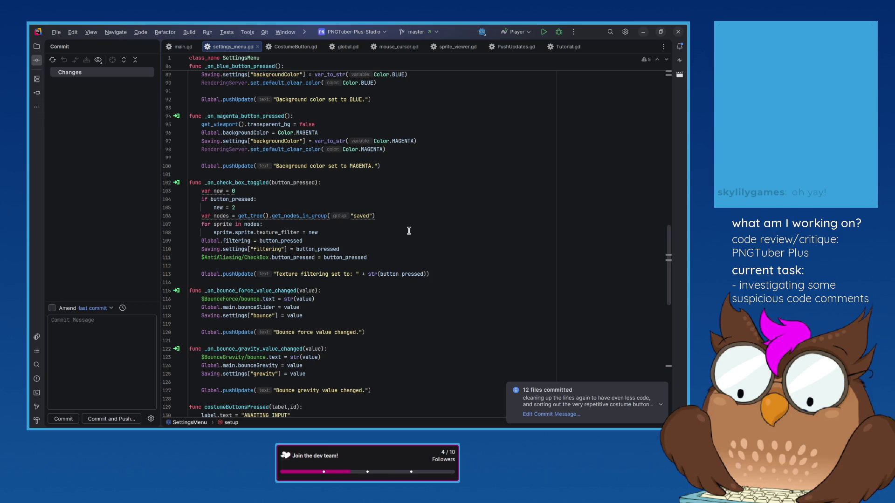
# - Highlight every MAGENTA usage, clear the marks, and inspect the magenta background colour line
pyautogui.click(409, 140)
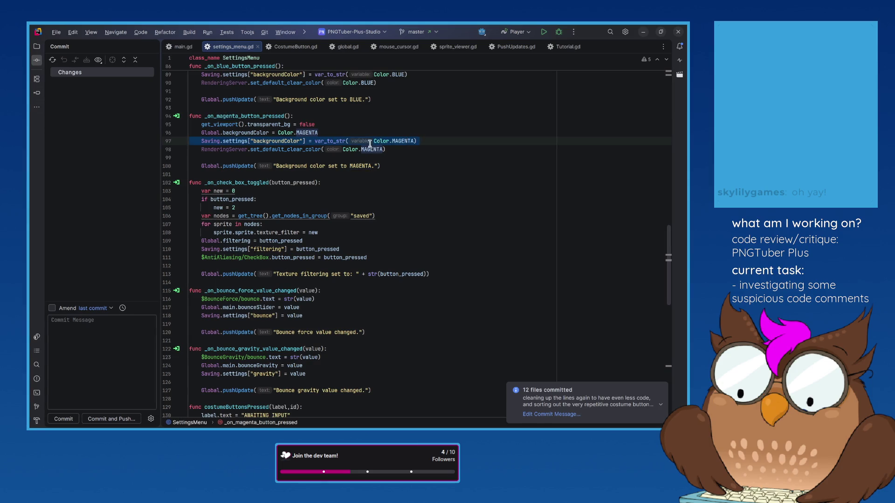
pyautogui.click(407, 156)
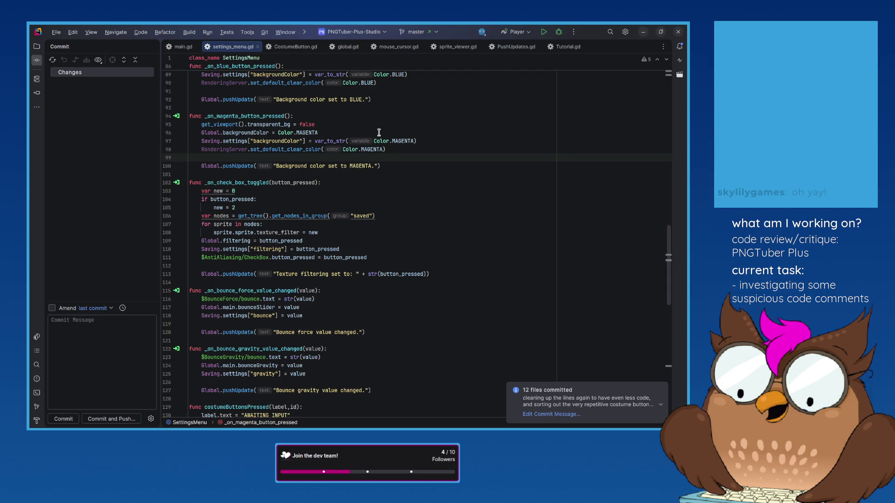
pyautogui.click(402, 142)
pyautogui.click(425, 207)
pyautogui.scroll(-10, 426, 209)
pyautogui.scroll(10, 426, 208)
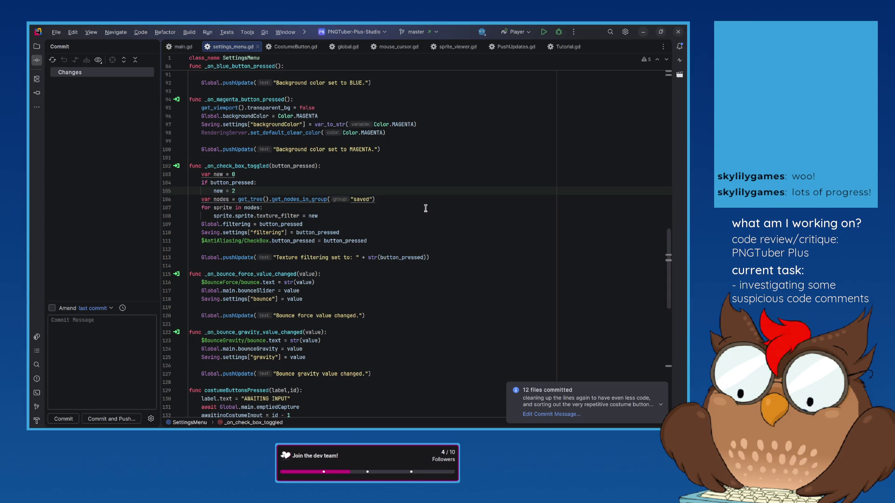
# - Inspect the magenta status message line, then switch to the Godot editor
pyautogui.click(311, 157)
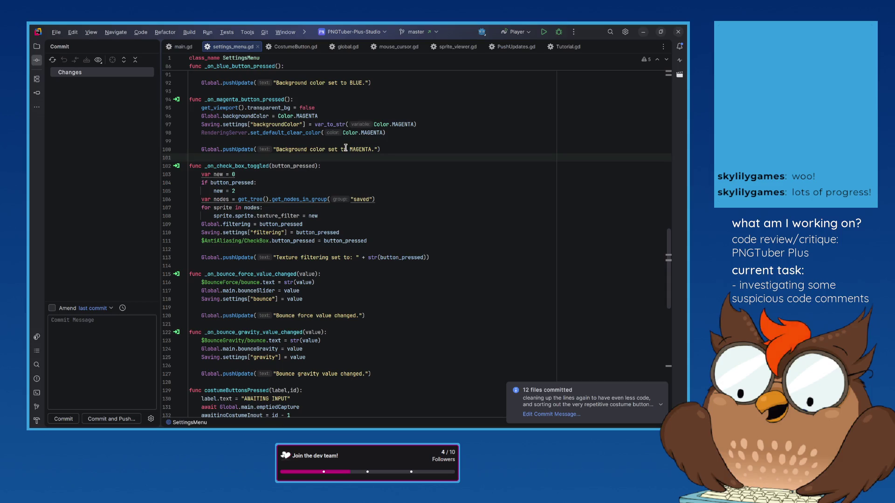
pyautogui.moveTo(345, 150)
pyautogui.press('Up')
pyautogui.press('Up')
pyautogui.press('Up')
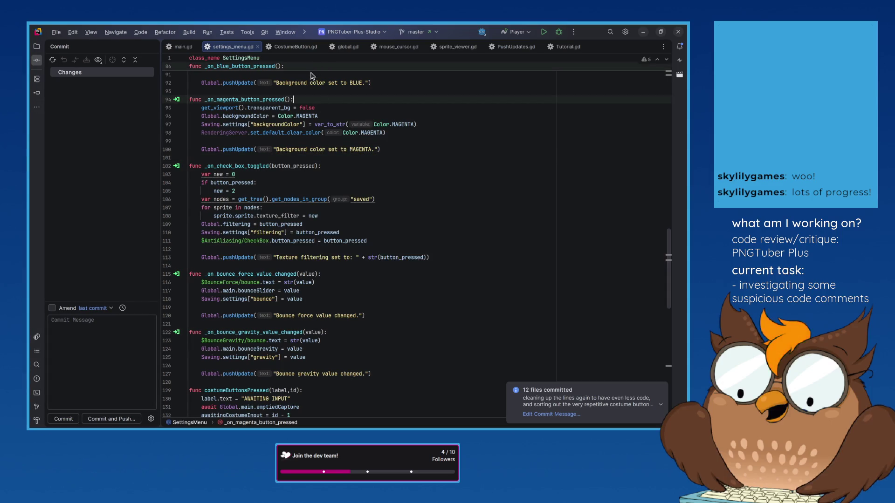
pyautogui.scroll(7, 342, 149)
pyautogui.hotkey('alt', 'Tab')
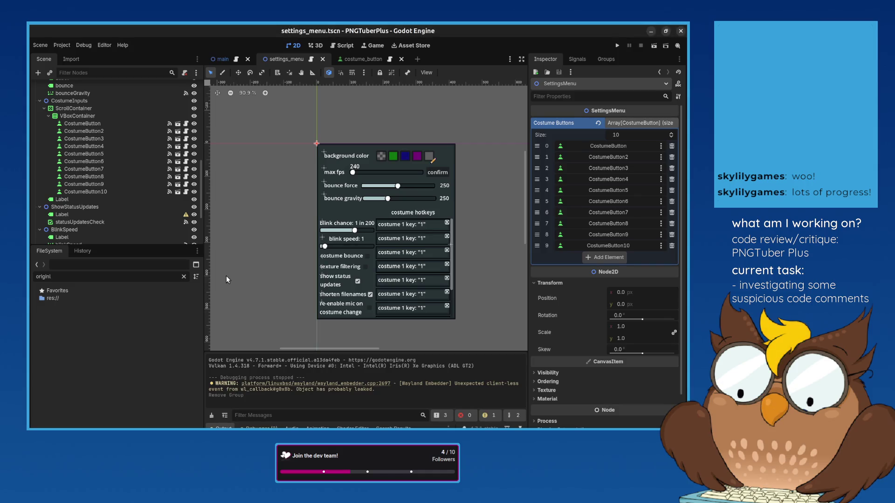
# - Filter the FileSystem dock by 'settings' and select settings_menu.gd
pyautogui.doubleClick(91, 279)
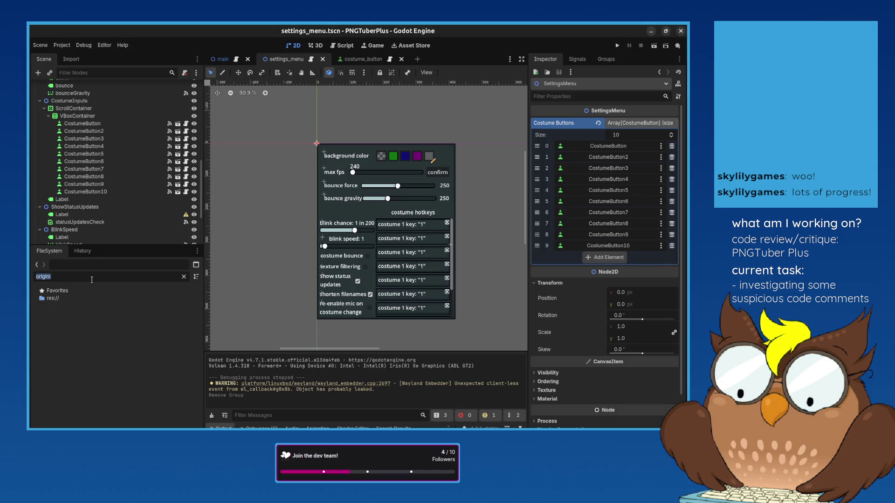
pyautogui.write('settings')
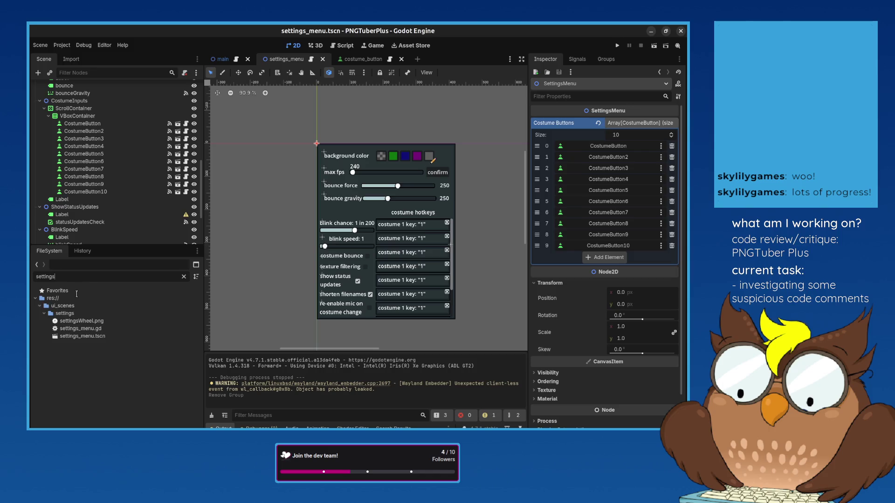
pyautogui.click(81, 329)
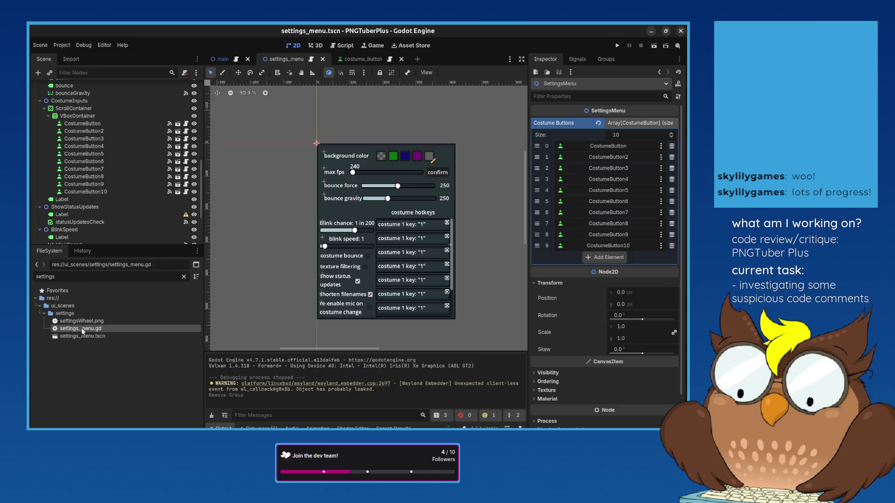
# - Rename settings_menu.gd to SettingsMenu.gd, then return to Rider
pyautogui.rightClick(82, 330)
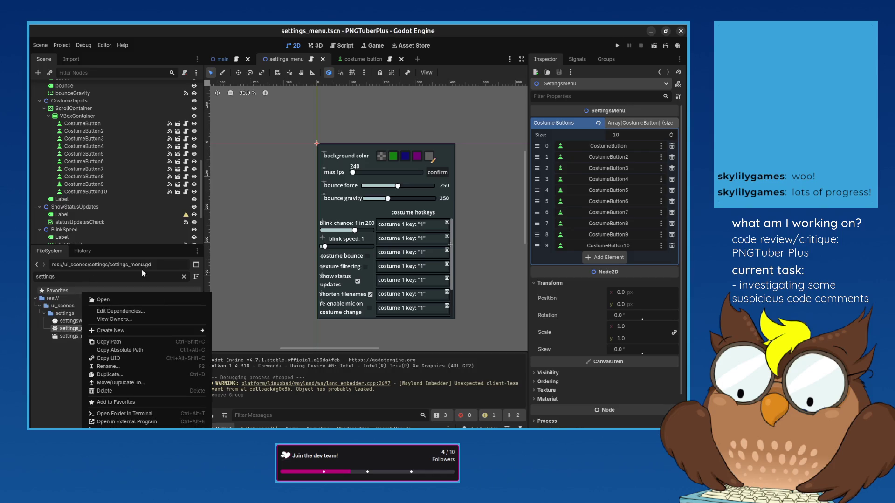
pyautogui.click(120, 368)
pyautogui.press('BackSpace')
pyautogui.write('S')
pyautogui.press('BackSpace')
pyautogui.press('Delete')
pyautogui.write('M')
pyautogui.press('Return')
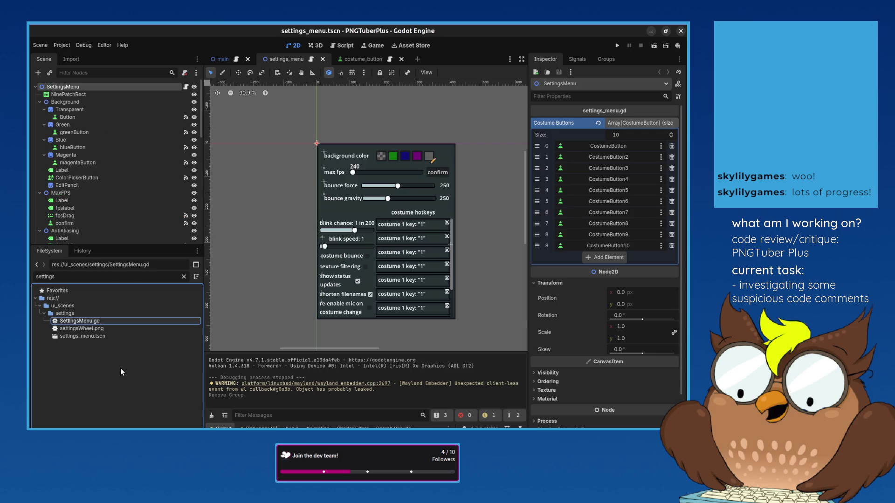
pyautogui.hotkey('alt', 'Tab')
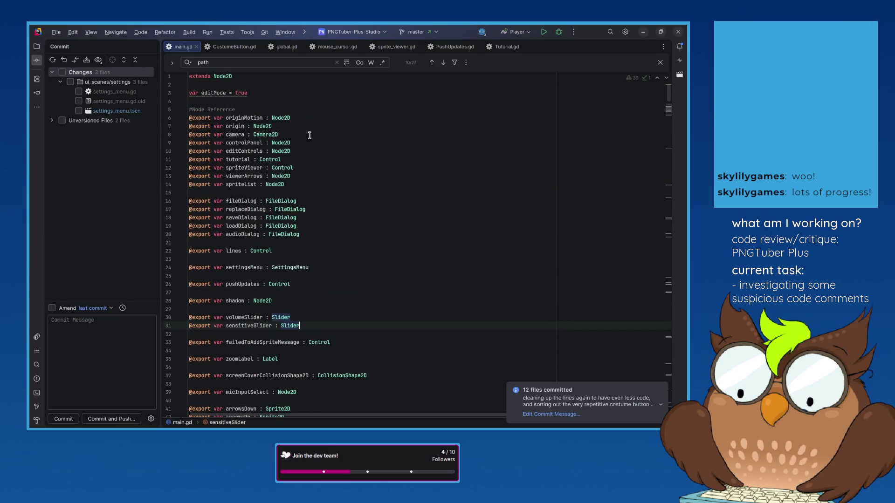
# - Open SettingsMenu.gd from the project file tree
pyautogui.click(36, 46)
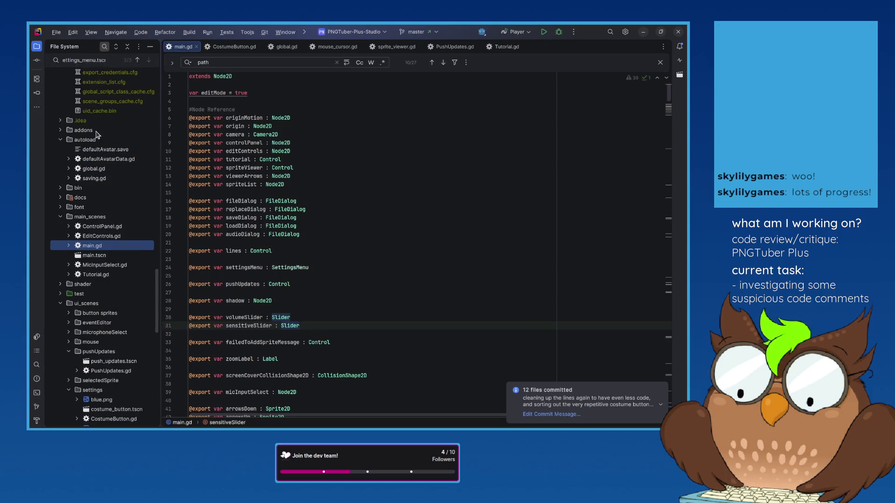
pyautogui.scroll(-5, 125, 280)
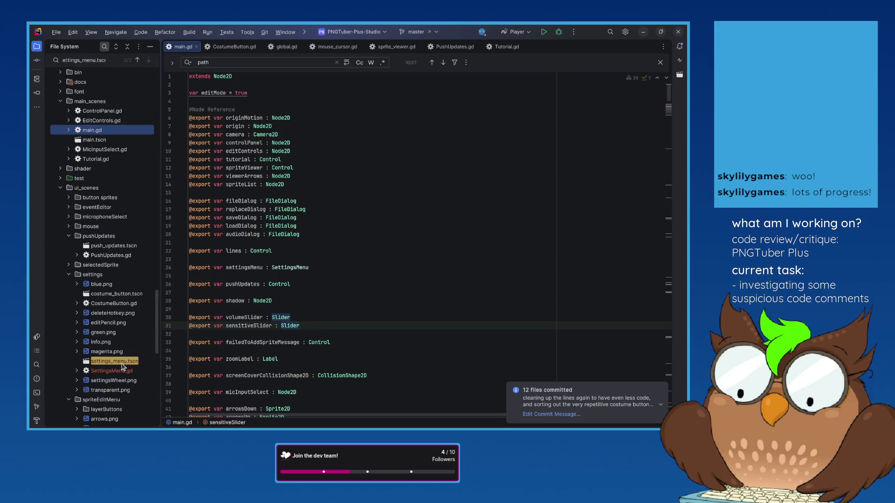
pyautogui.click(122, 370)
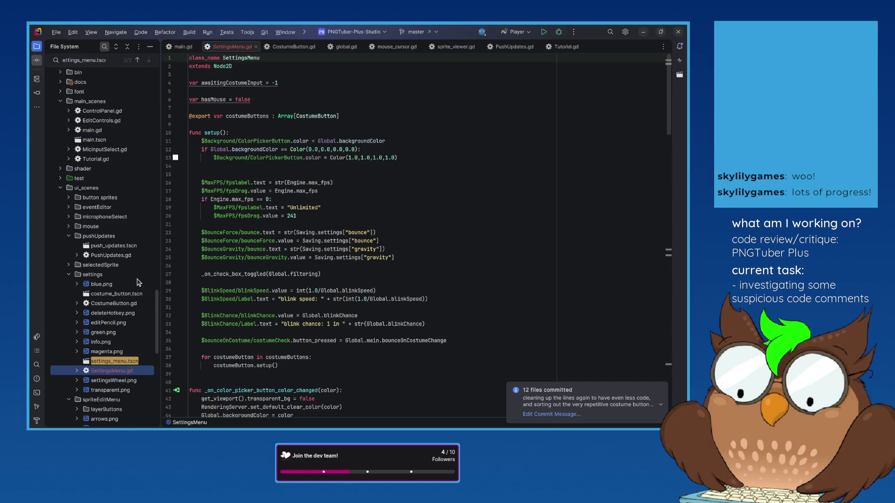
# - Commit the new SettingsMenu files and the old settings_menu files with the message 'minor rename'
pyautogui.hotkey('ctrl', 'k')
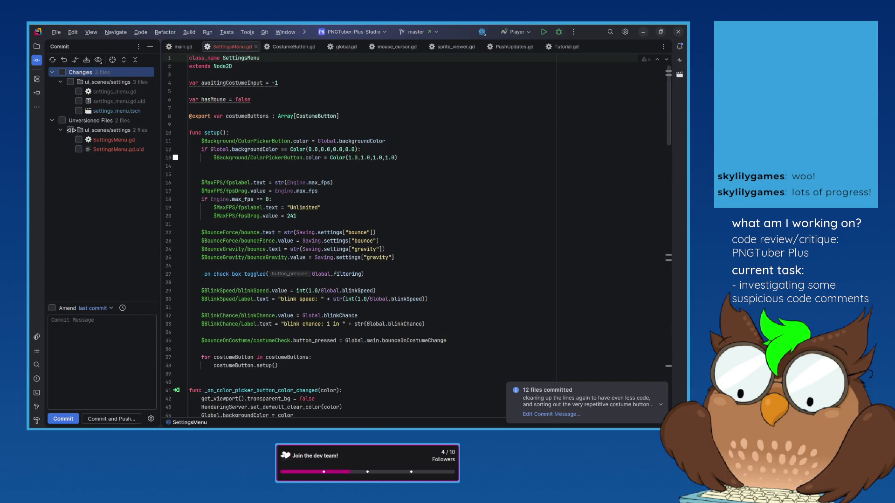
pyautogui.click(70, 130)
pyautogui.click(78, 111)
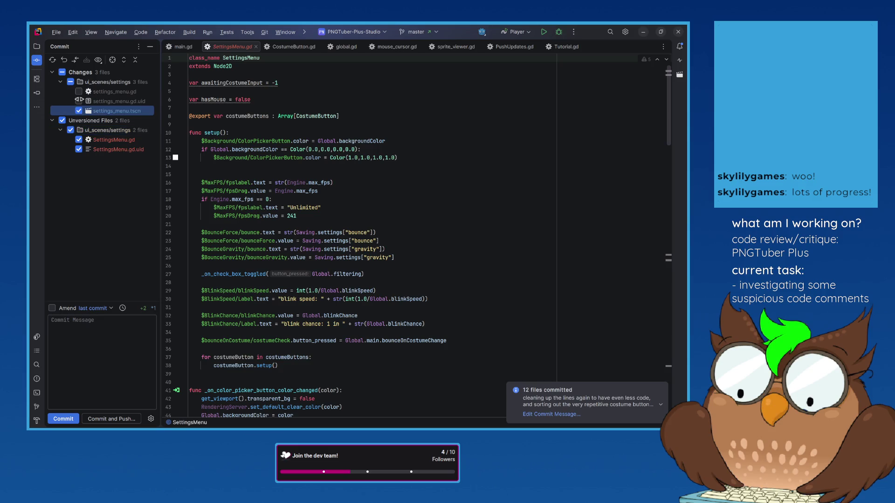
pyautogui.click(78, 92)
pyautogui.click(93, 375)
pyautogui.write('minor rena')
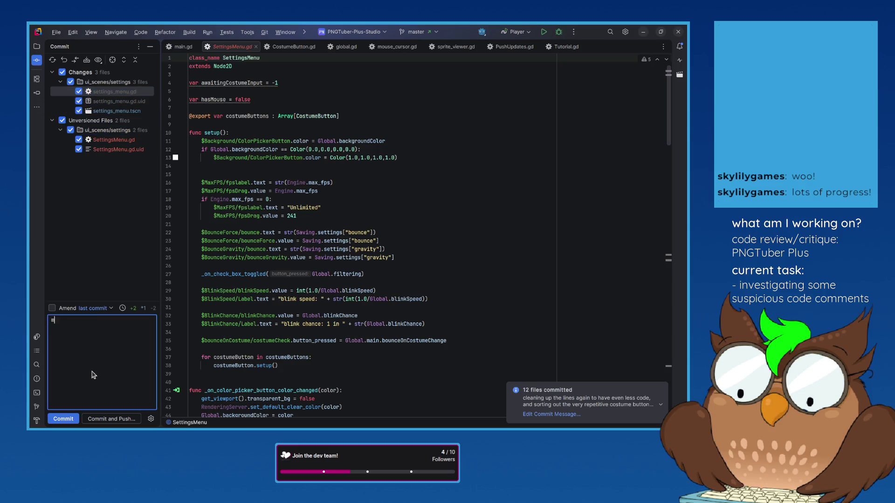
pyautogui.write('me')
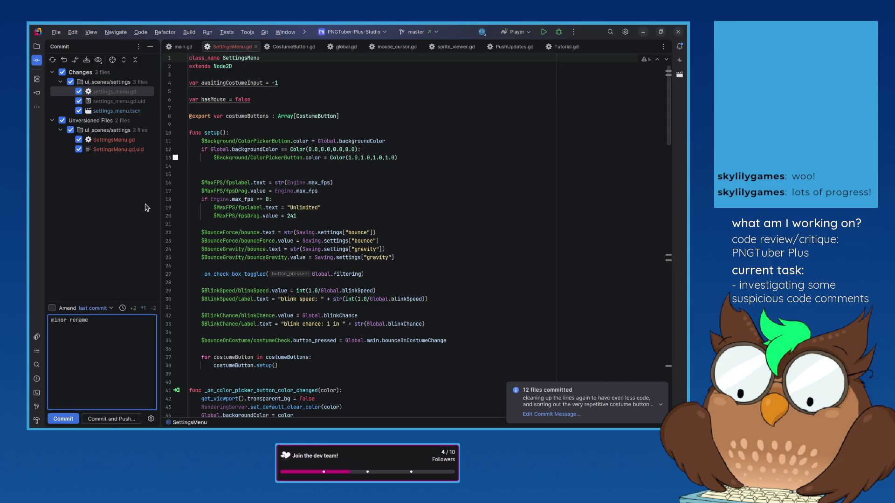
pyautogui.click(66, 419)
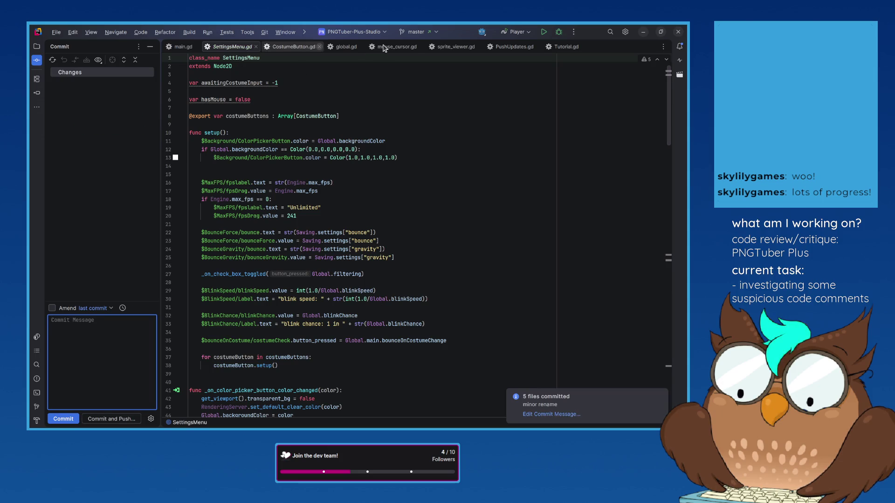
pyautogui.click(417, 31)
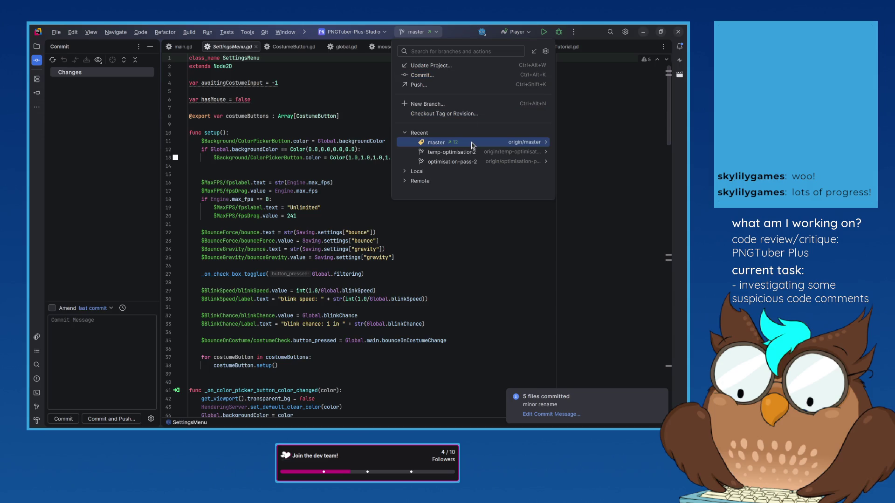
# - Browse the Git branch popup, expanding the origin remote's branches
pyautogui.moveTo(513, 142)
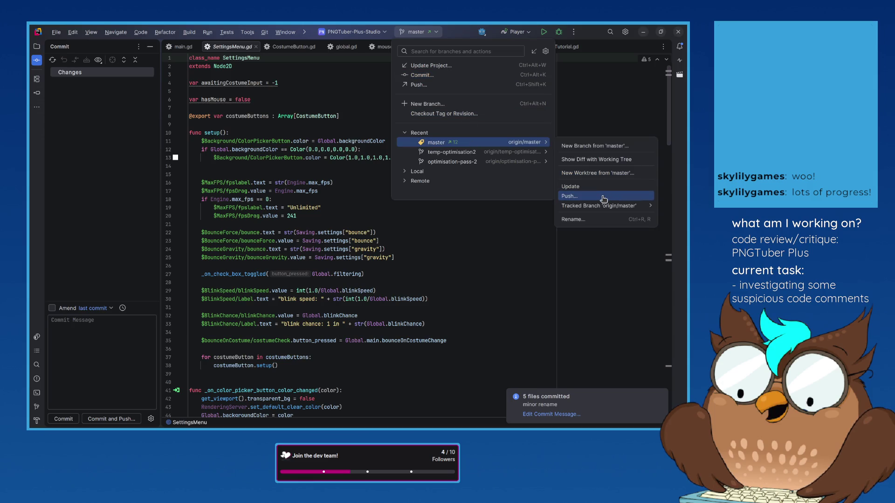
pyautogui.click(372, 32)
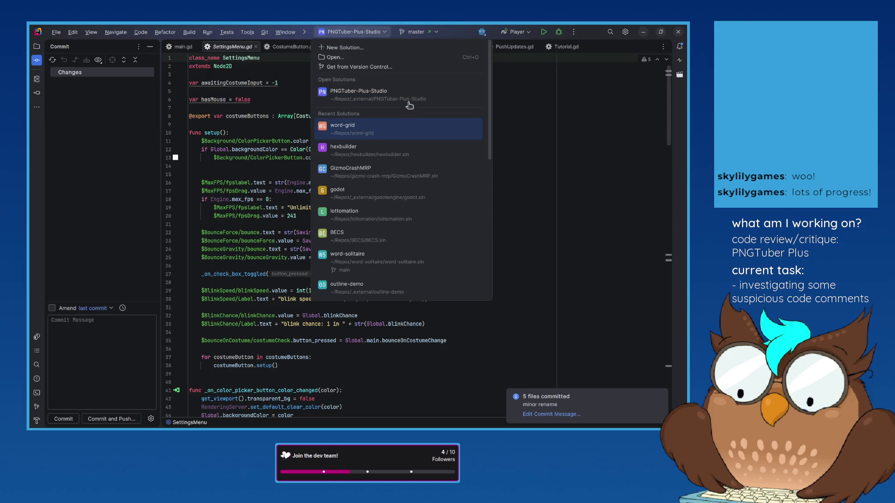
pyautogui.click(409, 33)
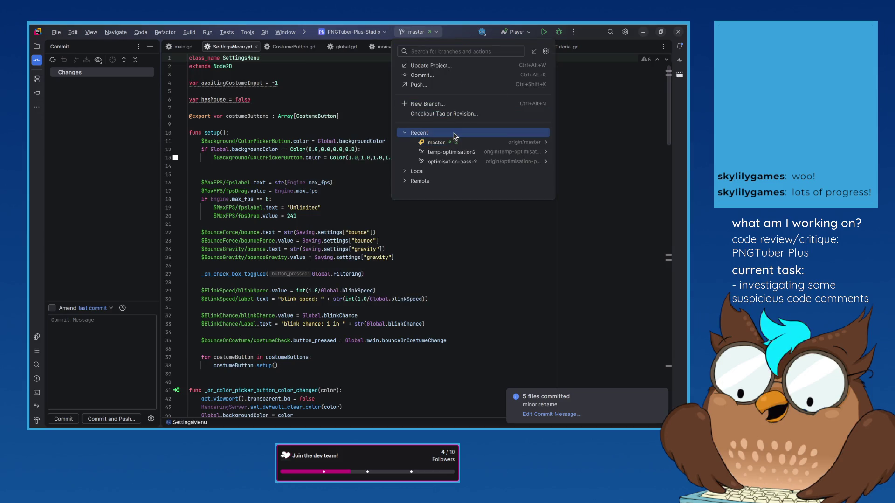
pyautogui.moveTo(452, 141)
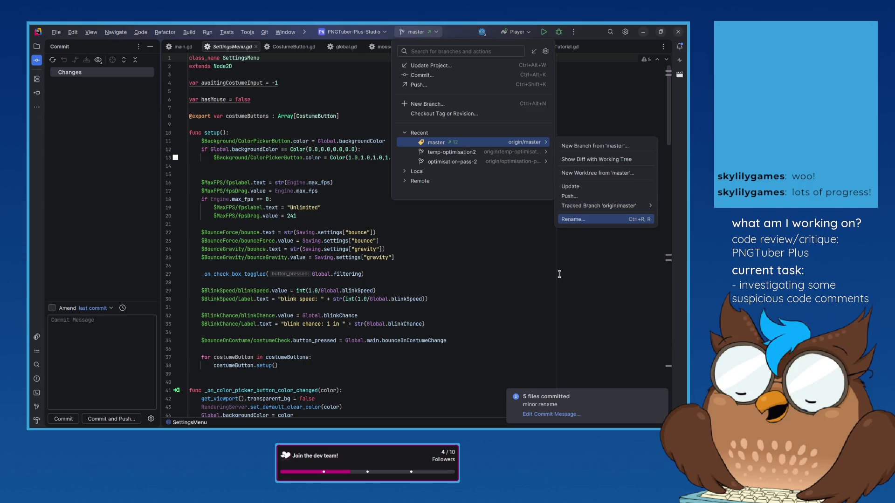
pyautogui.moveTo(591, 209)
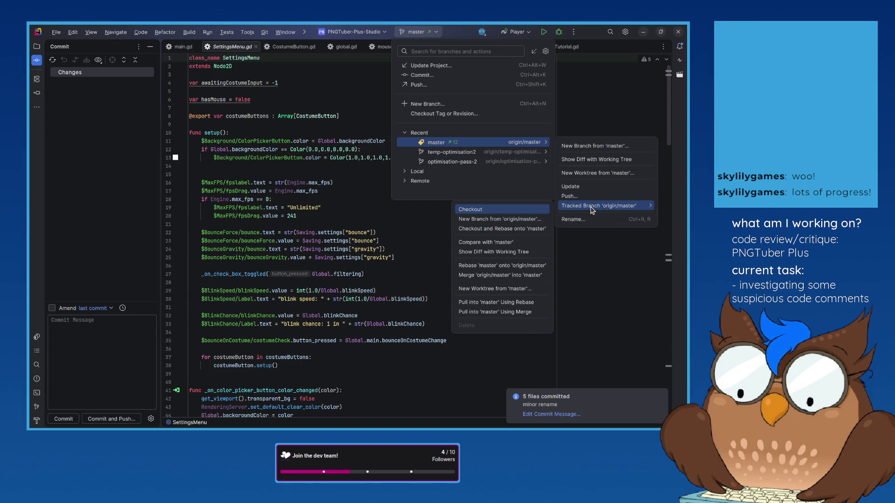
pyautogui.click(591, 284)
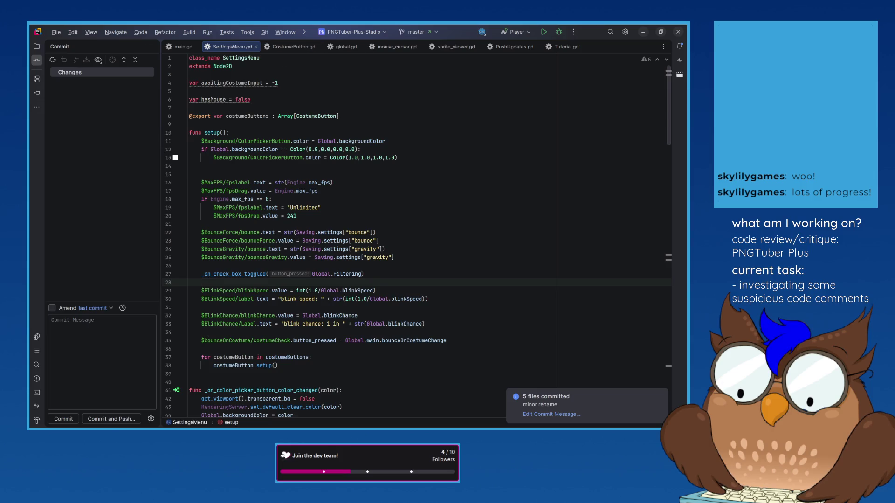
pyautogui.click(417, 32)
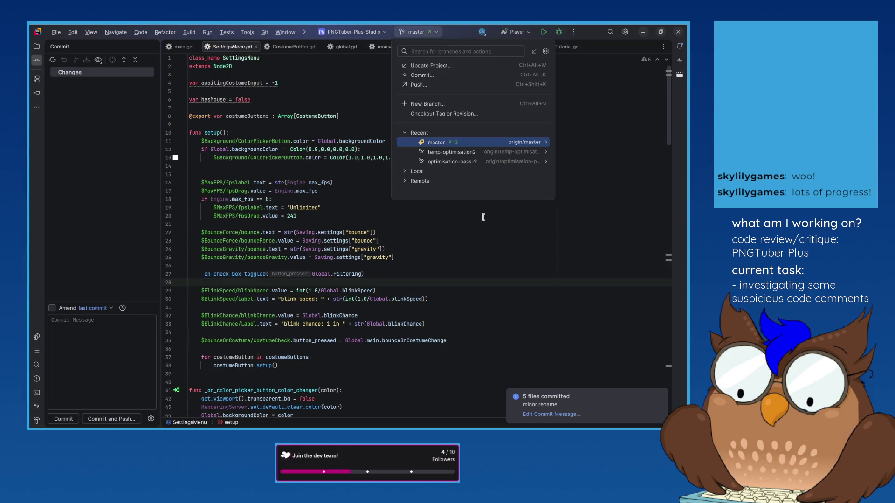
pyautogui.click(454, 182)
pyautogui.click(454, 187)
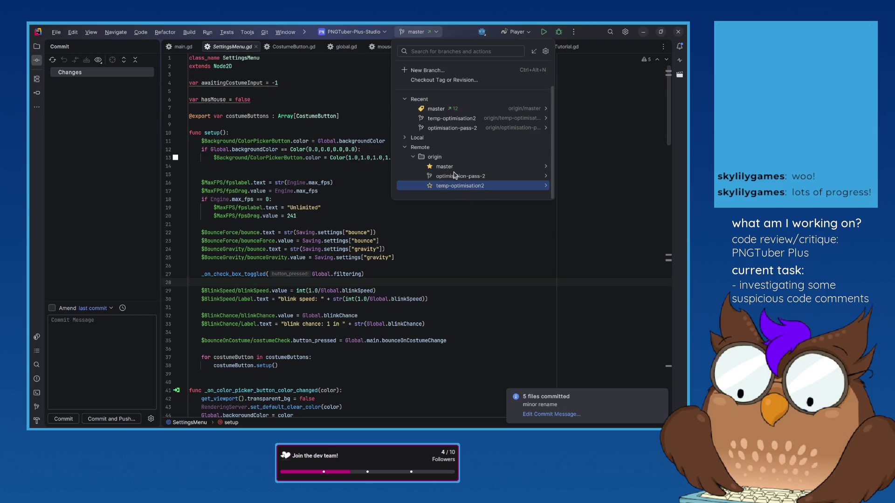
pyautogui.press('Escape')
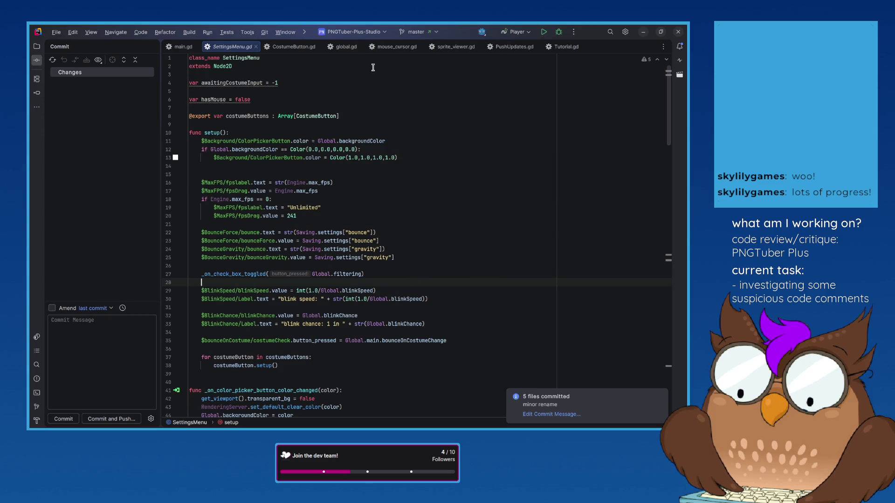
# - Open Push for master, select the 'removing....that.' commit, and show main.gd's diff
pyautogui.click(437, 31)
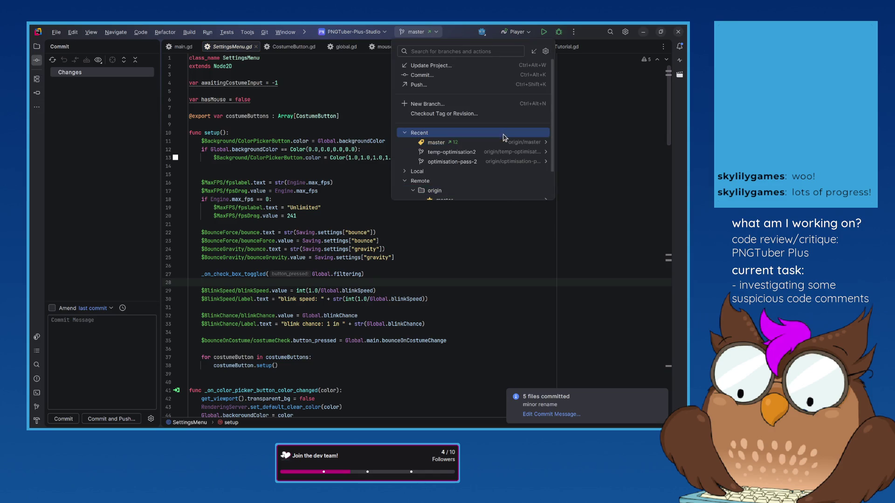
pyautogui.moveTo(536, 144)
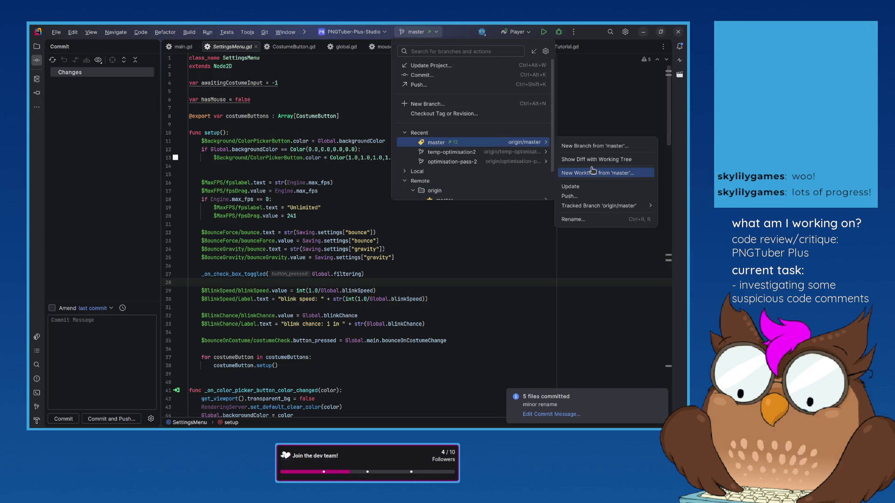
pyautogui.click(588, 197)
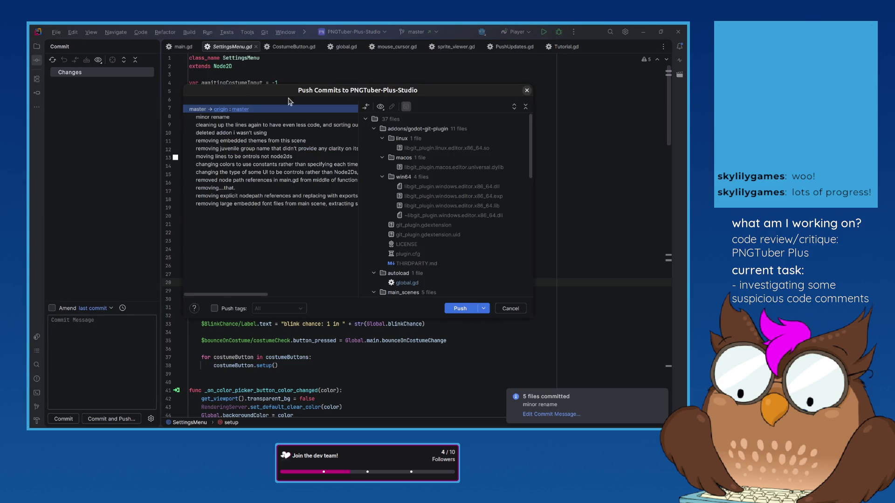
pyautogui.click(289, 188)
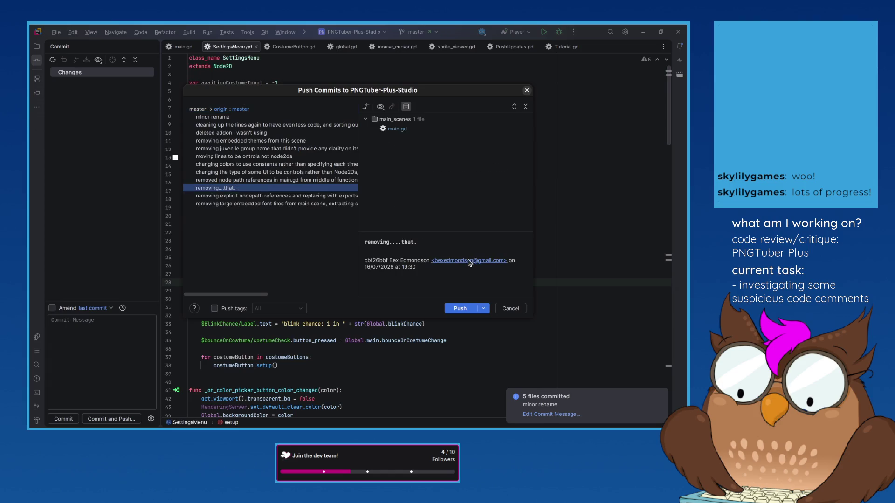
pyautogui.click(395, 129)
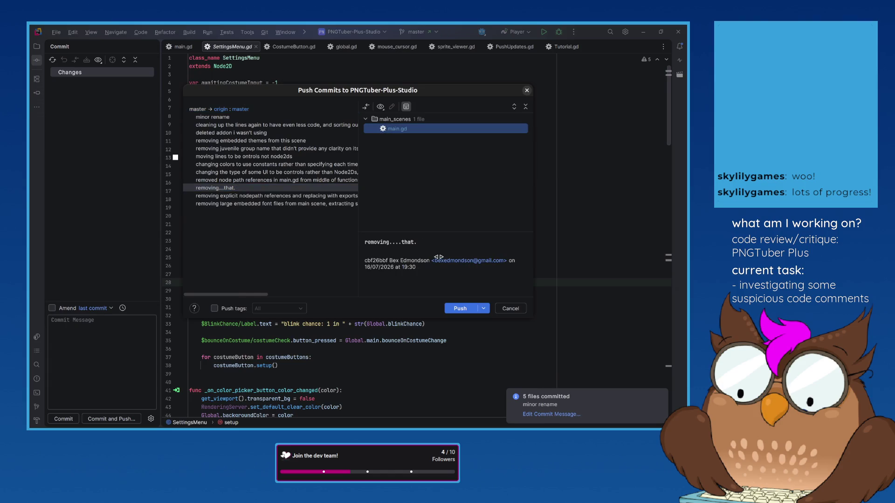
pyautogui.hotkey('ctrl', 'd')
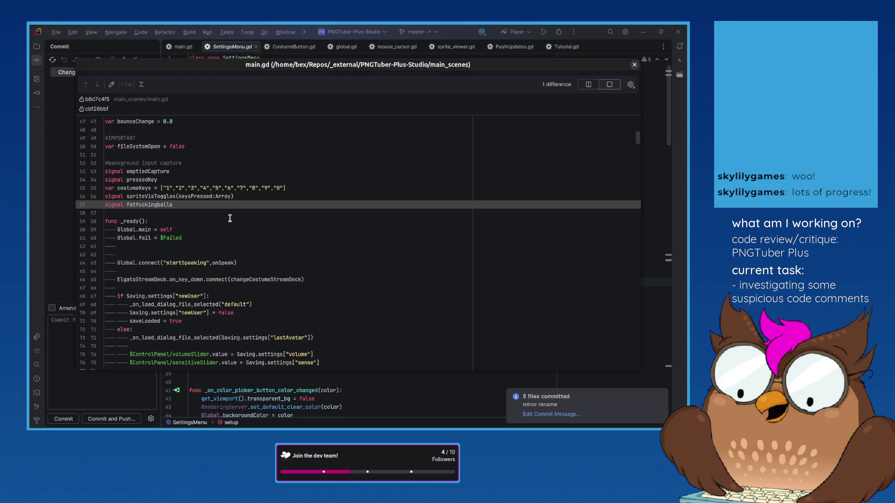